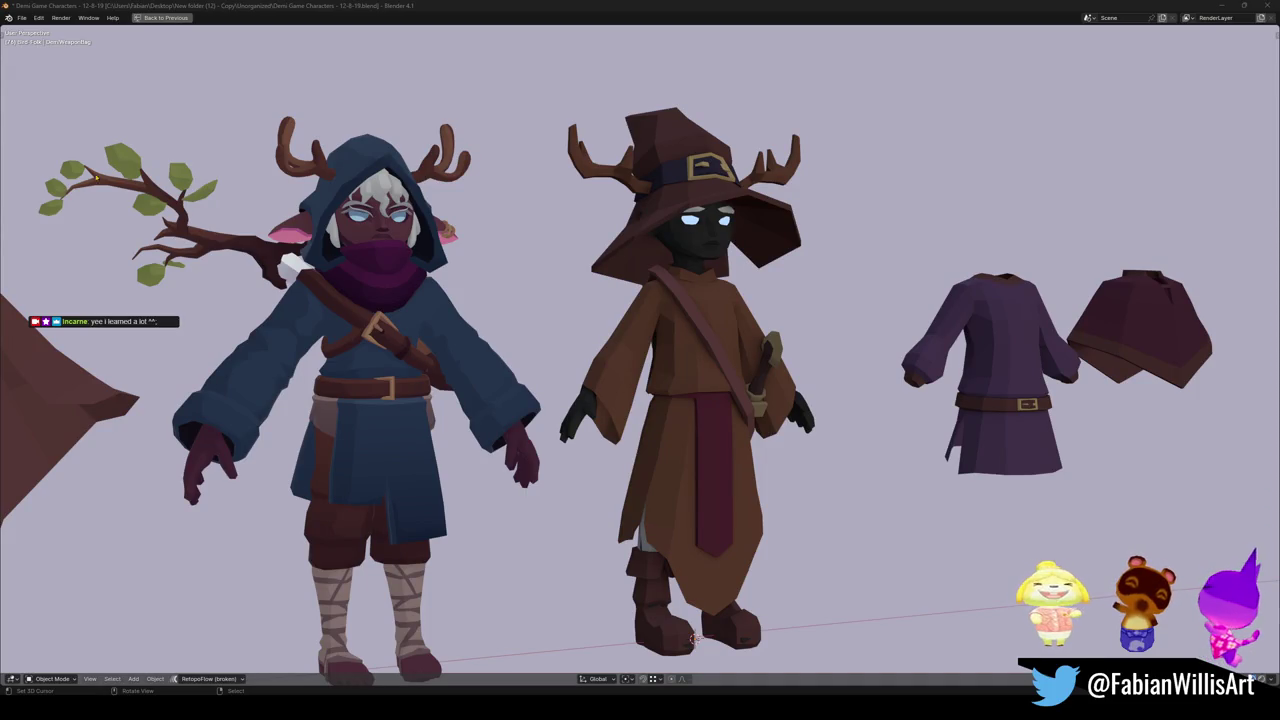
Hide the large brown cloak standing beside the characters.
drag(490, 385, 652, 325)
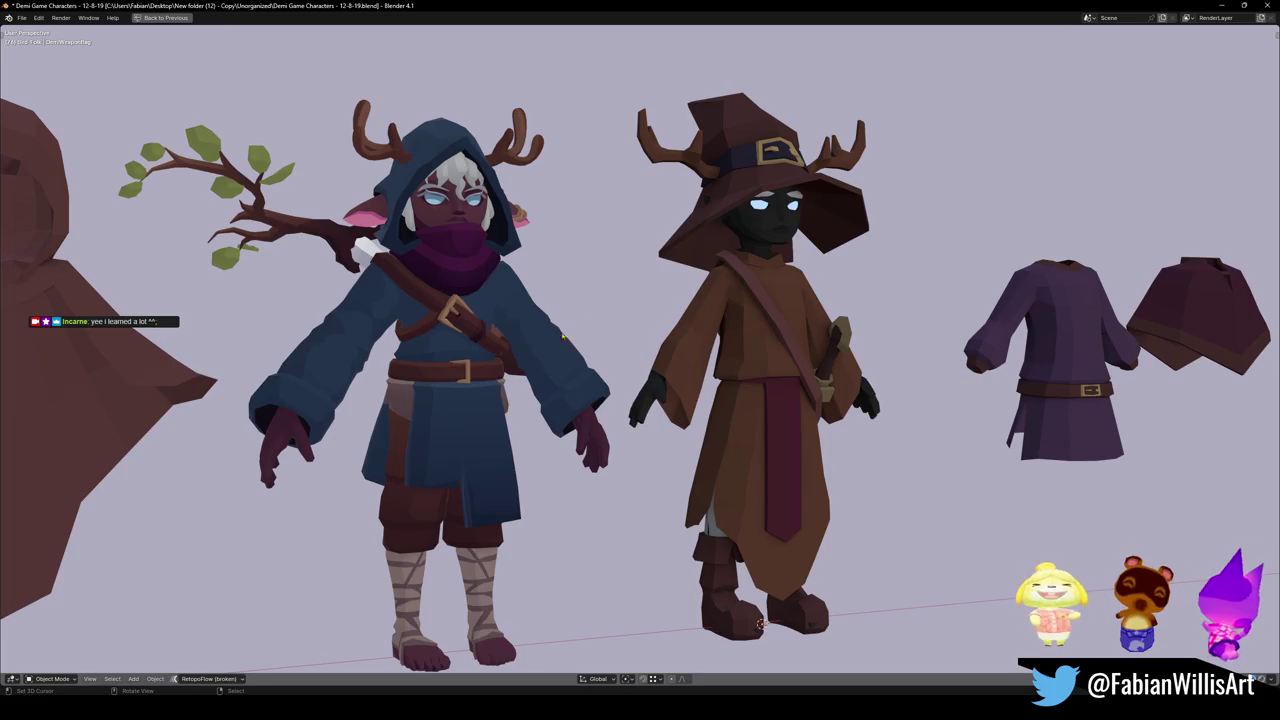
click(130, 420)
key(h)
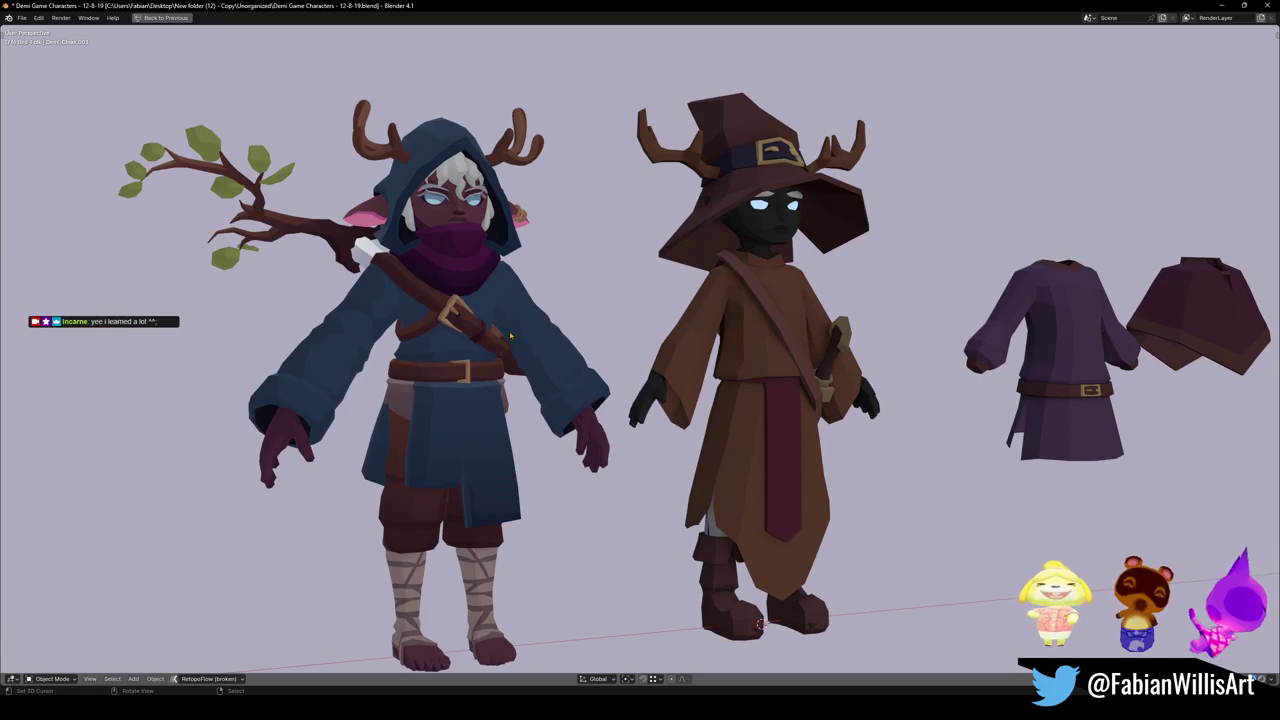
scroll(340, 205, down, 3)
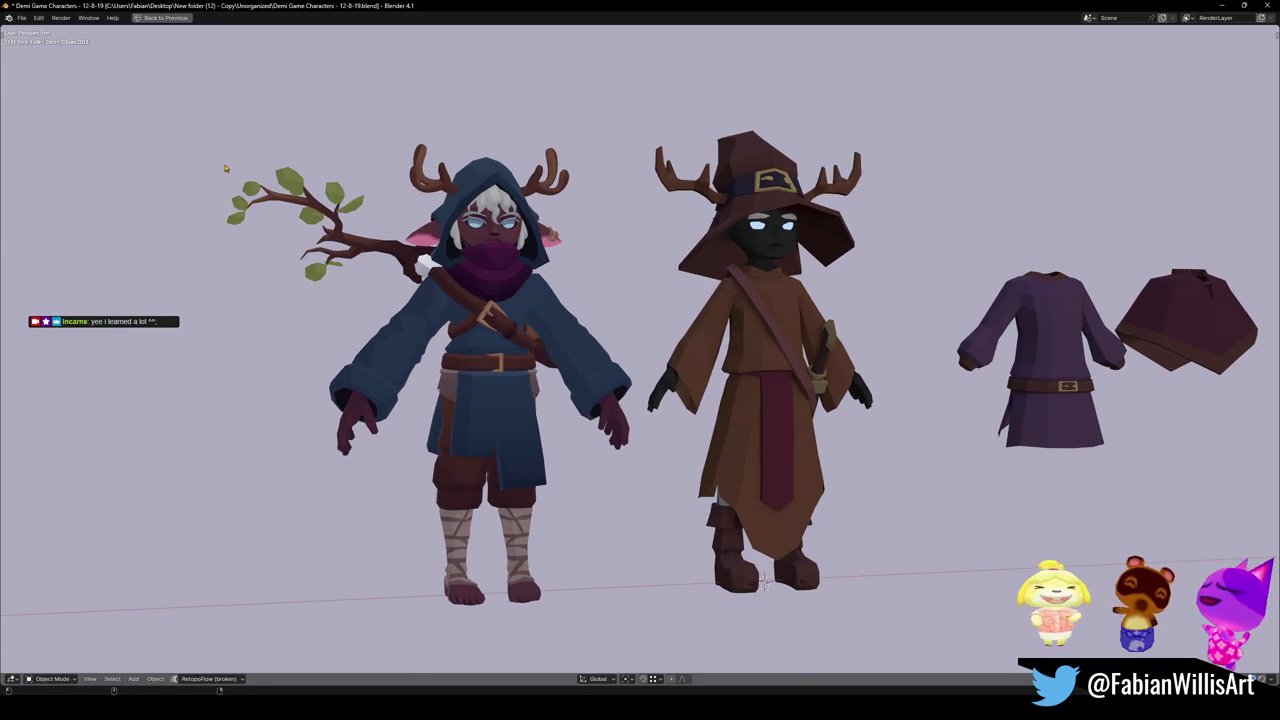
Capture a screenshot snip of the character lineup.
key(super+shift+s)
drag(221, 93, 916, 645)
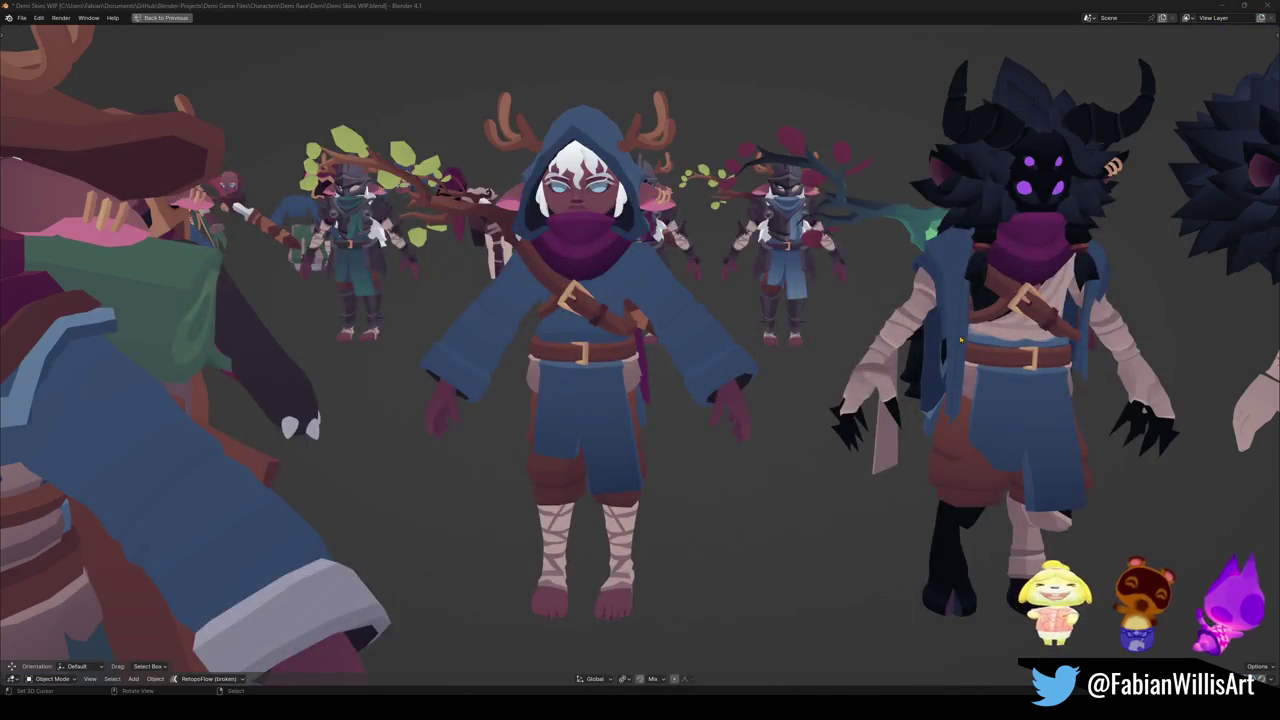
drag(960, 340, 795, 383)
scroll(795, 383, down, 5)
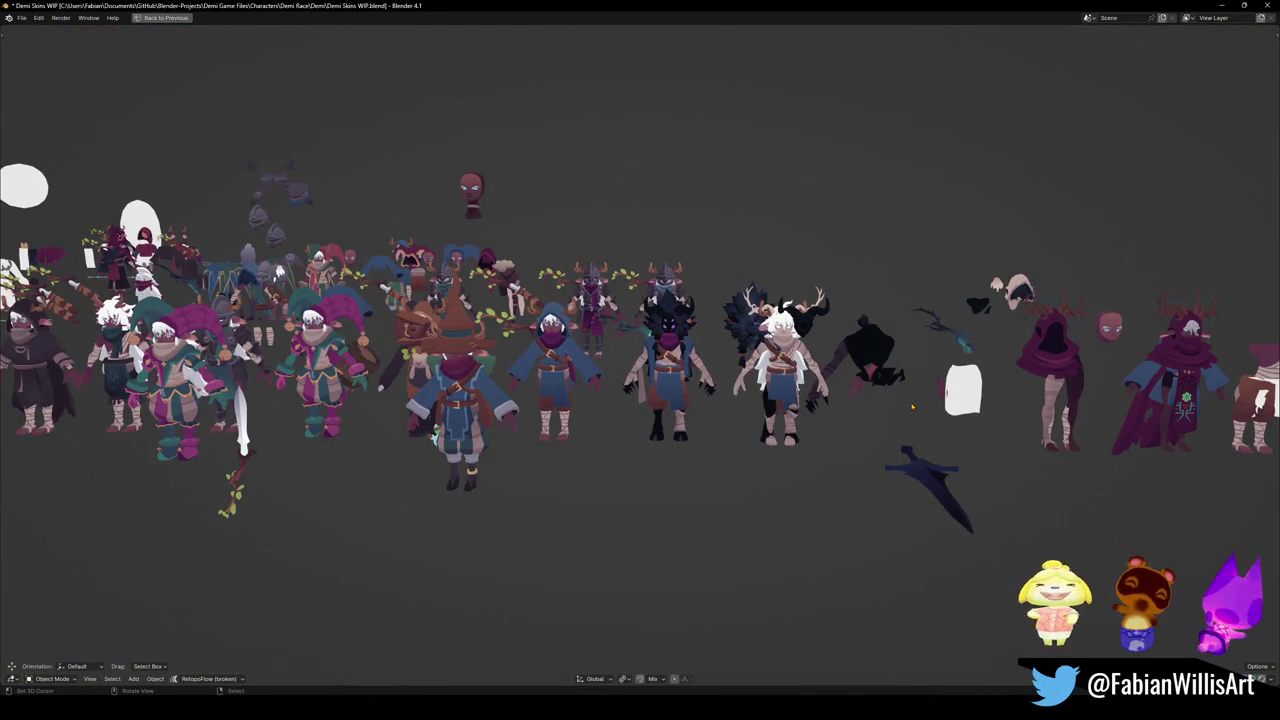
Zoom and pan across the crowd of character skin variants.
scroll(507, 458, up, 3)
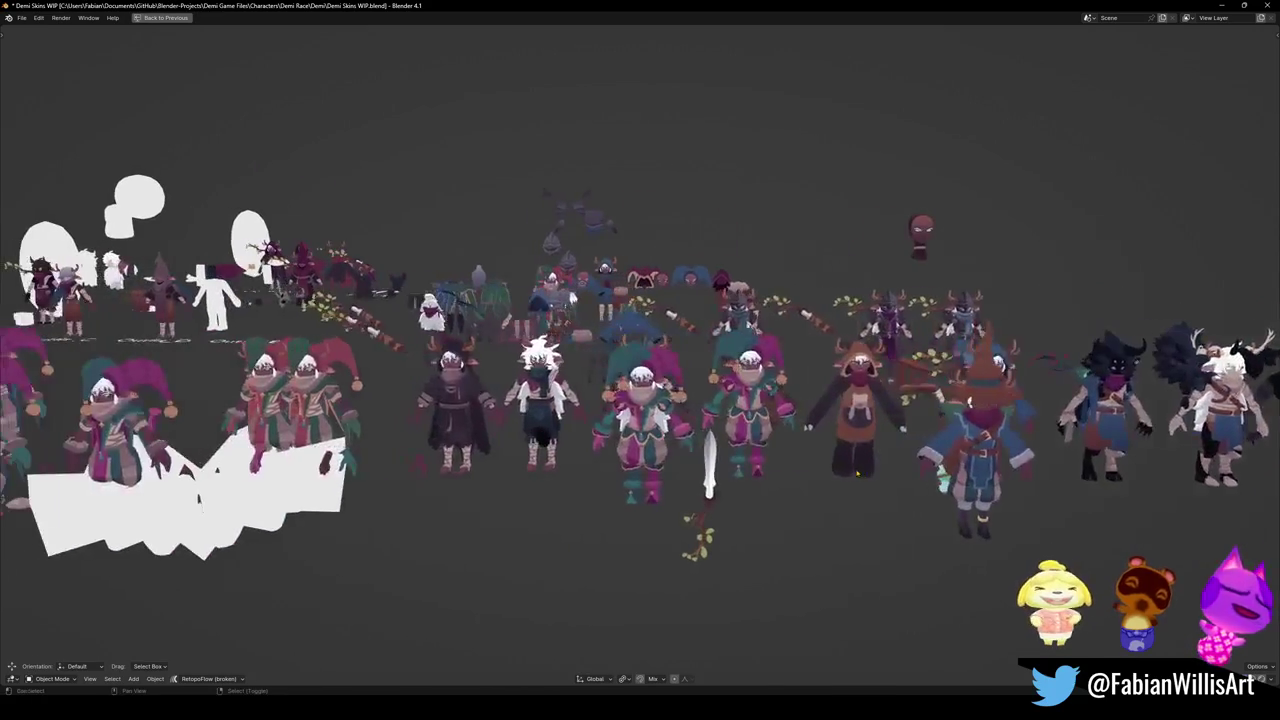
drag(507, 458, 578, 456)
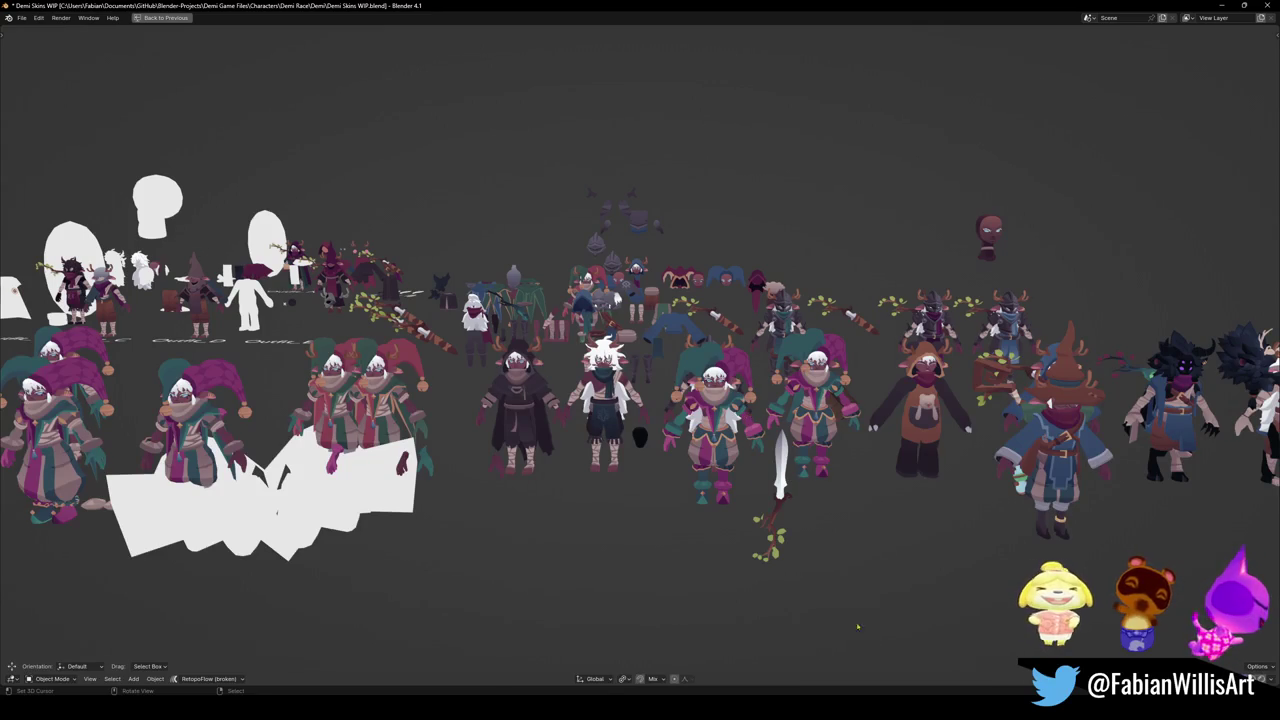
Bring the Demi Game Characters file forward and un-maximise the viewport.
mouse_move(637, 688)
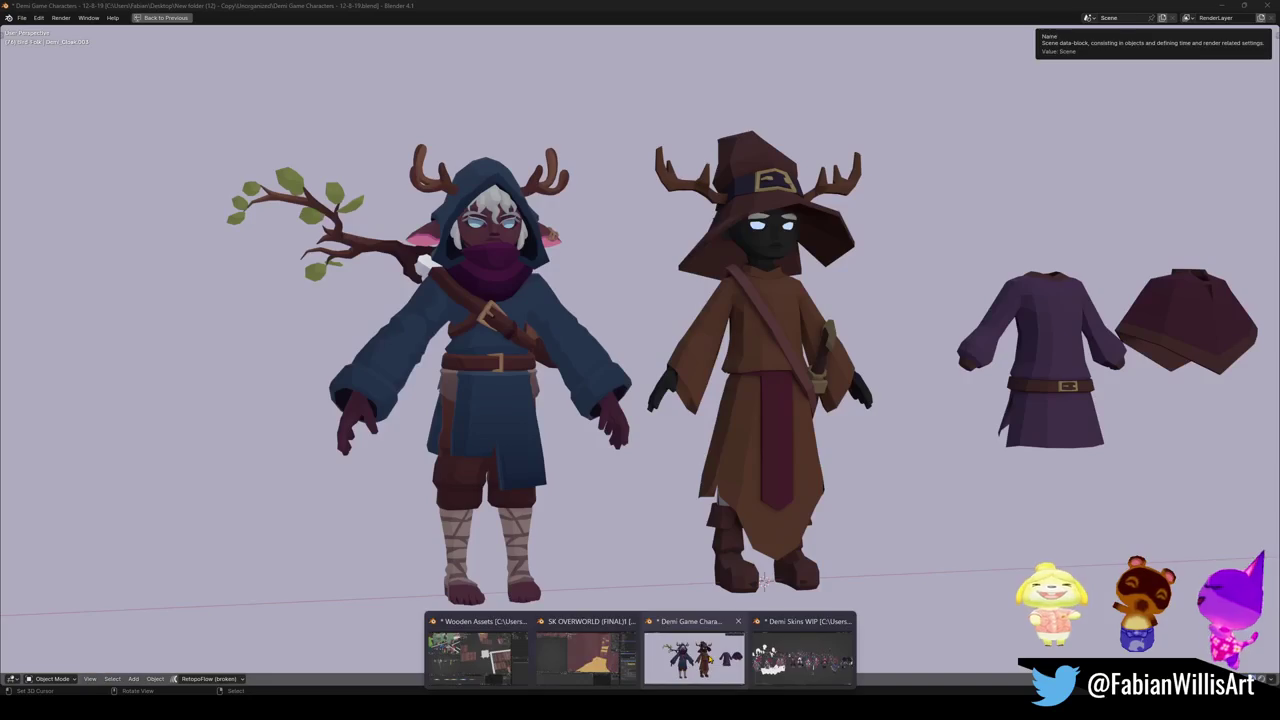
click(694, 665)
key(ctrl+space)
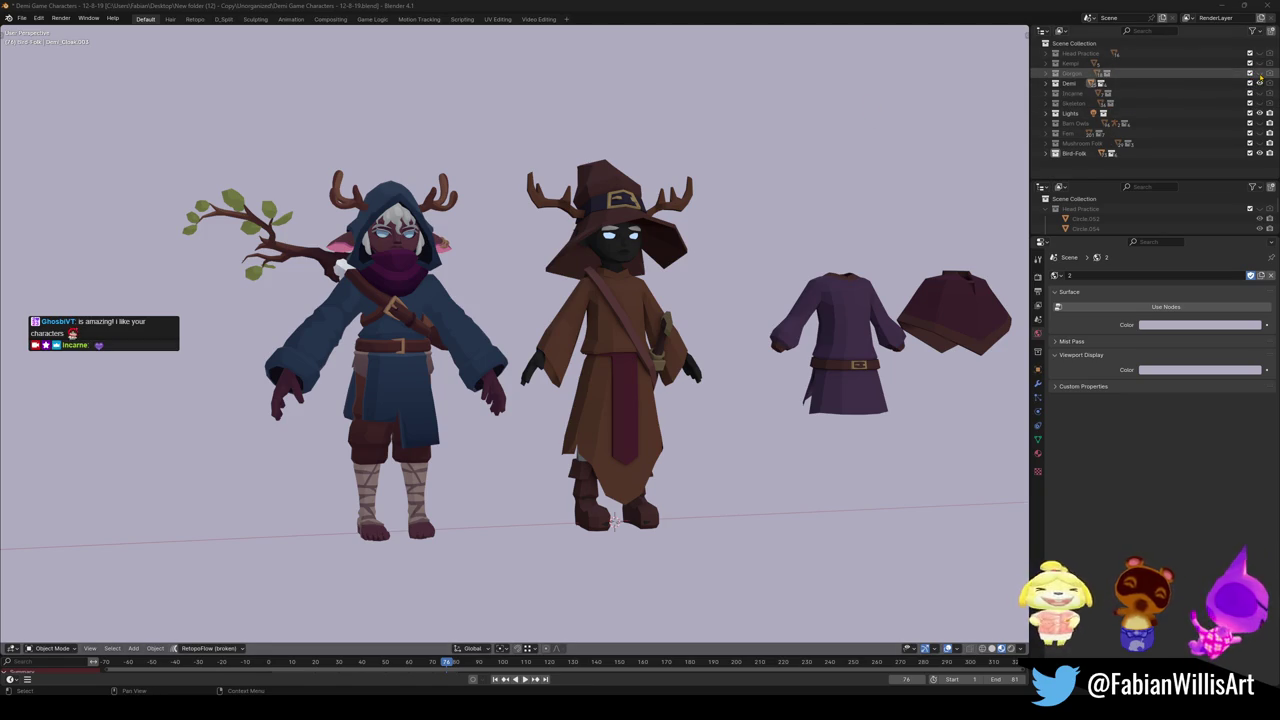
Show the Gorgon collection, frame everything, and exclude the Demi collection.
click(1259, 74)
key(Home)
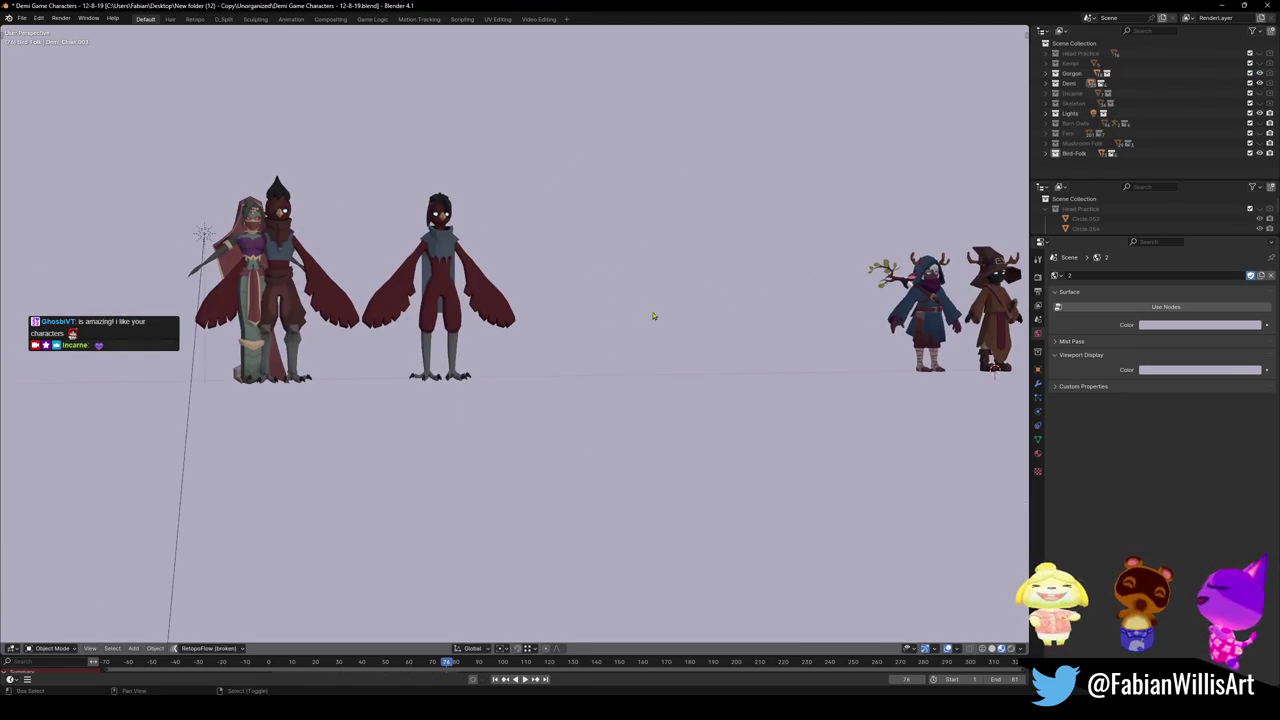
click(1249, 84)
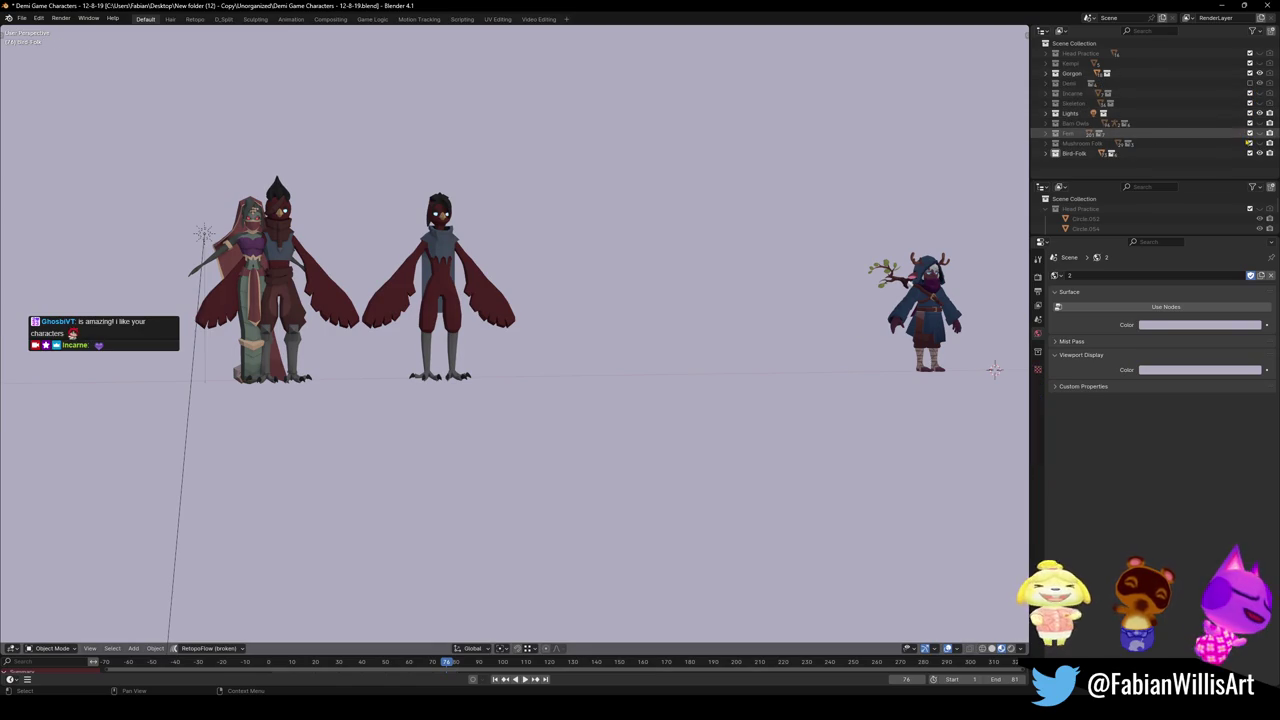
Exclude Bird-Folk, frame the hooded gorgon, and open the Demi Game Files folder.
click(1249, 153)
key(KP_Decimal)
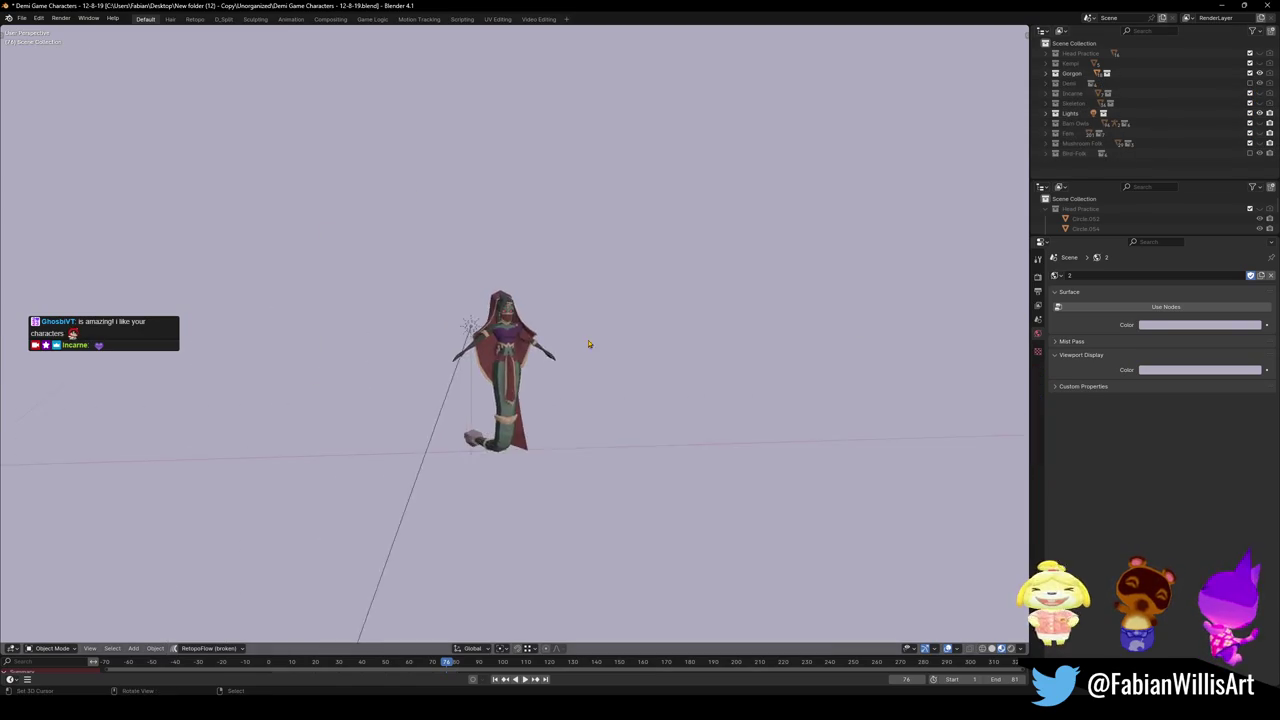
drag(500, 400, 545, 384)
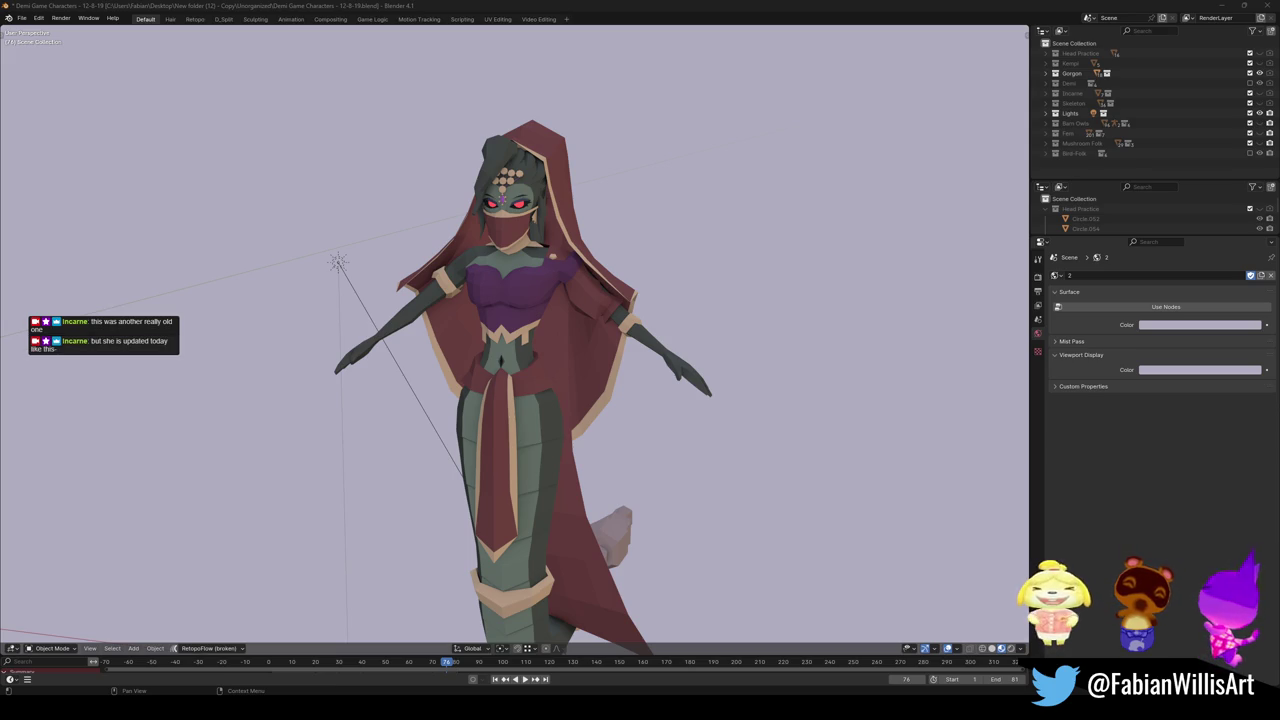
scroll(540, 340, up, 3)
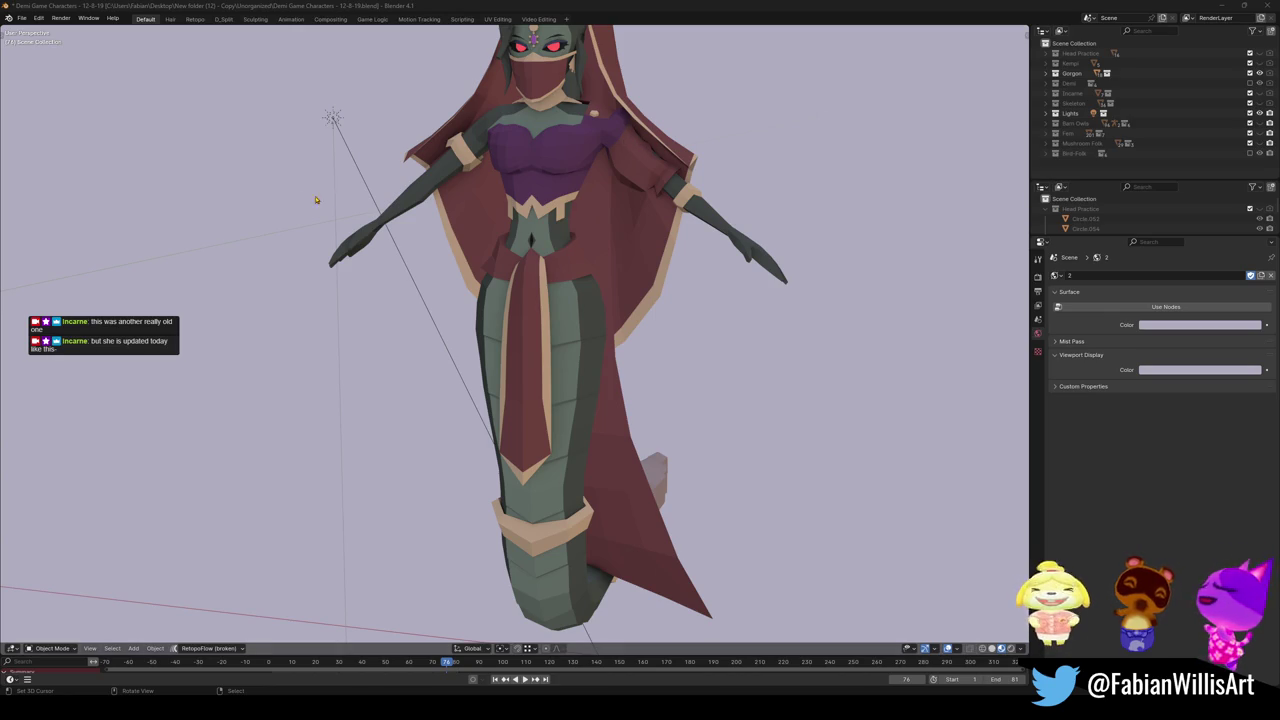
key(super+e)
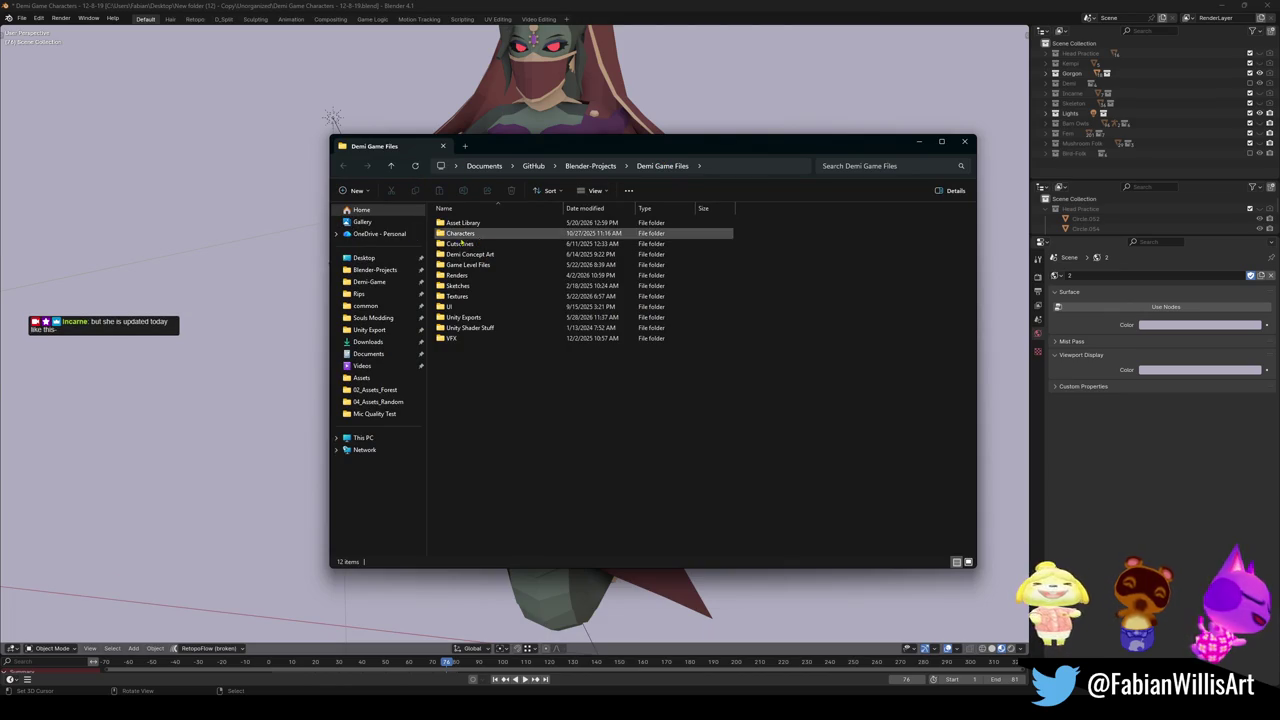
Go into Characters > Gorgoni Race and open Gorgoni Women.blend.
double_click(483, 235)
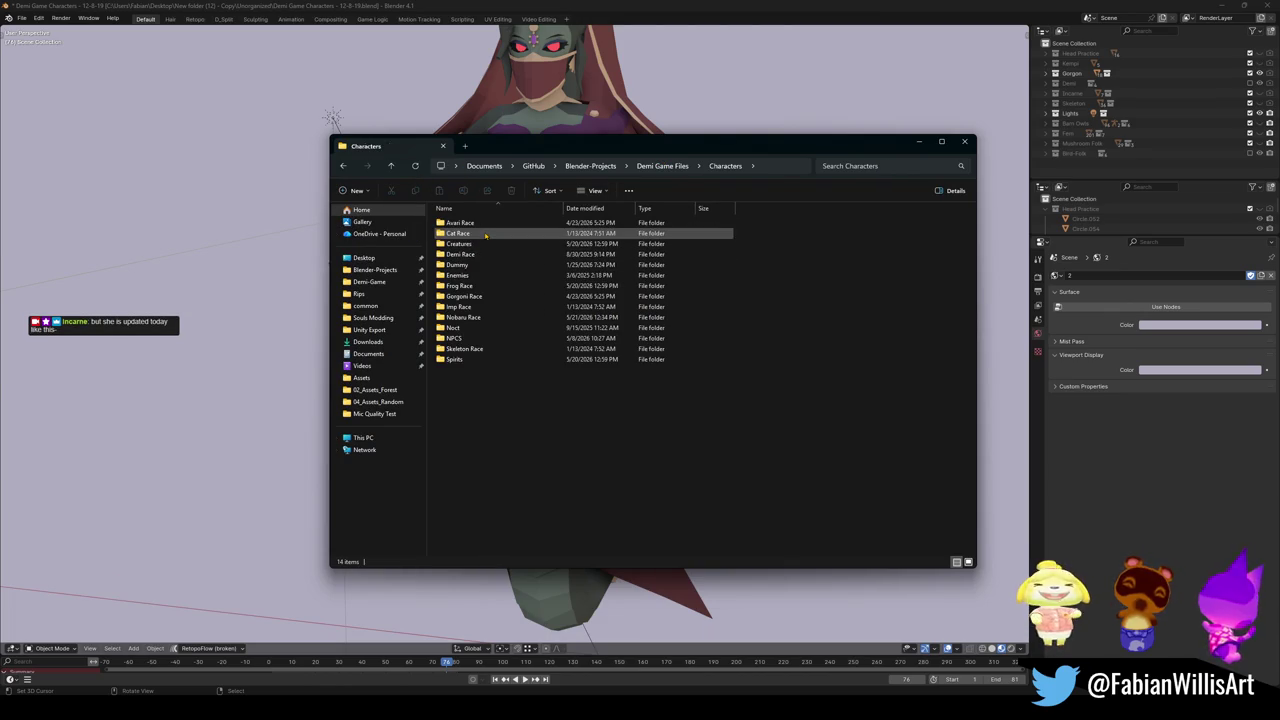
double_click(465, 296)
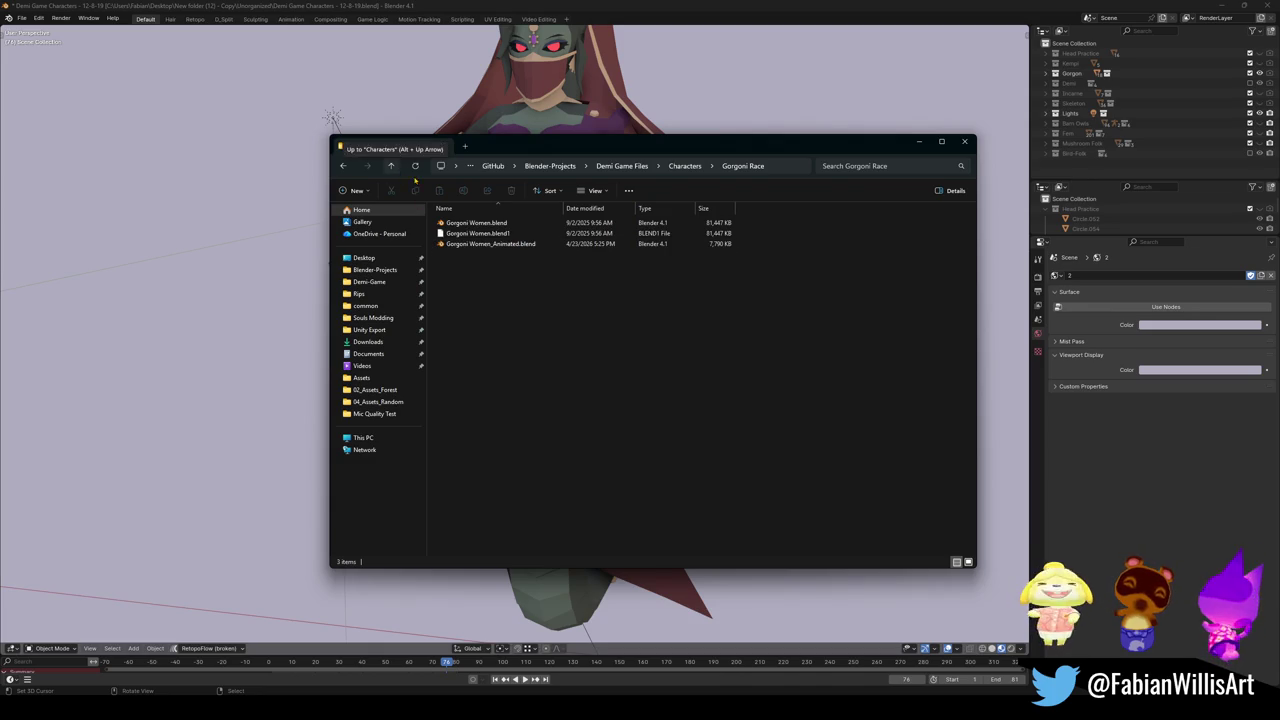
double_click(525, 224)
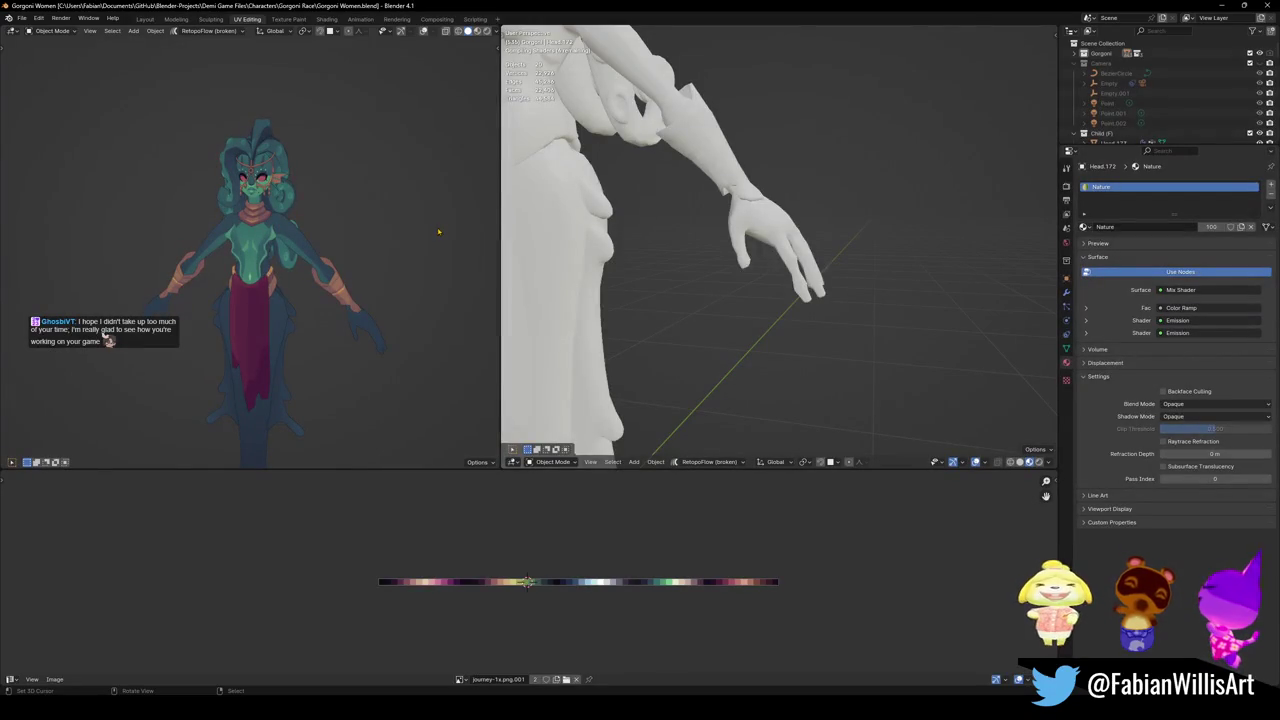
Maximise the viewport and inspect the Gorgoni woman model from behind.
scroll(293, 253, up, 5)
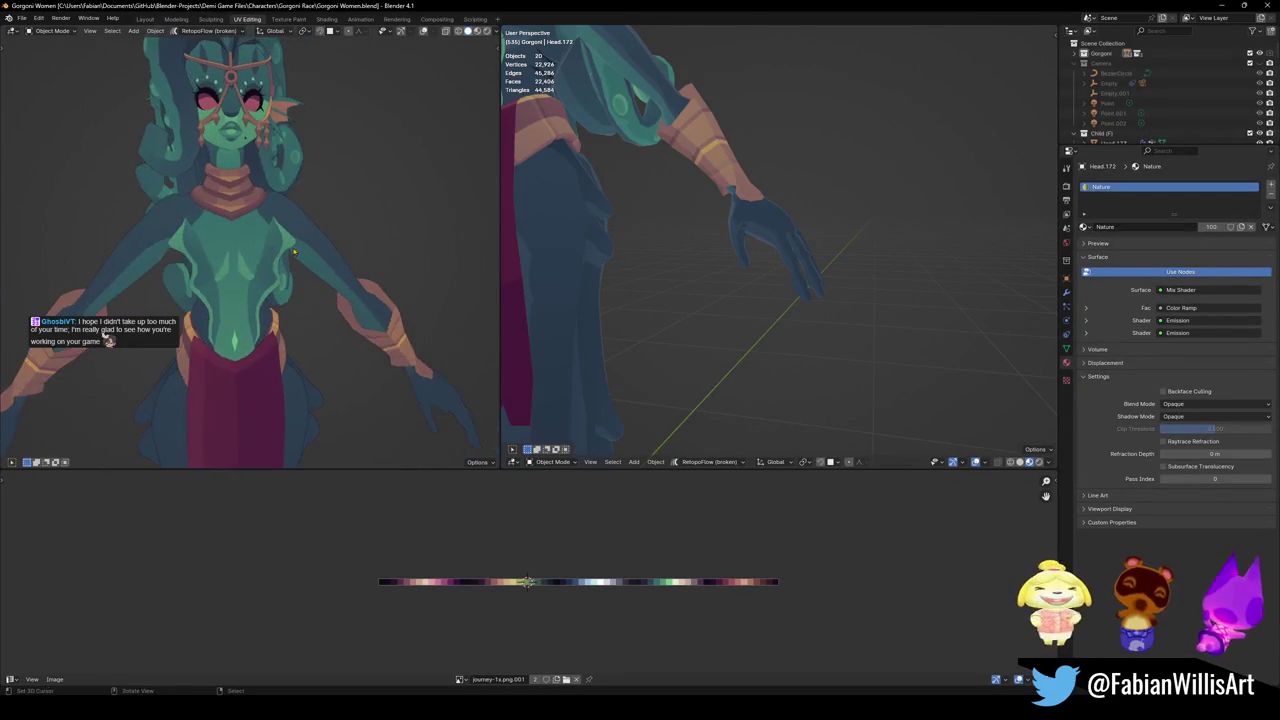
key(ctrl+alt+space)
scroll(640, 360, down, 6)
scroll(687, 353, up, 2)
mouse_move(687, 353)
mouse_down()
mouse_move(814, 346)
mouse_move(576, 338)
mouse_move(806, 331)
mouse_move(658, 310)
mouse_up()
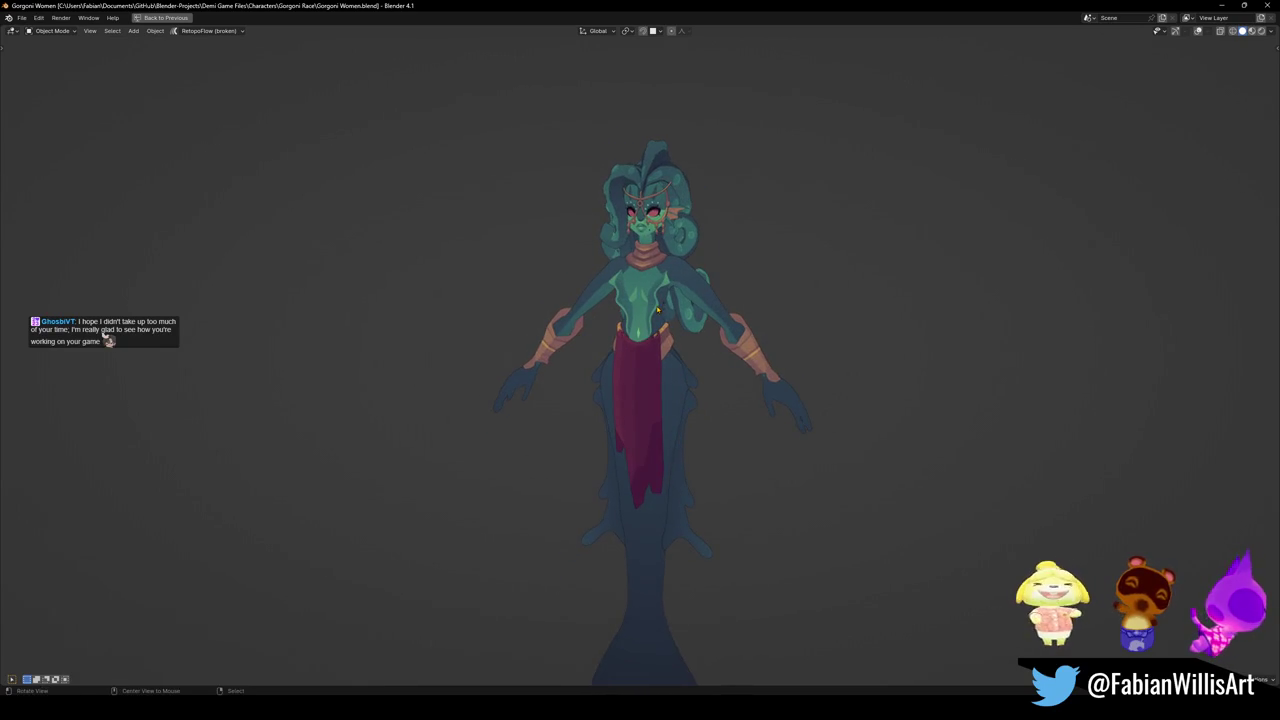
scroll(658, 310, up, 4)
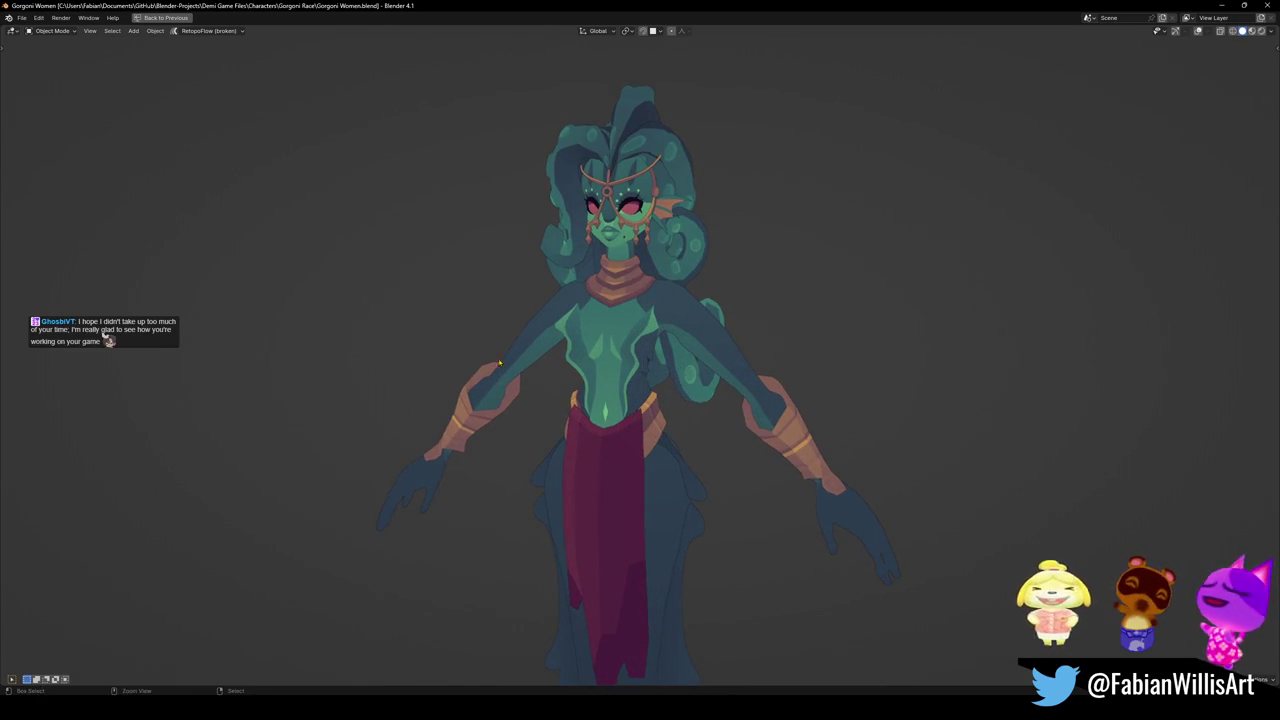
key(ctrl+space)
scroll(600, 360, down, 4)
Copy all 20 Gorgoni woman objects and bring Demi Game Characters forward.
key(c)
key(Escape)
key(a)
key(ctrl+c)
click(686, 327)
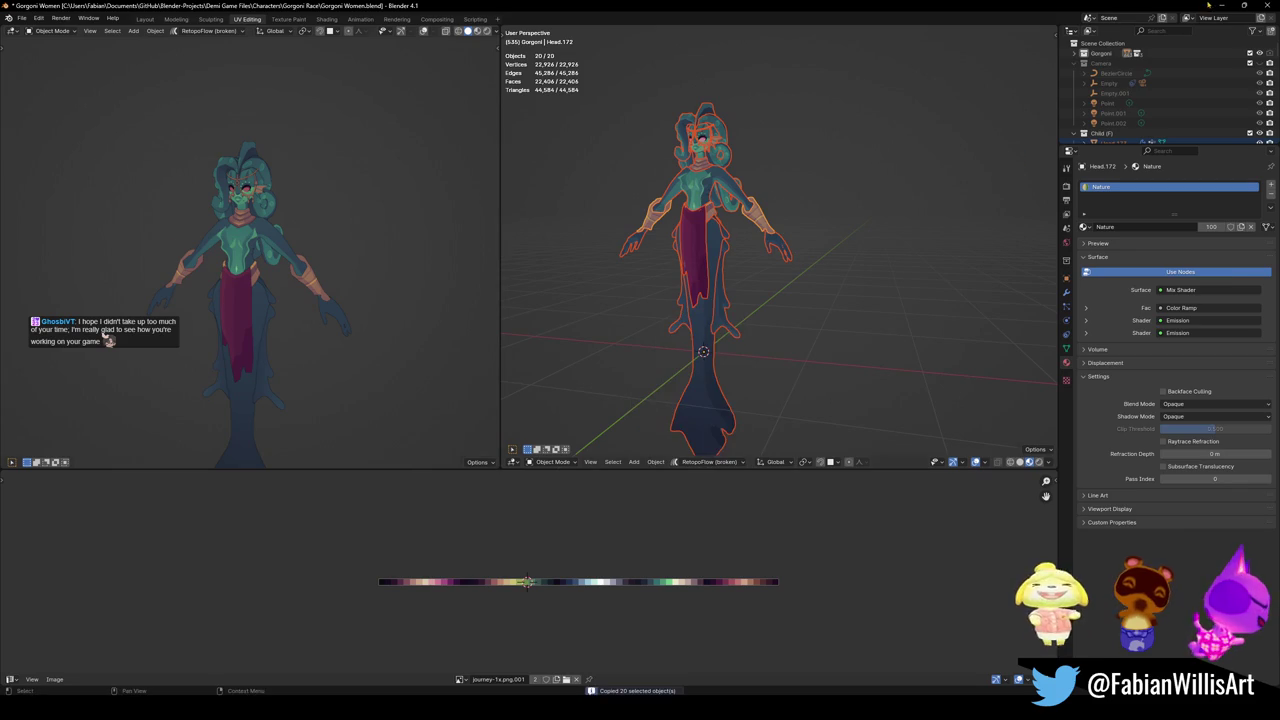
click(1221, 5)
click(902, 135)
scroll(708, 327, down, 3)
Paste the 20 Gorgoni woman objects and slide them along X beside the hooded gorgon.
key(ctrl+v)
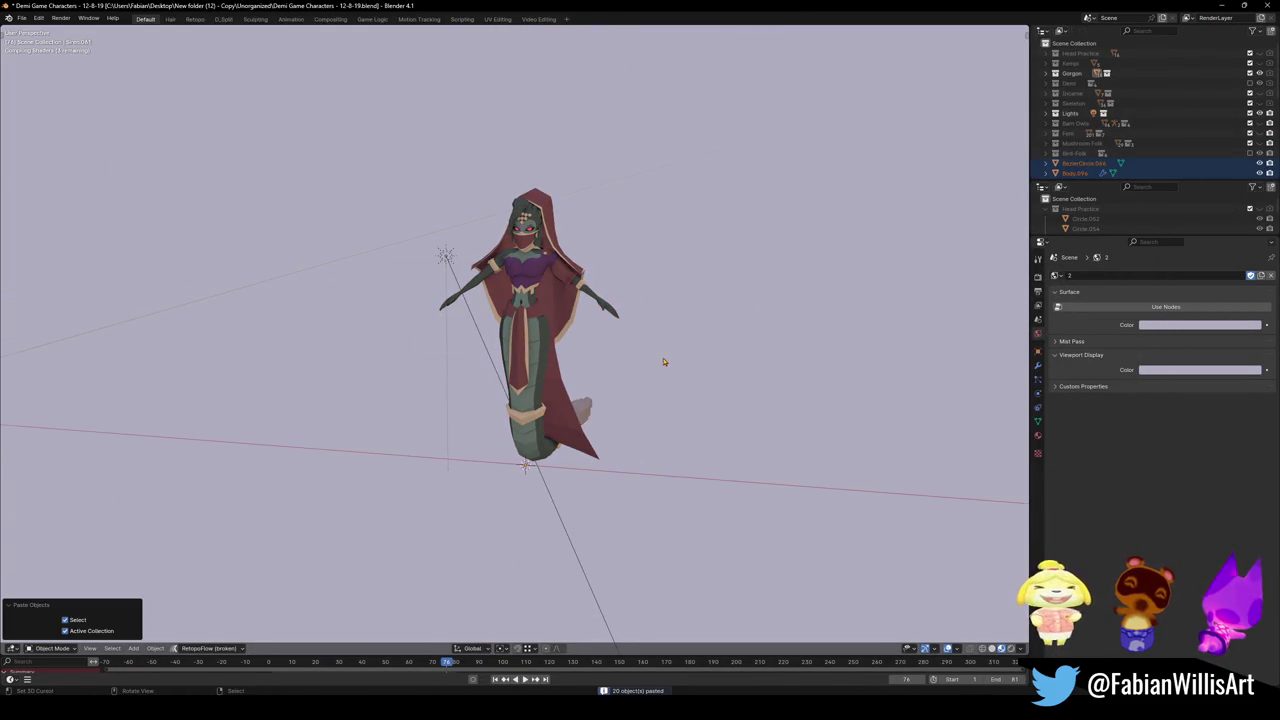
scroll(634, 366, down, 3)
key(g)
key(x)
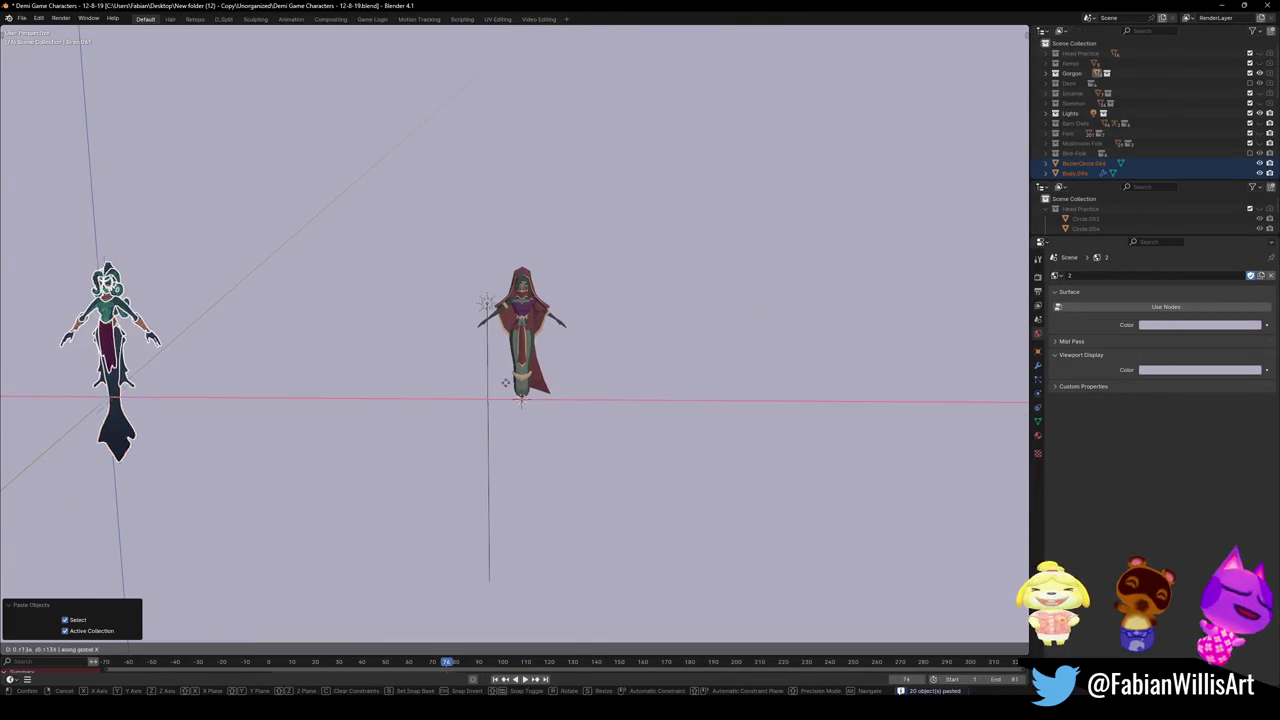
click(966, 400)
click(780, 363)
scroll(780, 363, up, 5)
drag(574, 408, 595, 381)
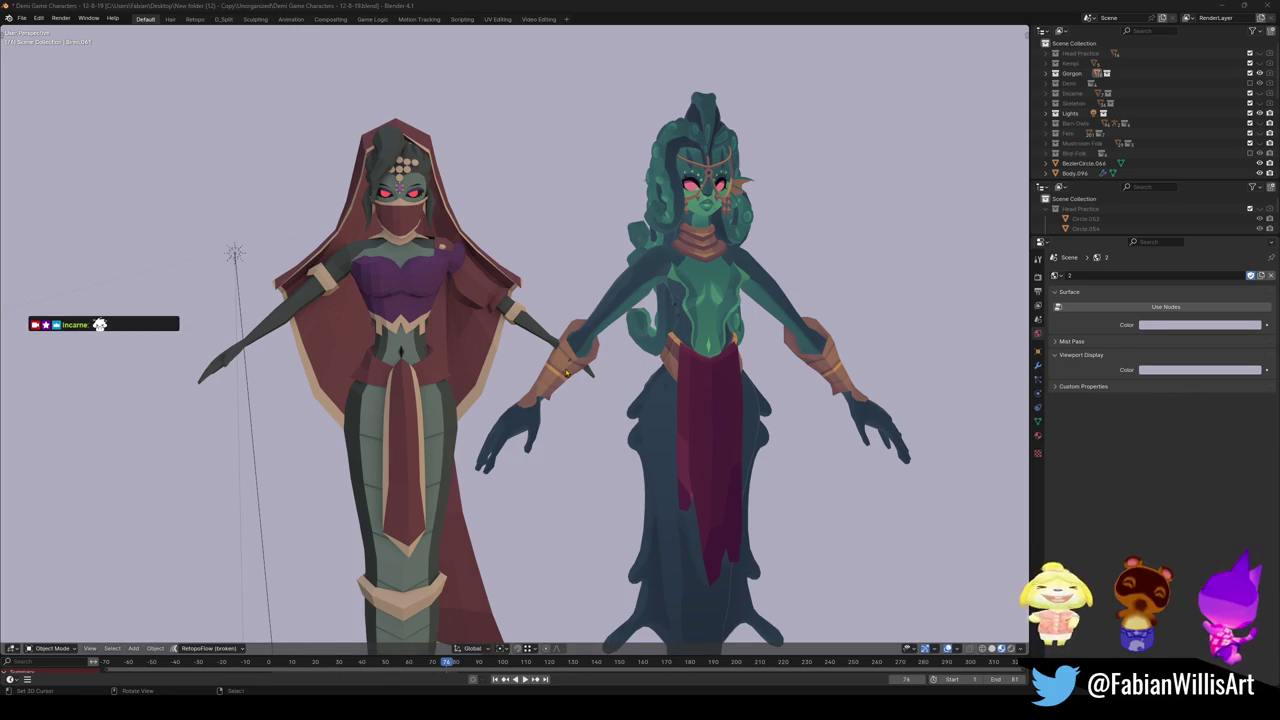
scroll(566, 372, down, 1)
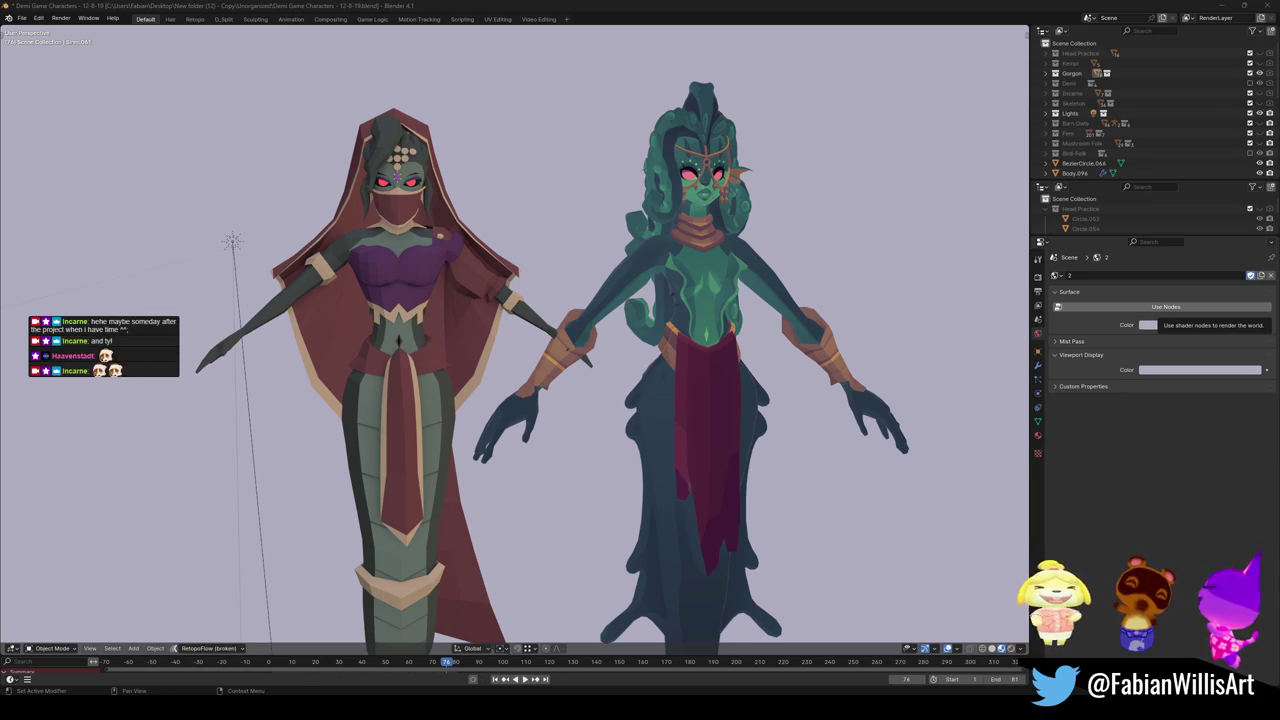
drag(668, 272, 279, 138)
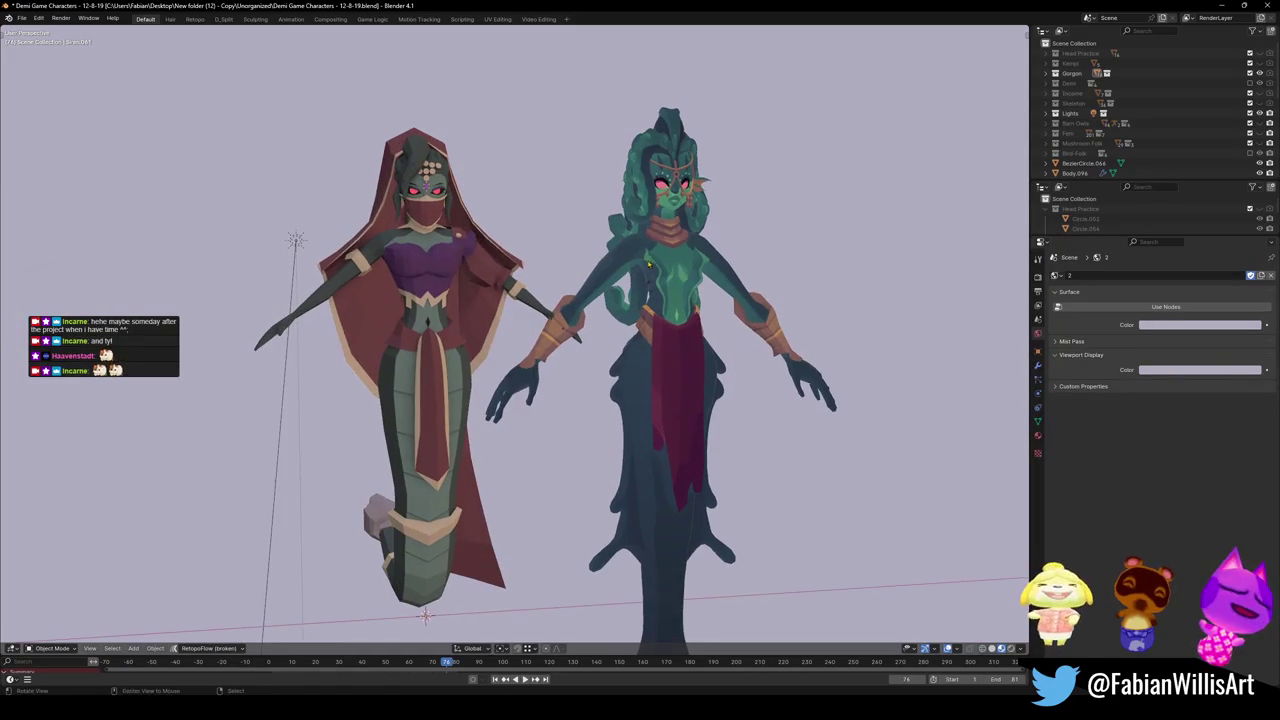
key(super+shift+s)
mouse_move(226, 88)
mouse_down()
mouse_move(414, 206)
mouse_move(900, 630)
mouse_up()
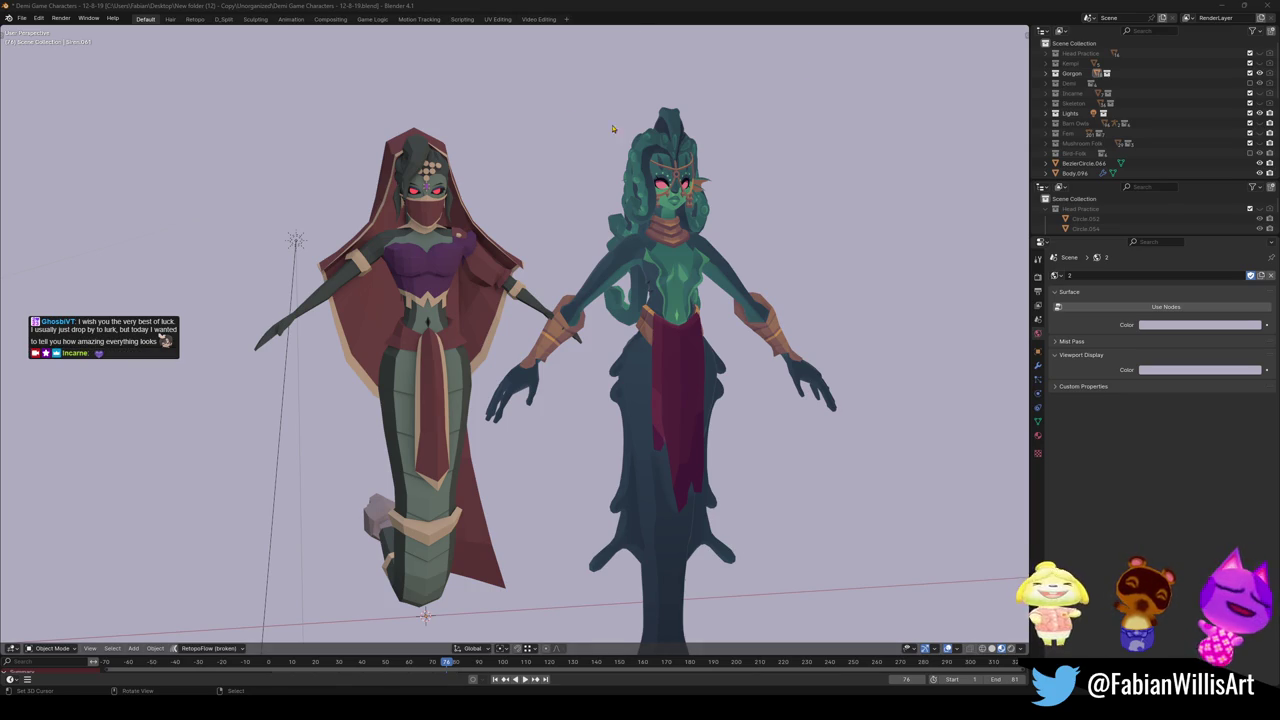
Close Demi Game Characters and Demi Skins WIP unsaved, then close the folder window.
click(1268, 5)
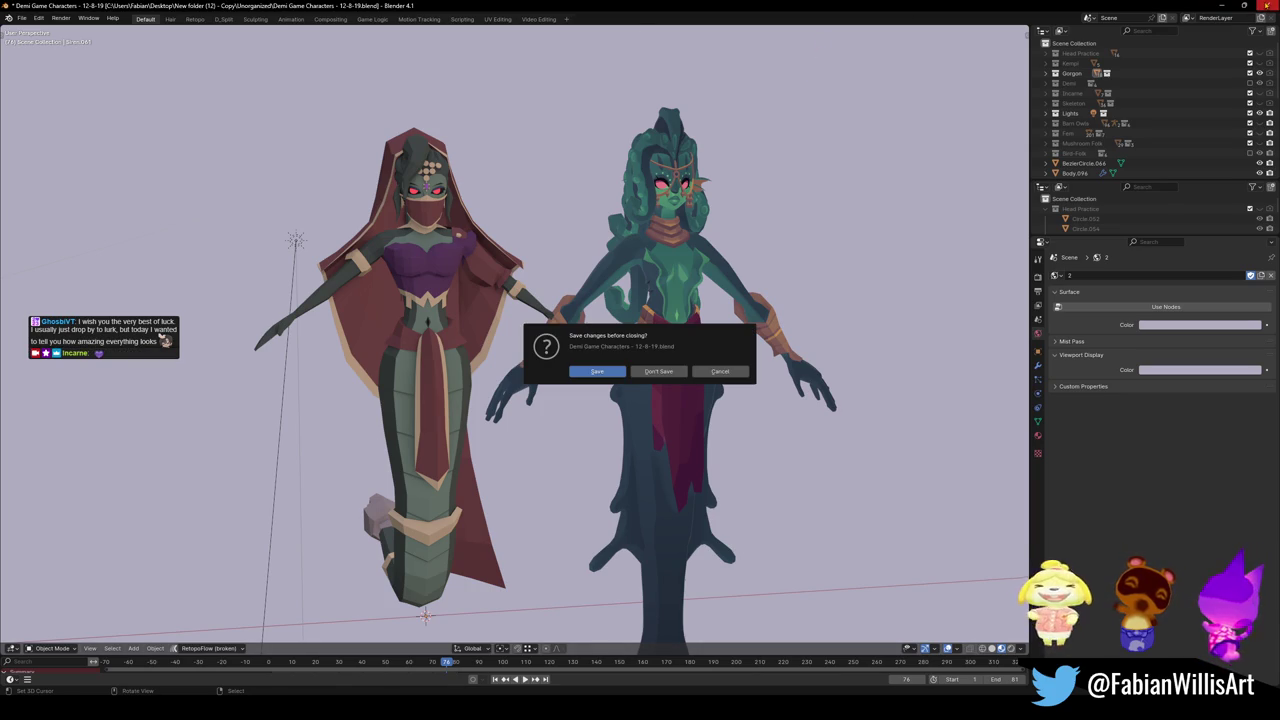
click(664, 372)
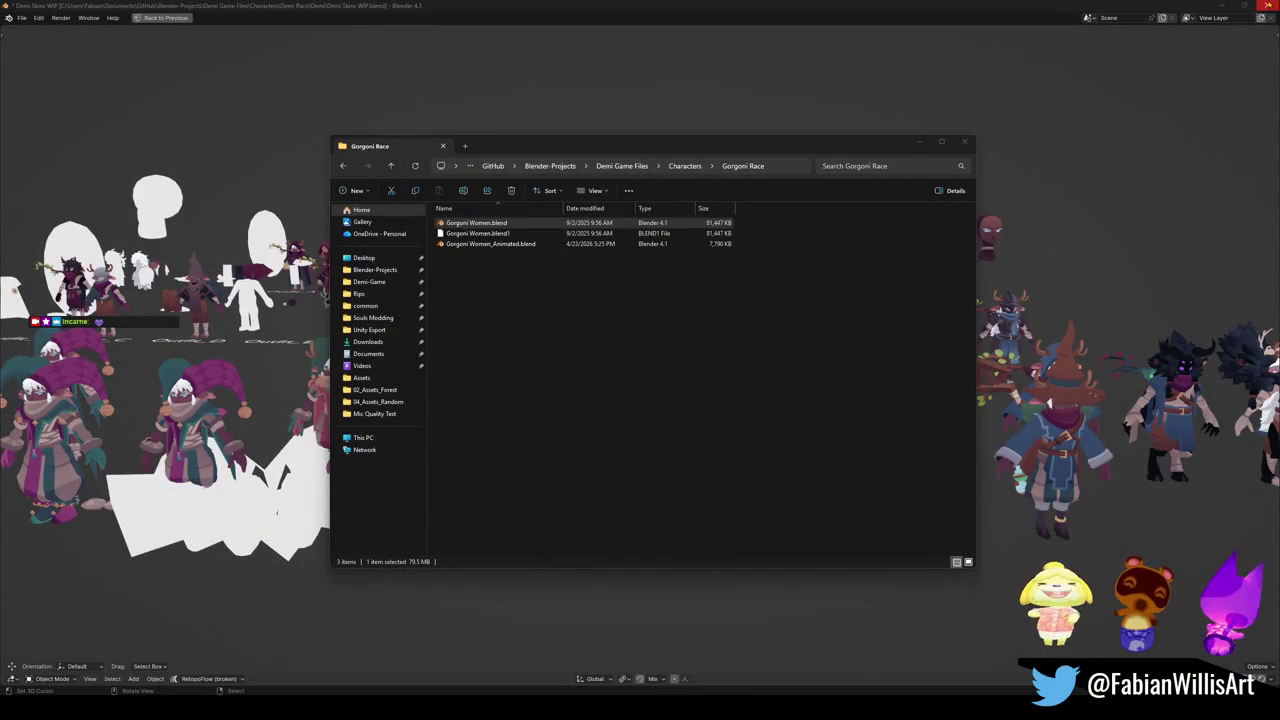
click(1268, 5)
click(658, 371)
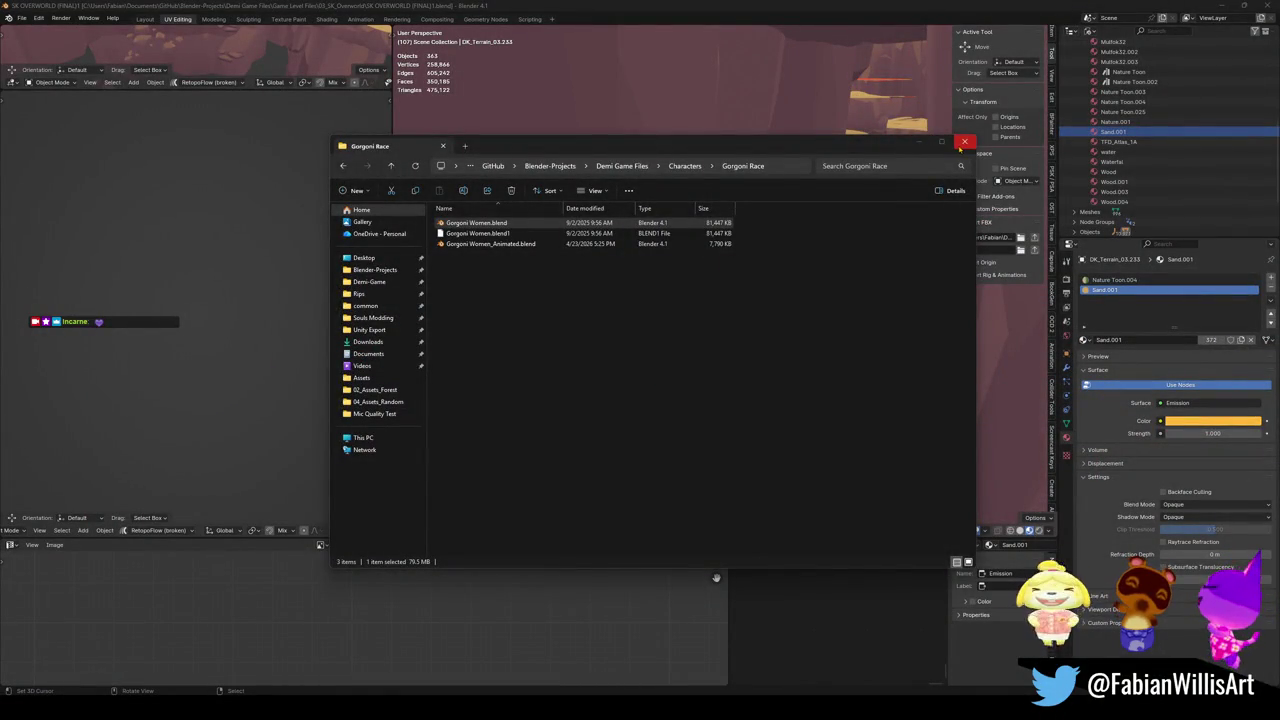
click(964, 143)
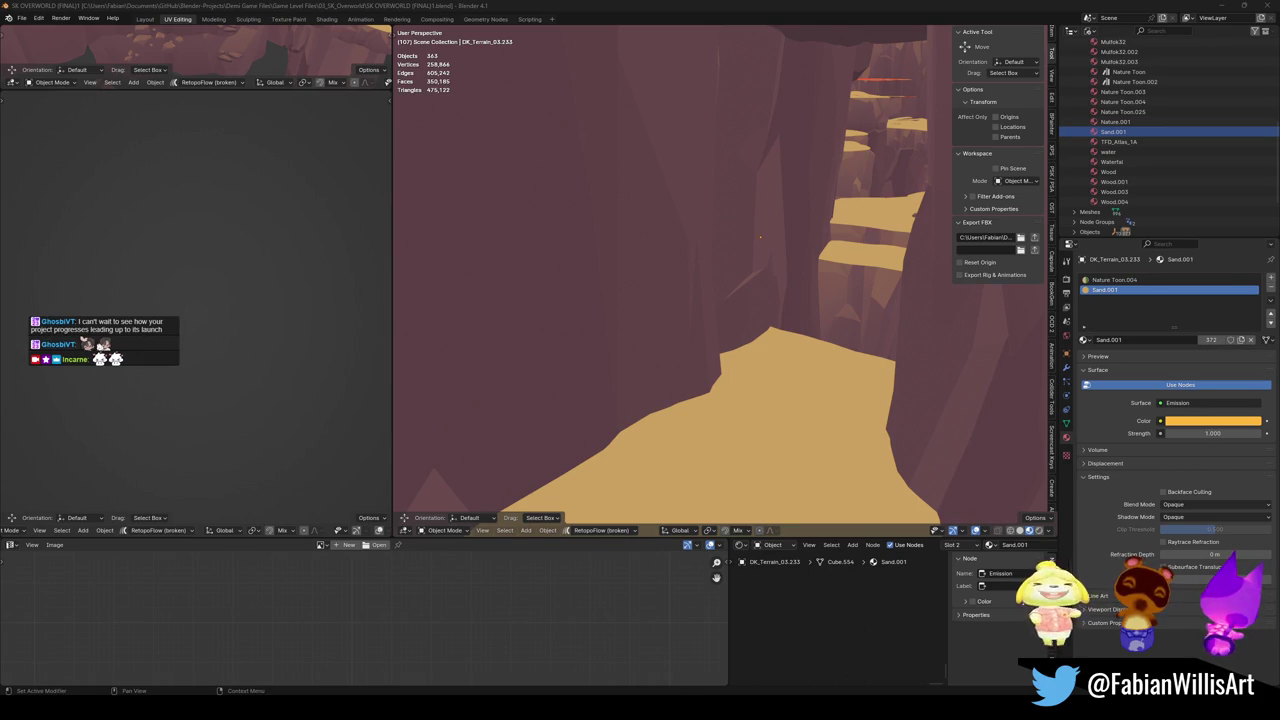
key(shift+grave)
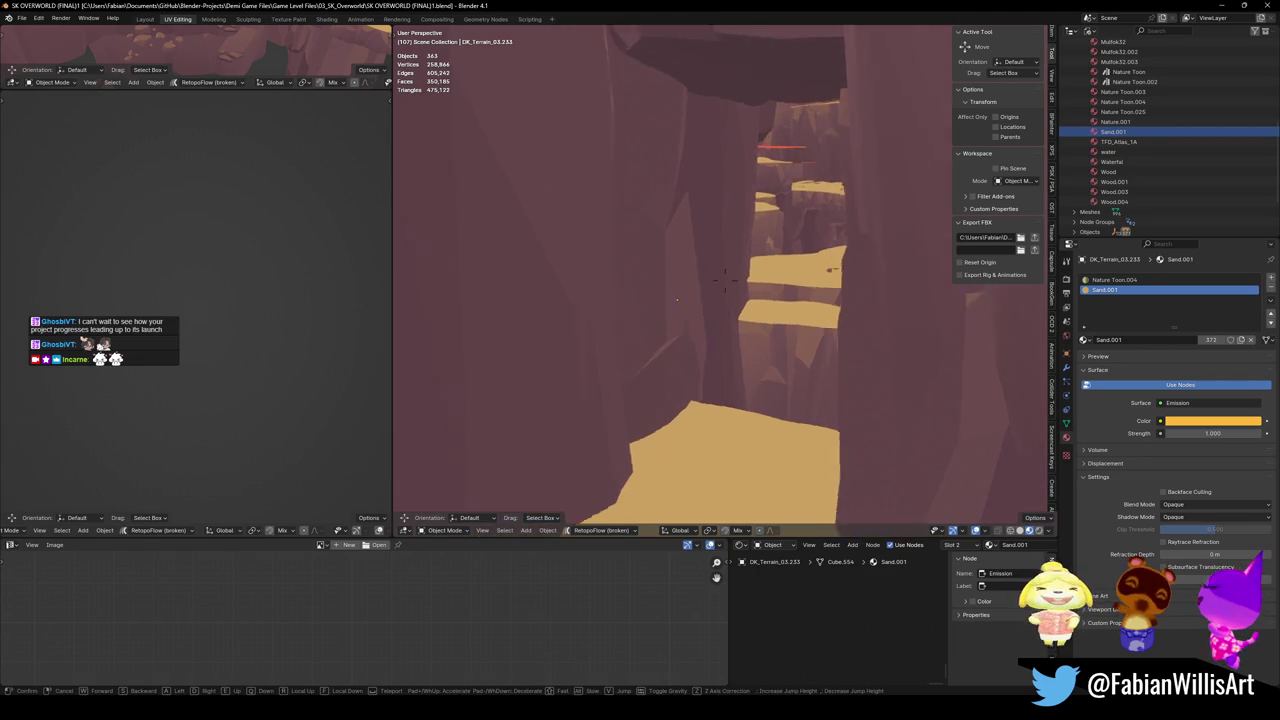
key(w)
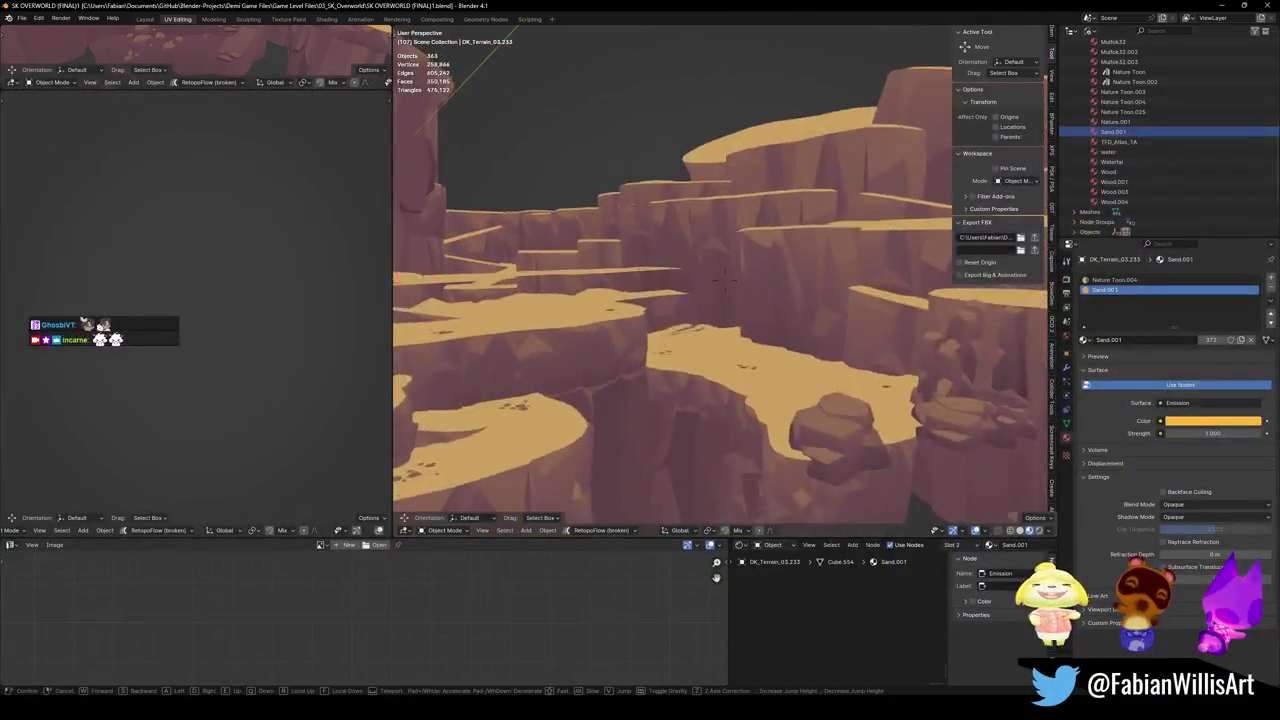
key(w)
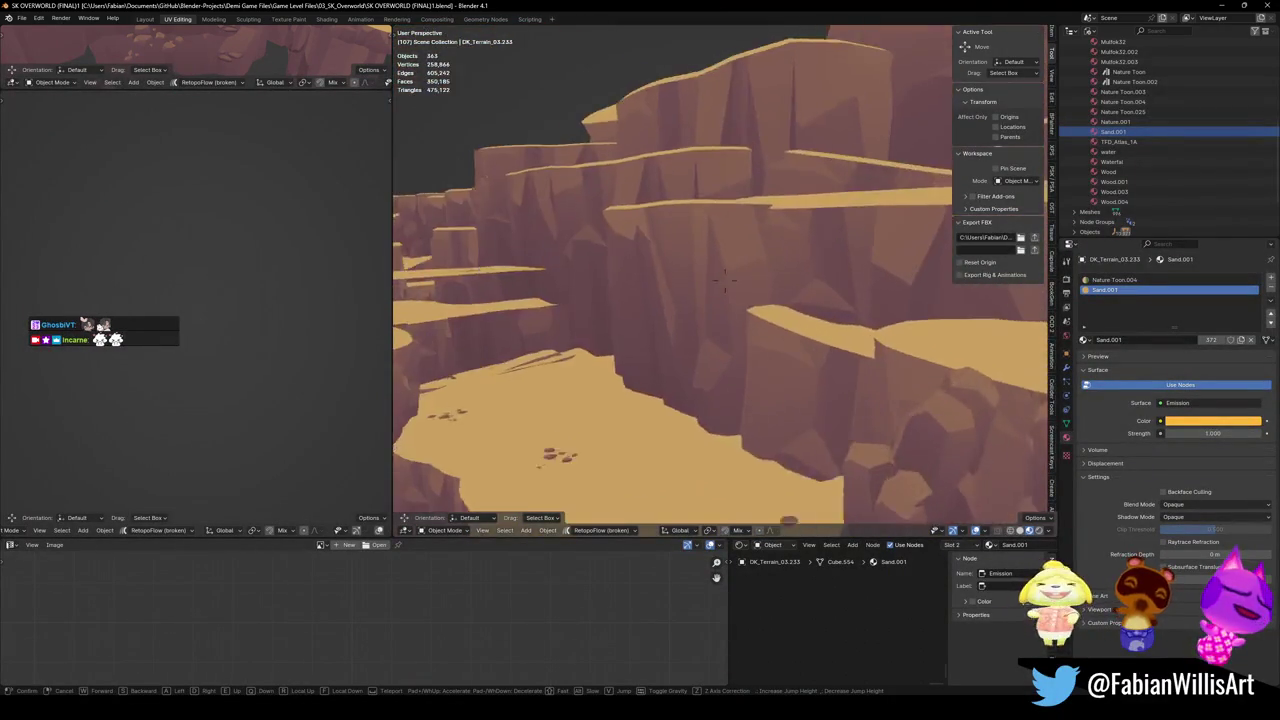
key(w)
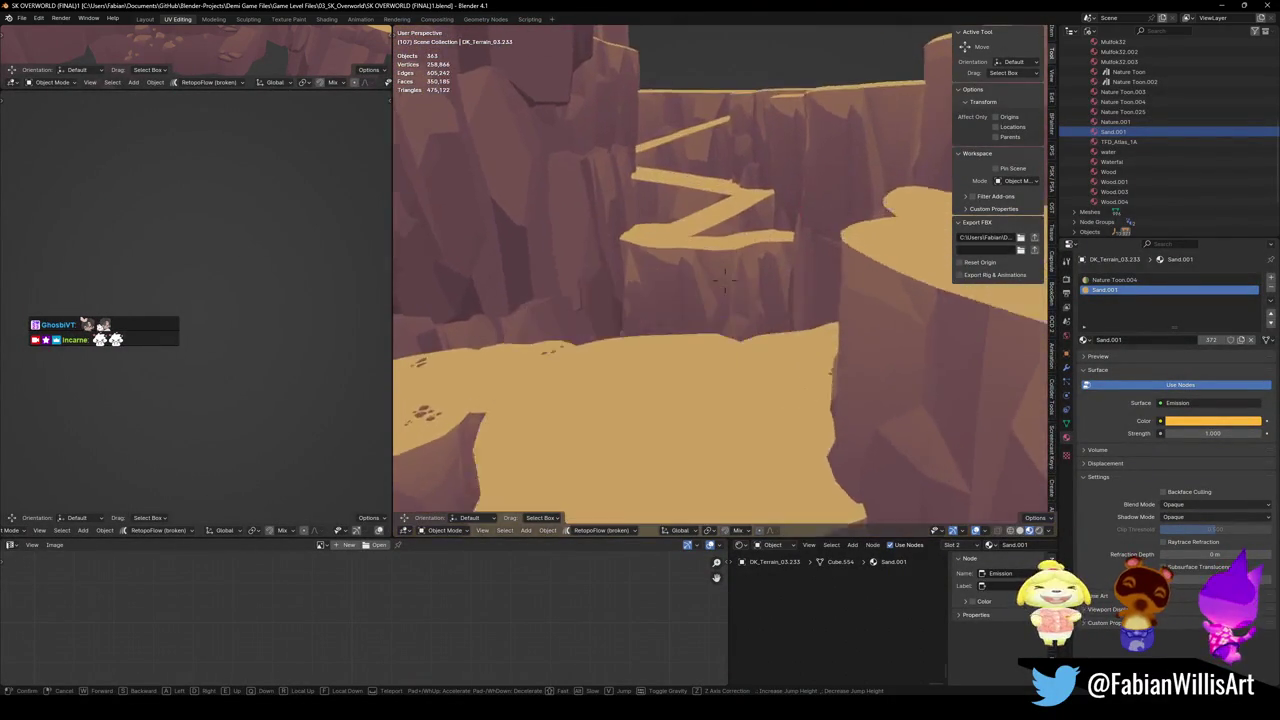
key(w)
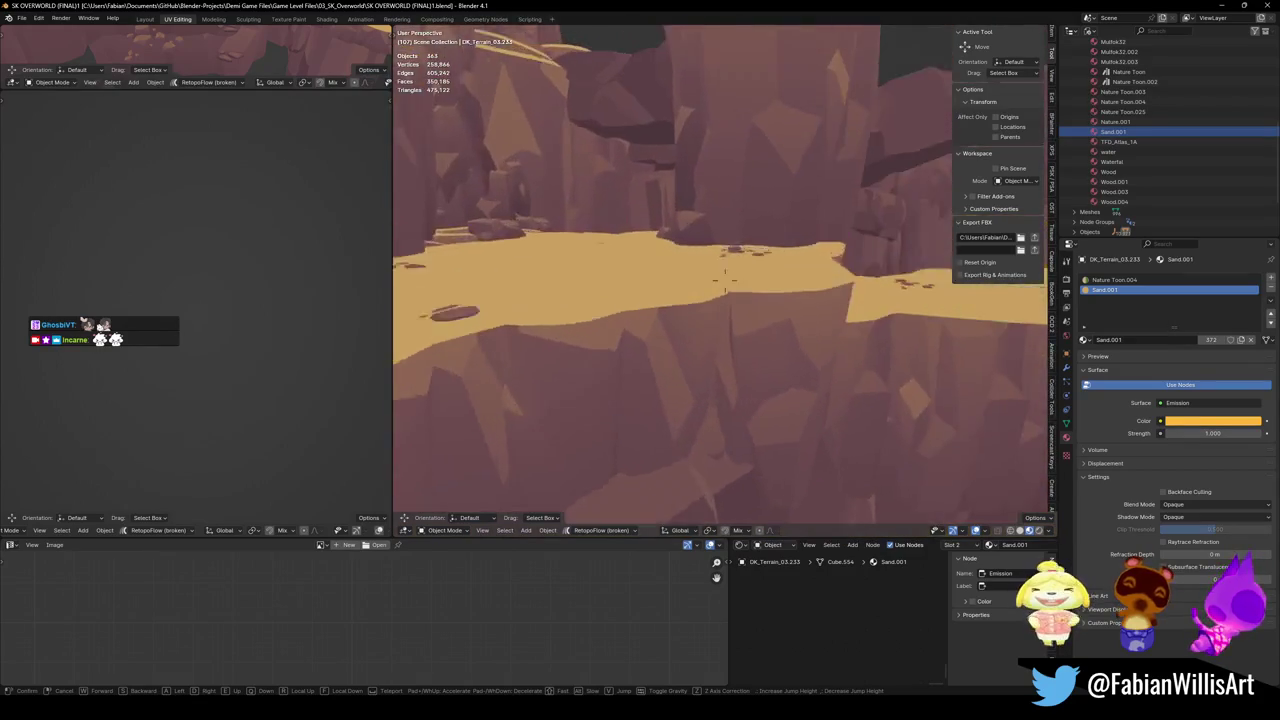
key(w)
key(w)
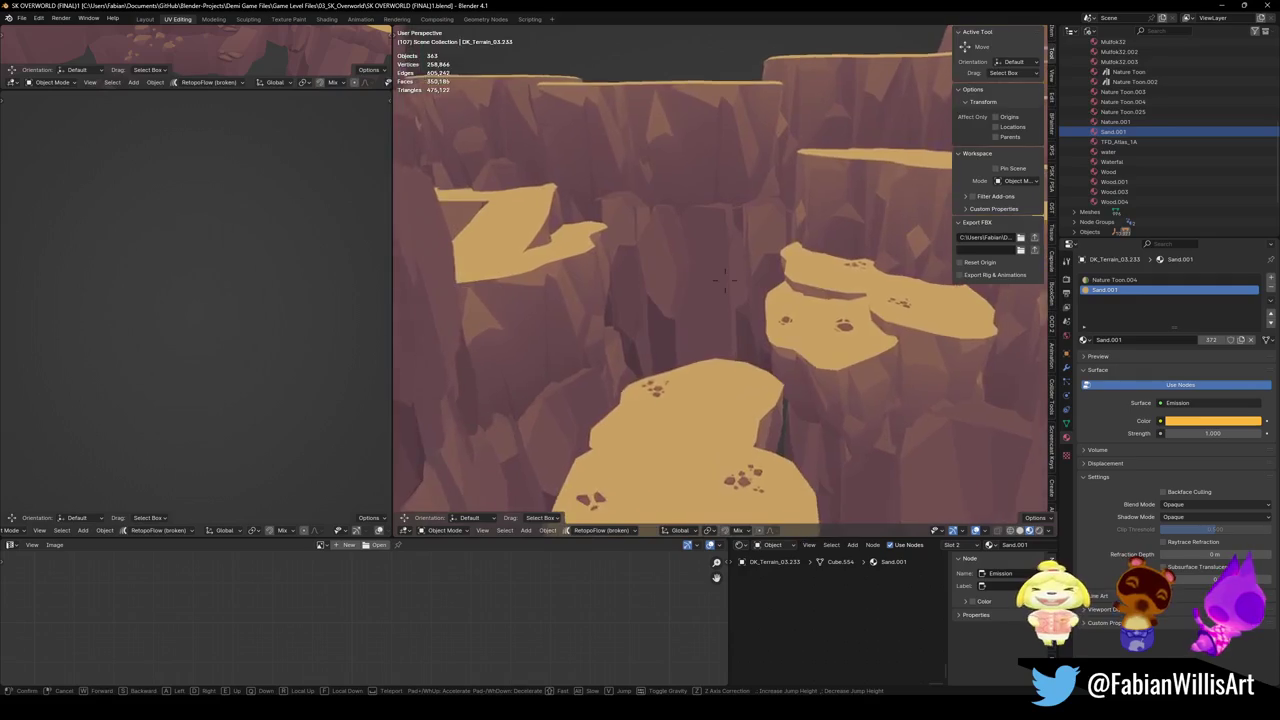
key(w)
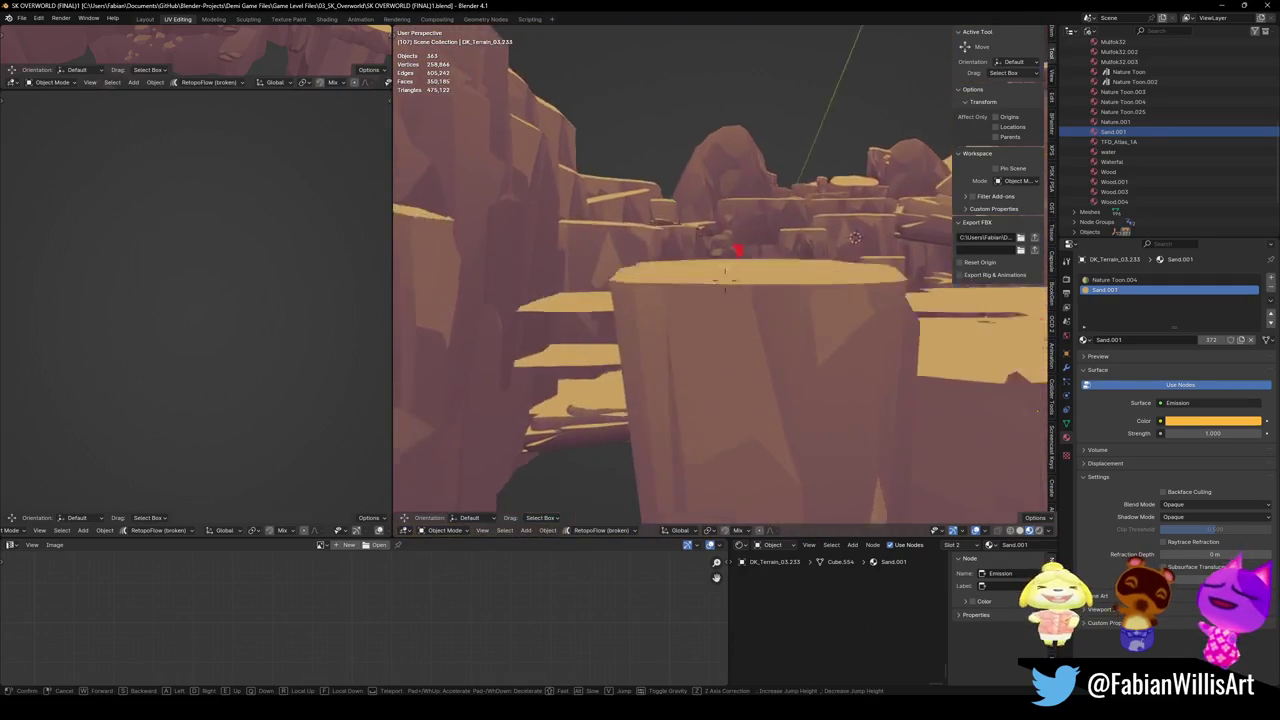
key(w)
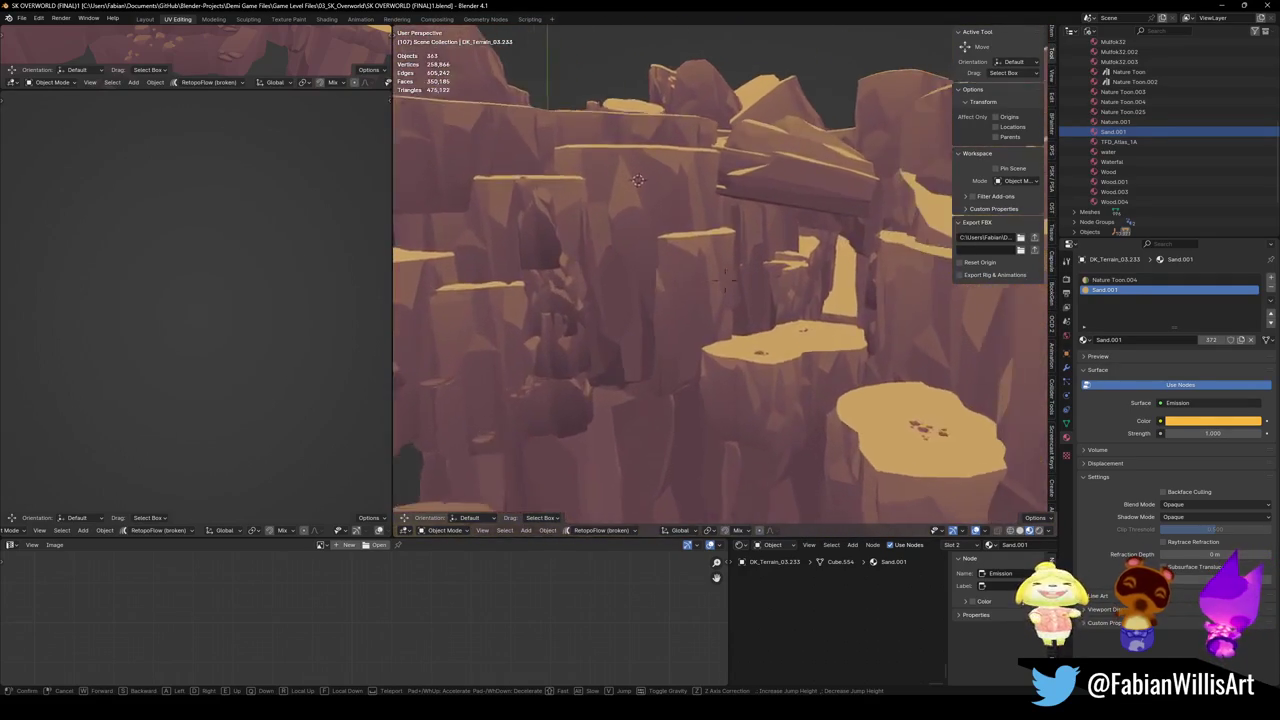
key(w)
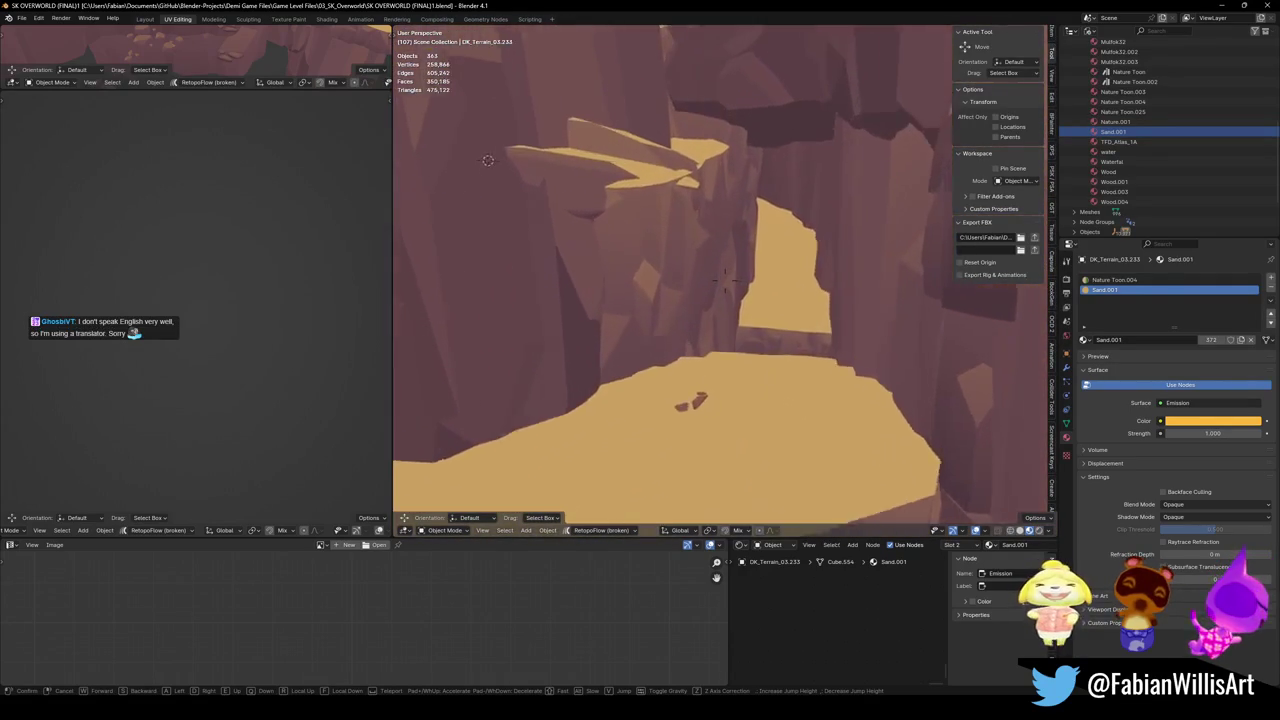
key(w)
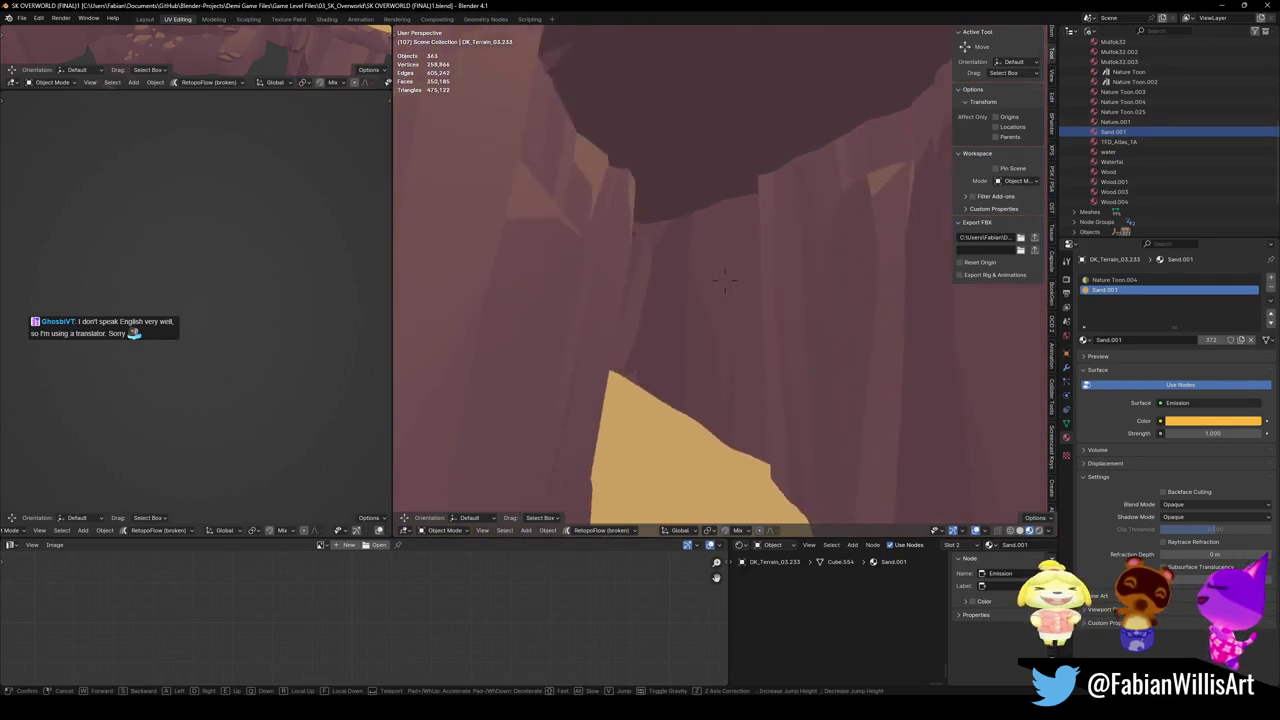
key(w)
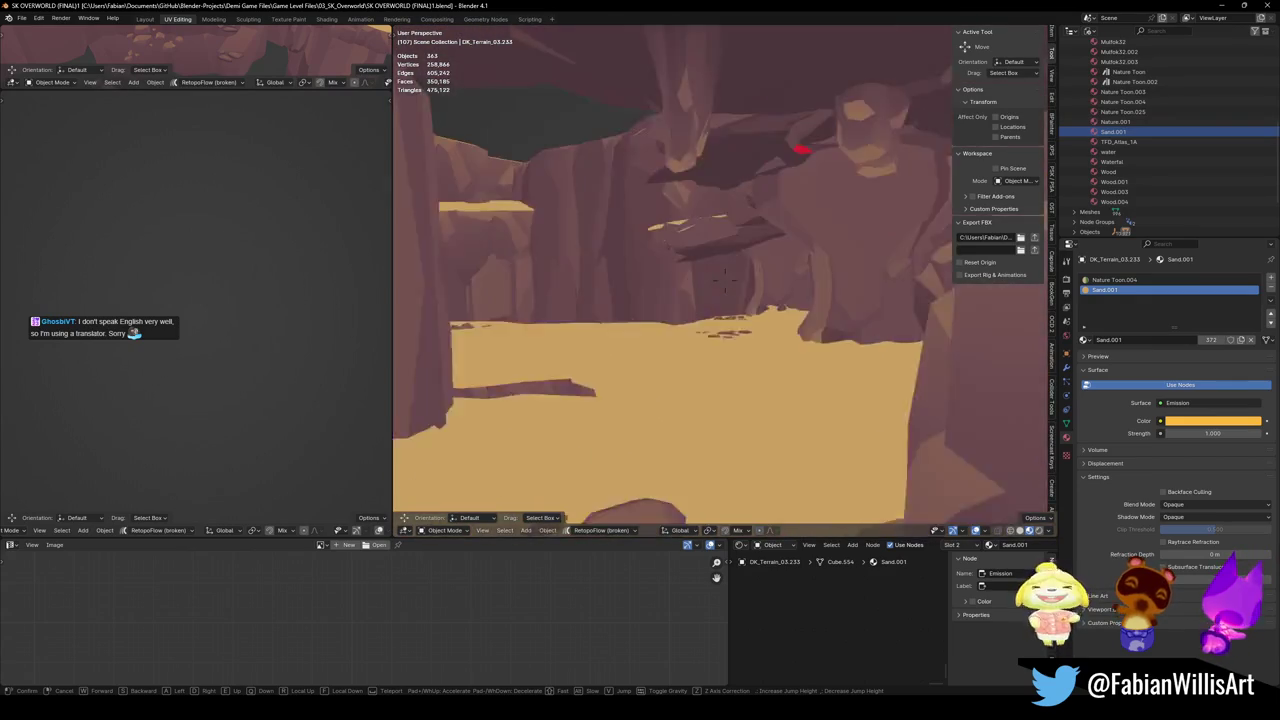
key(w)
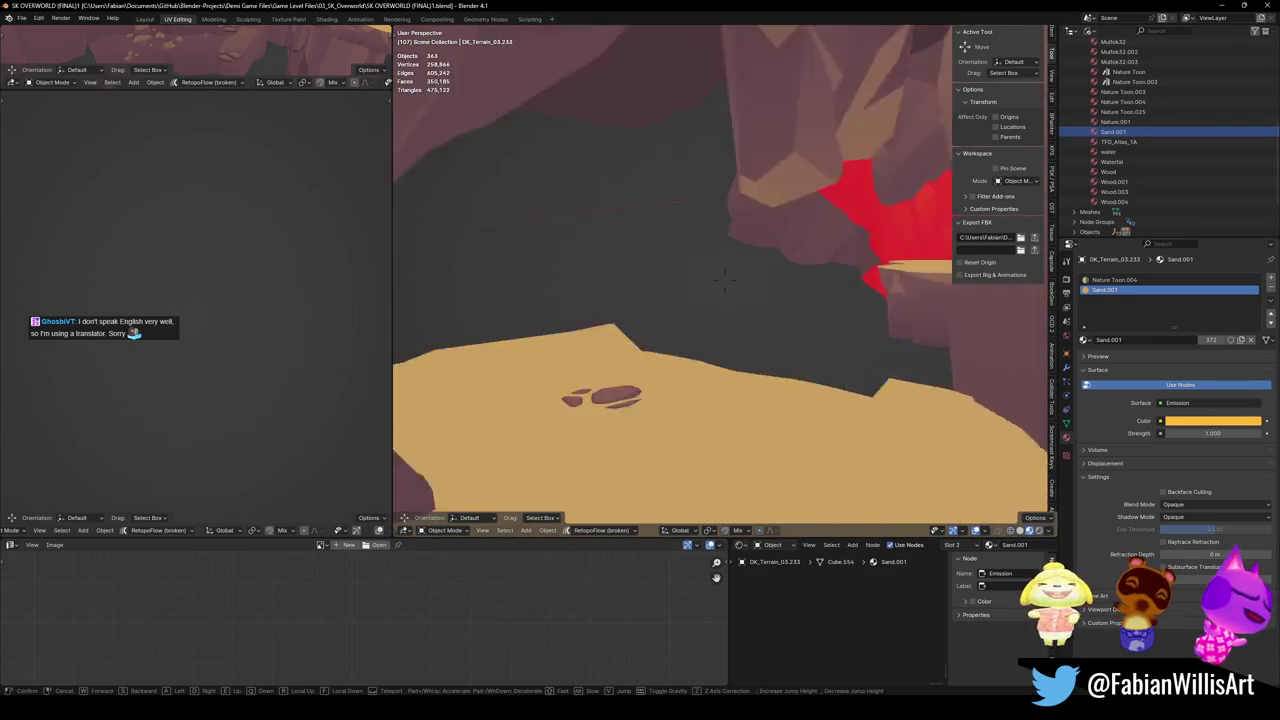
key(w)
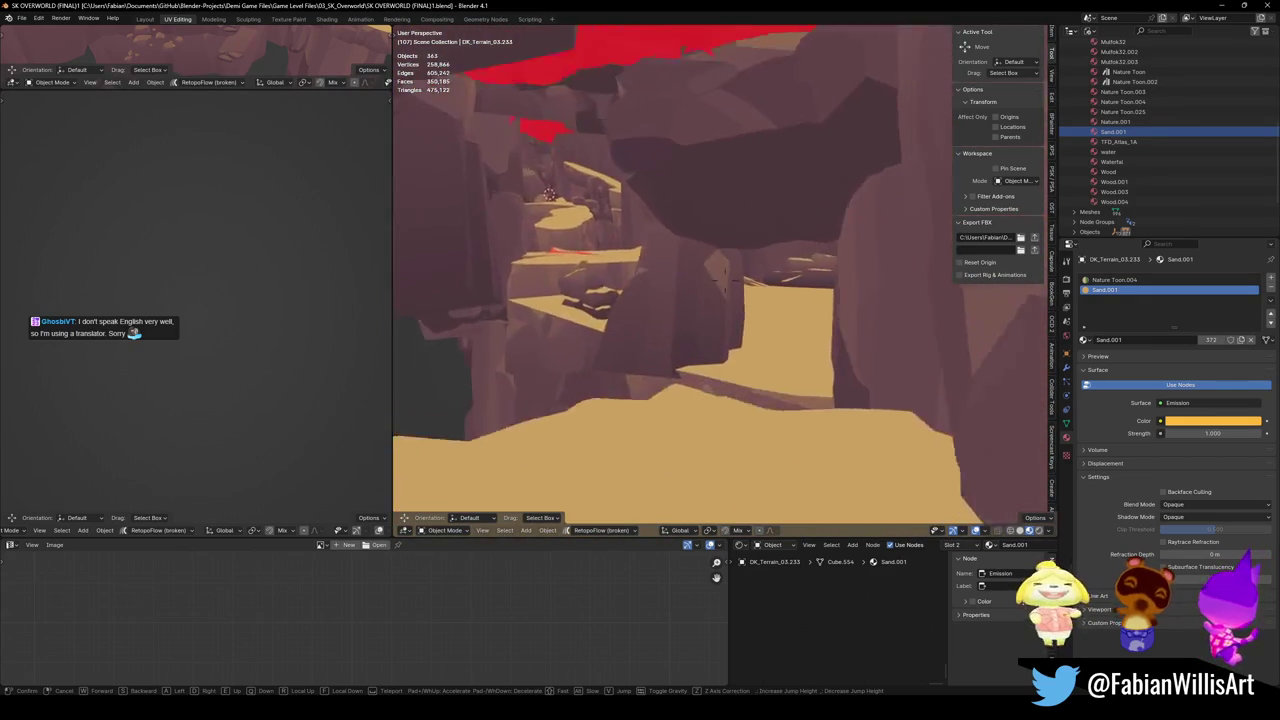
key(w)
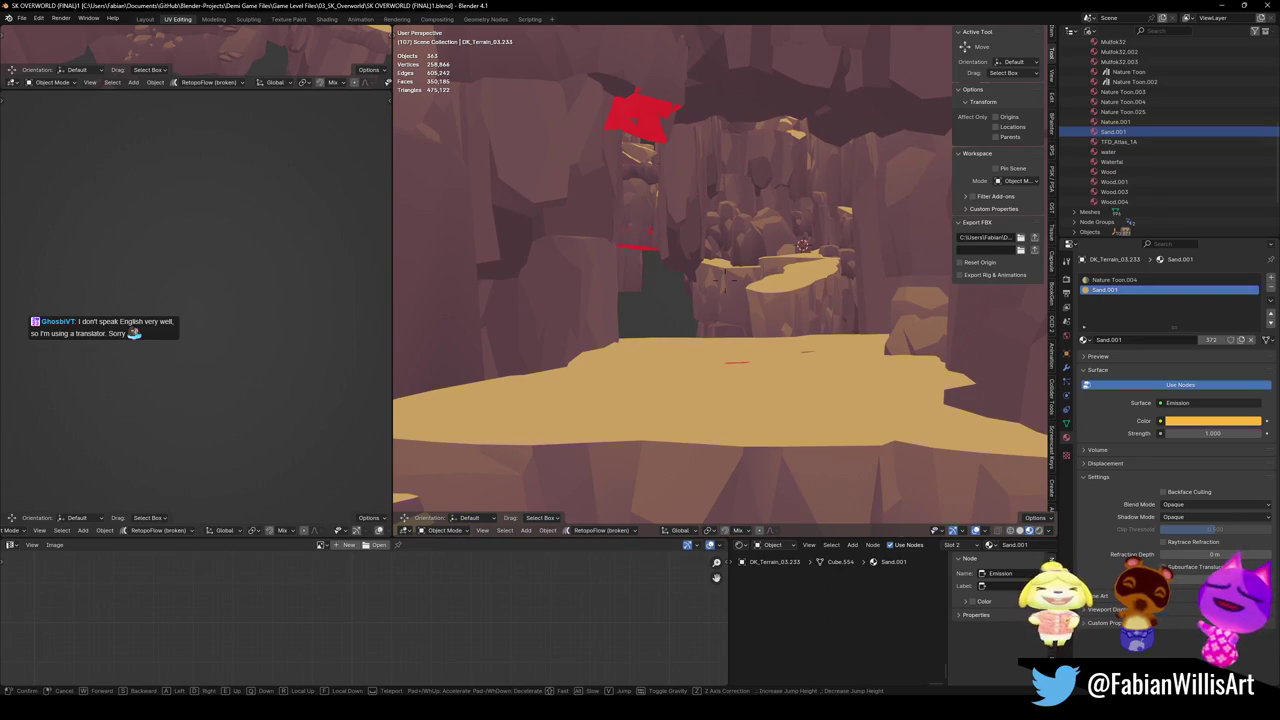
click(737, 281)
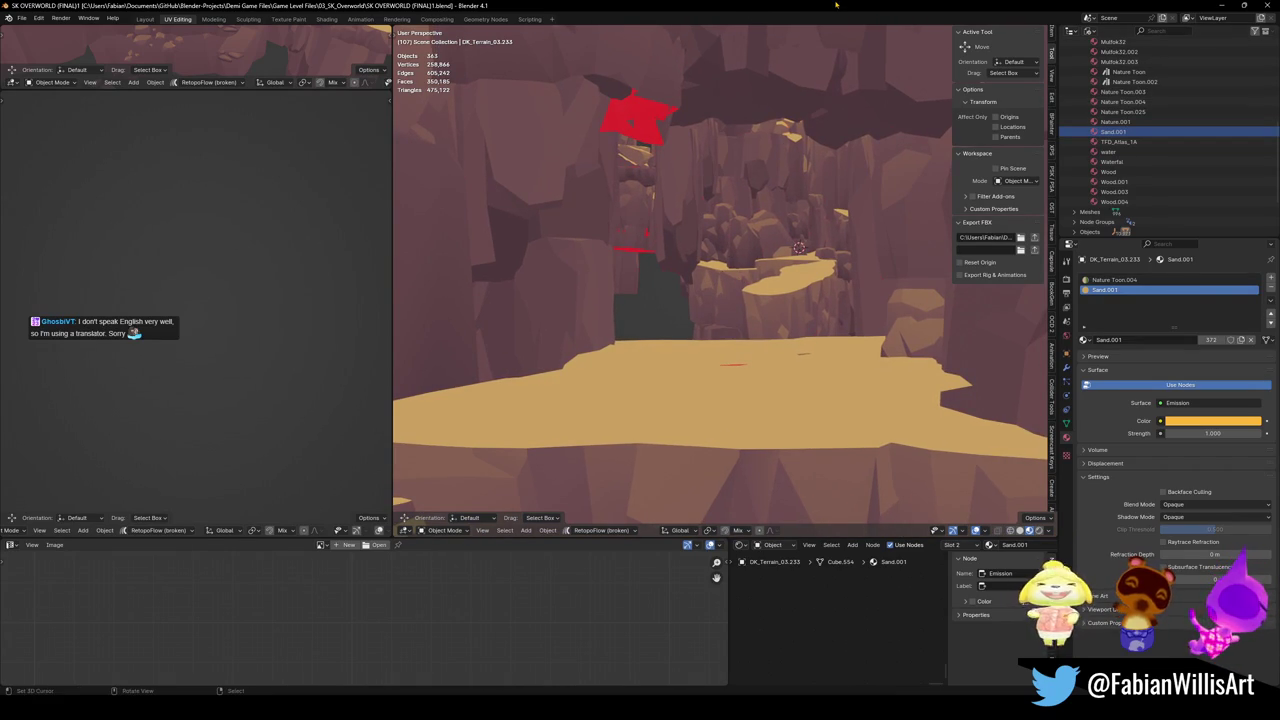
key(alt+h)
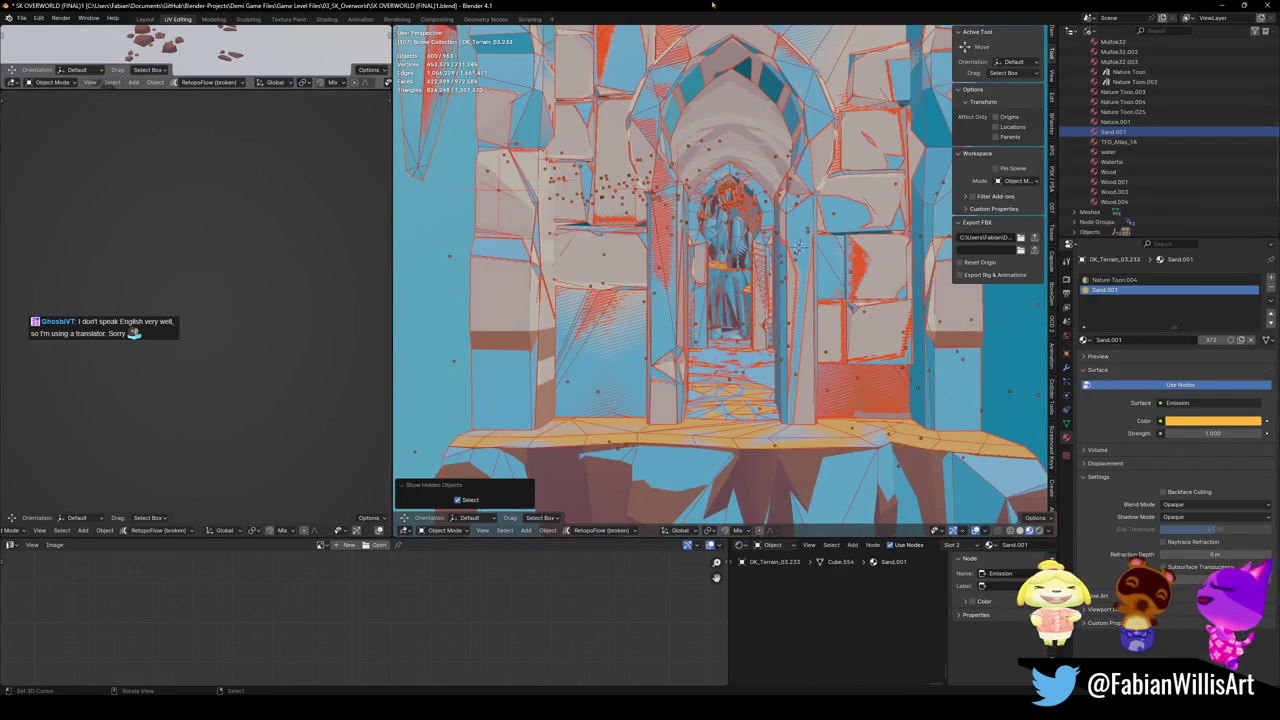
Save SK OVERWORLD (FINAL)1.blend, walk through the archway, and select DK_Terrain_03.032.
key(ctrl+s)
key(alt+a)
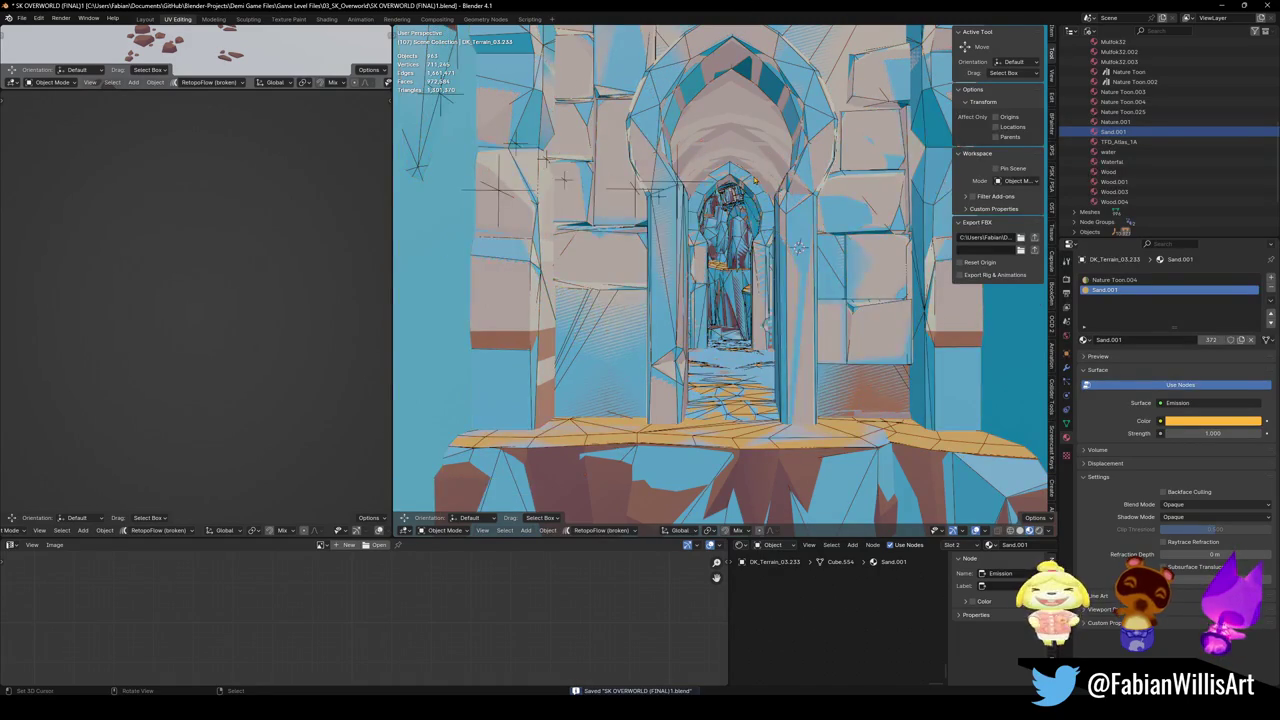
key(shift+grave)
key(w)
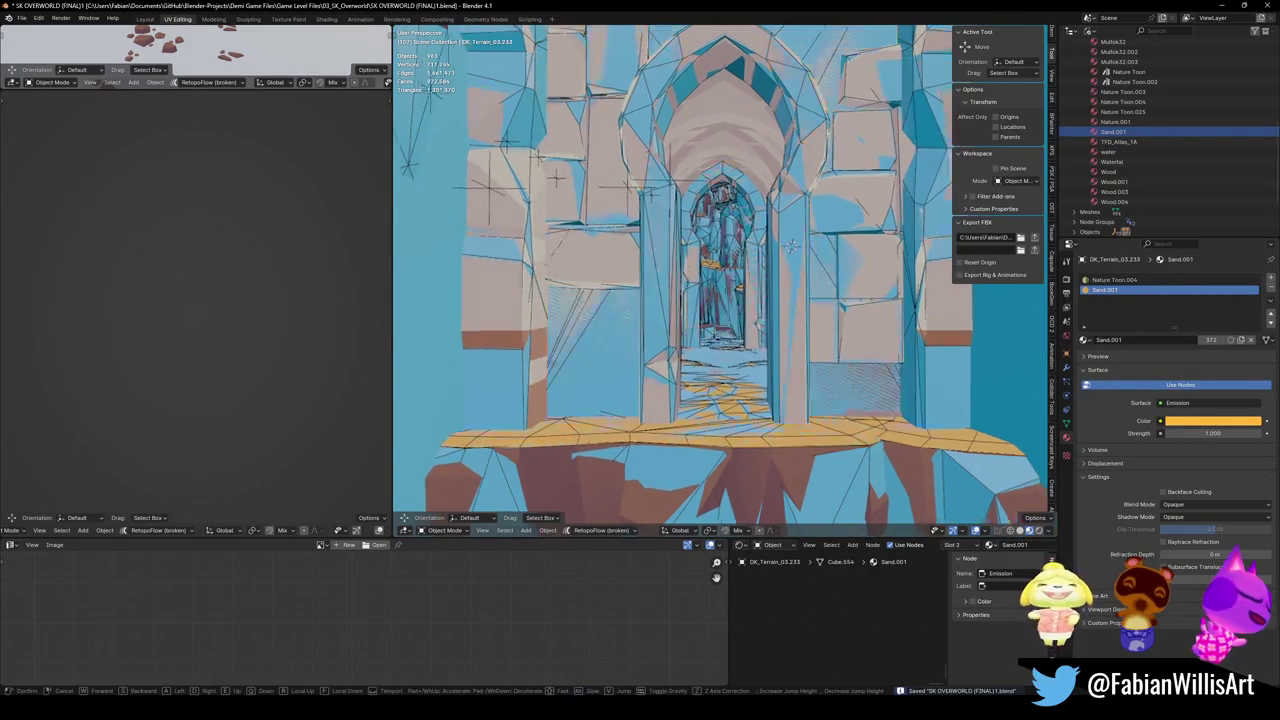
key(w)
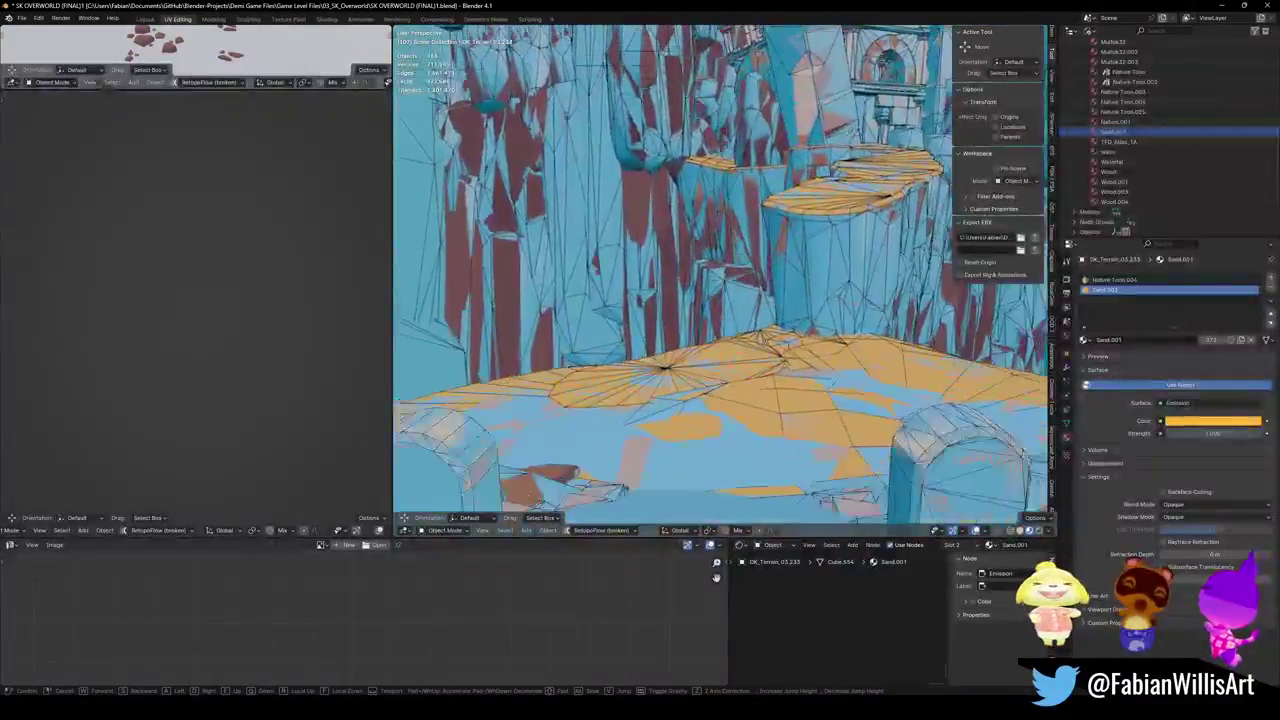
key(w)
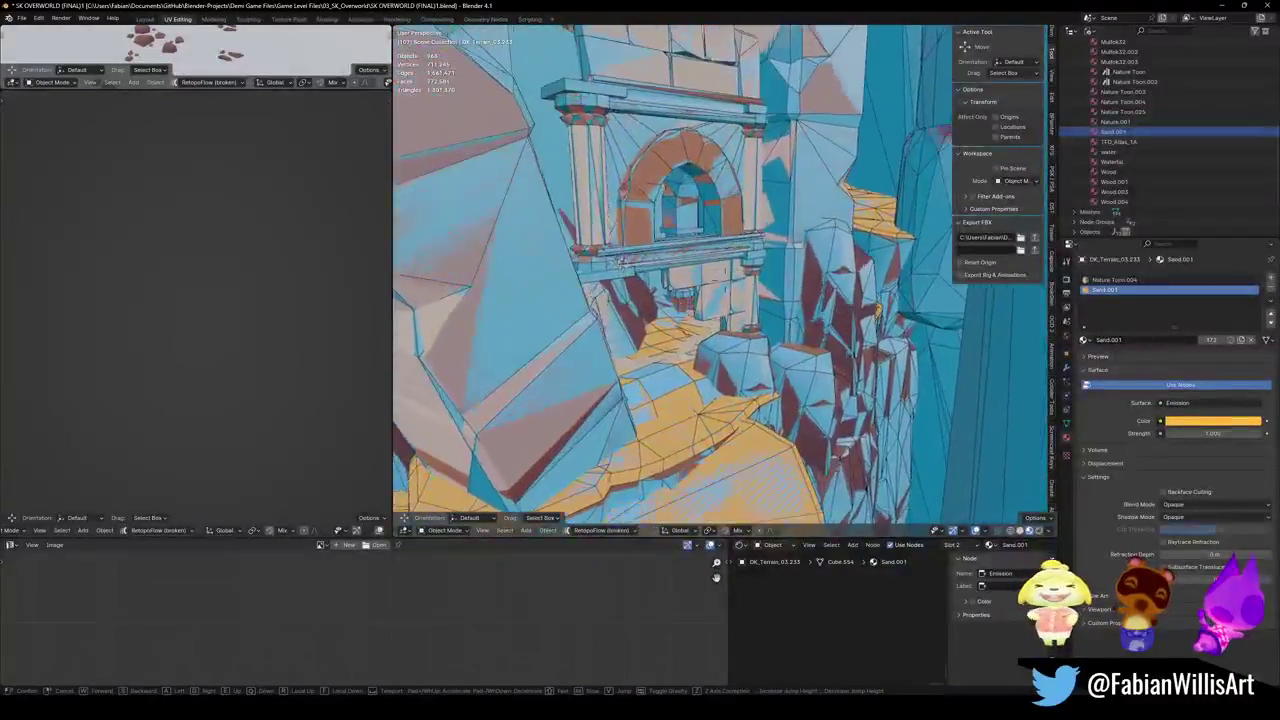
key(w)
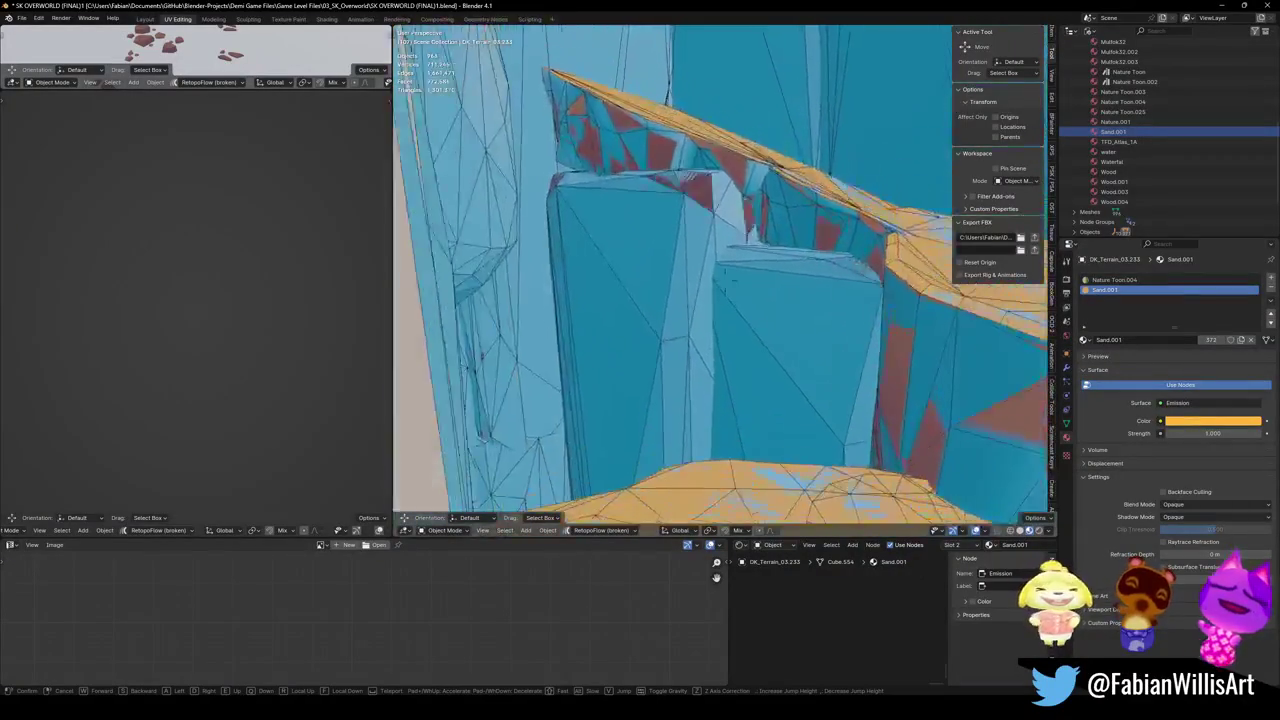
key(Return)
click(852, 223)
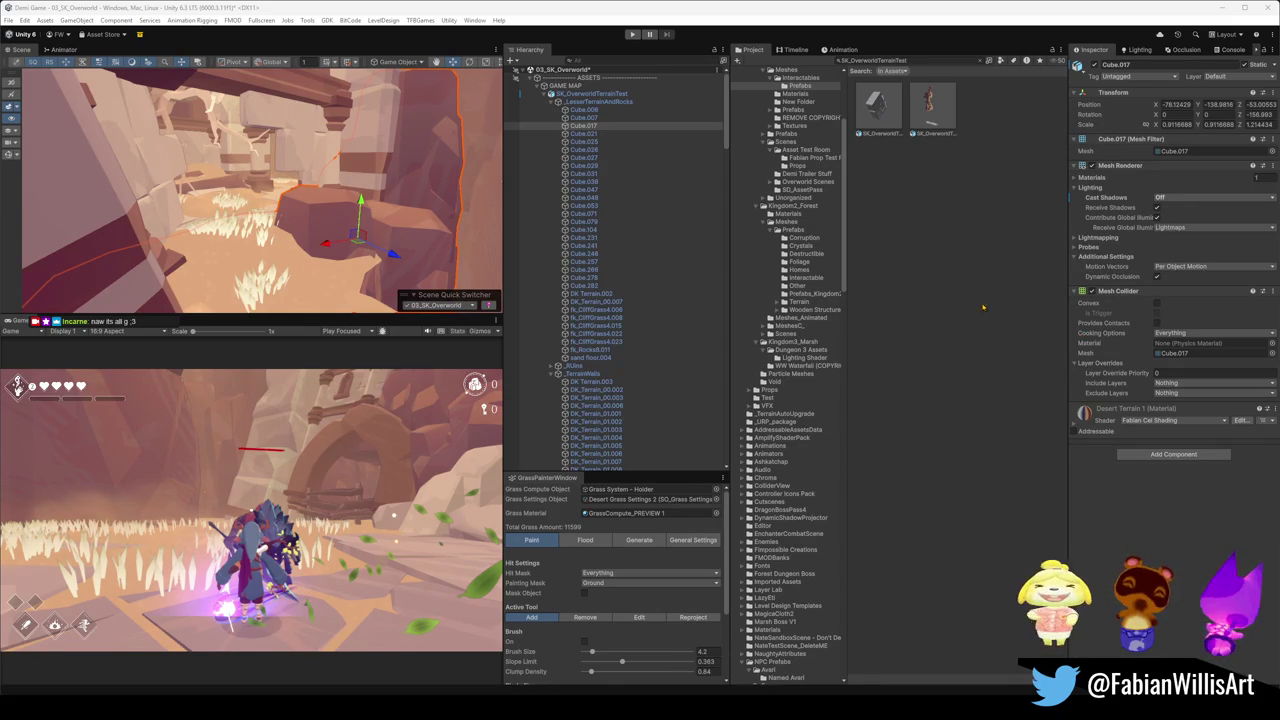
Deselect Cube.017 in Unity and switch back to the SK OVERWORLD Blender window.
click(472, 237)
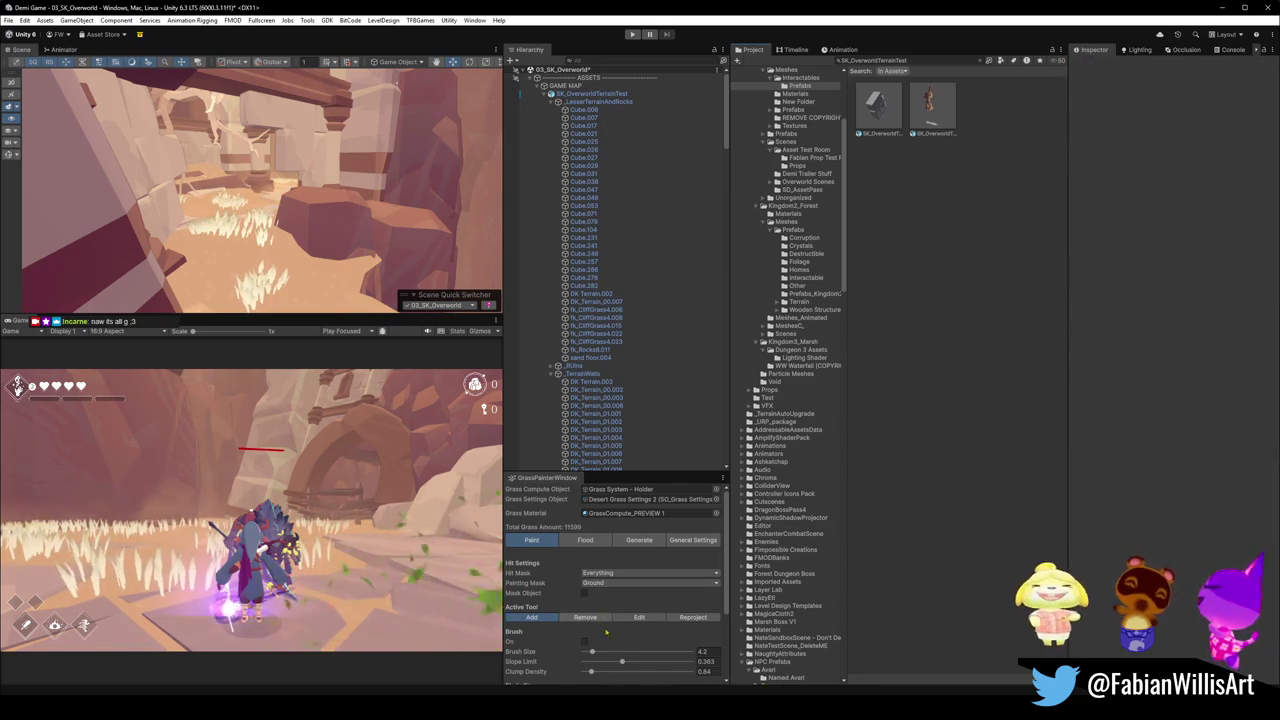
mouse_move(652, 708)
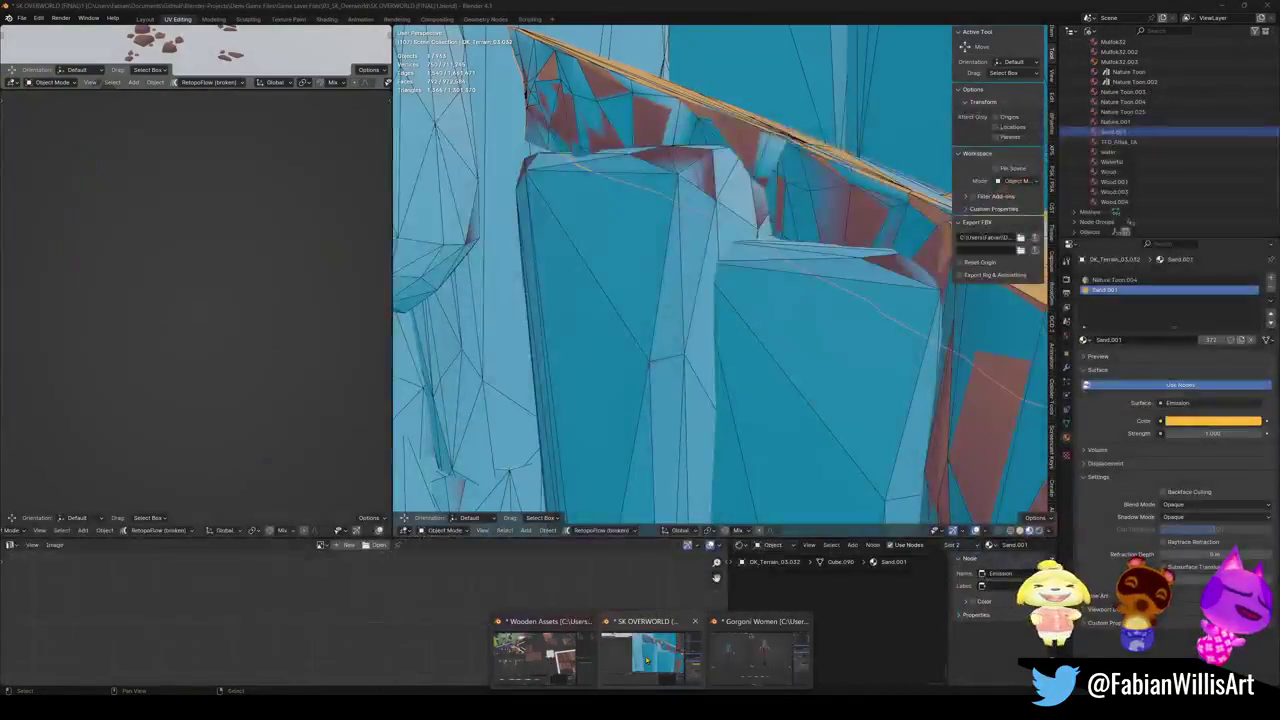
Save the SK OVERWORLD blend file, select all level objects and re-export SK_OverworldTerrainTest.fbx for Unity.
click(669, 627)
key(shift+grave)
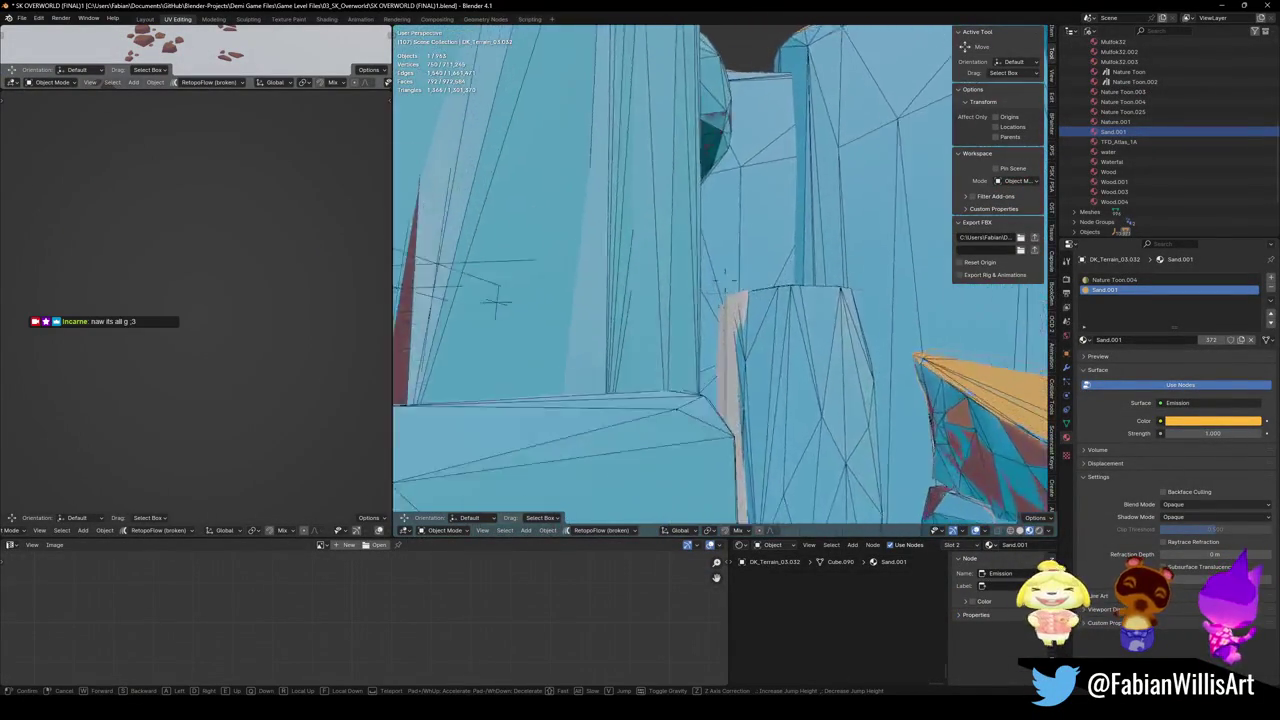
key(Return)
key(ctrl+s)
key(alt+a)
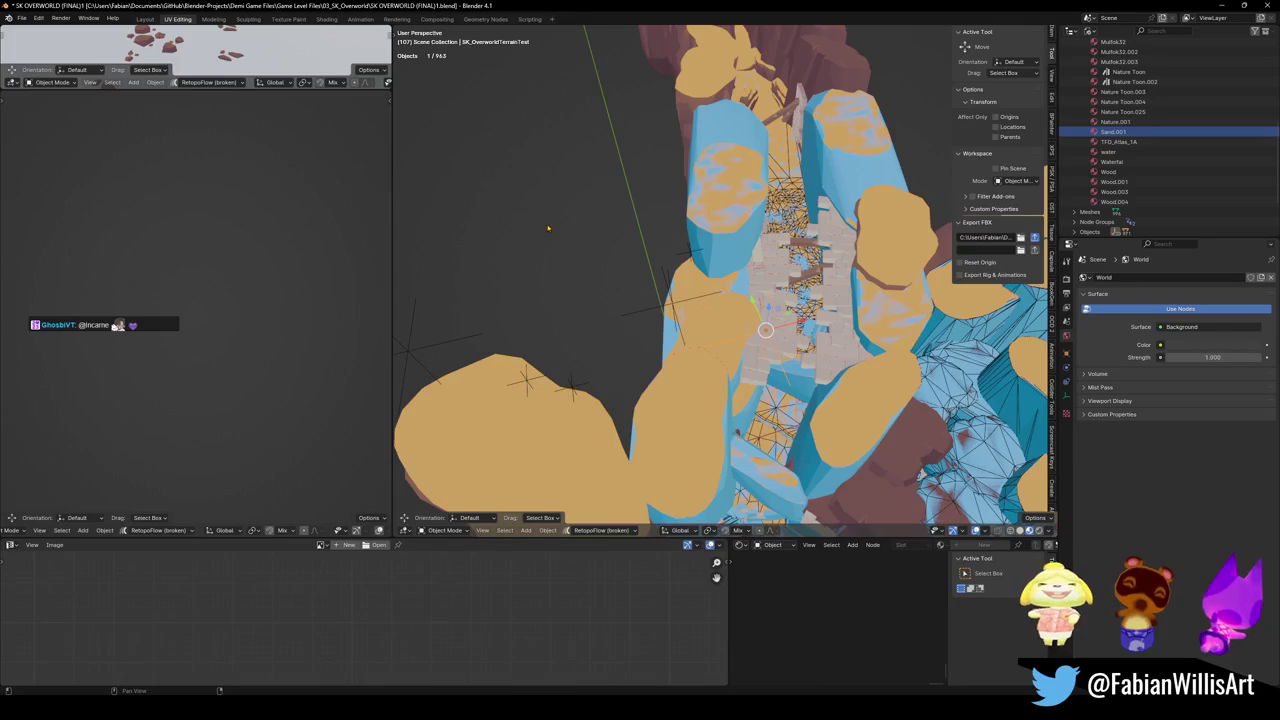
key(a)
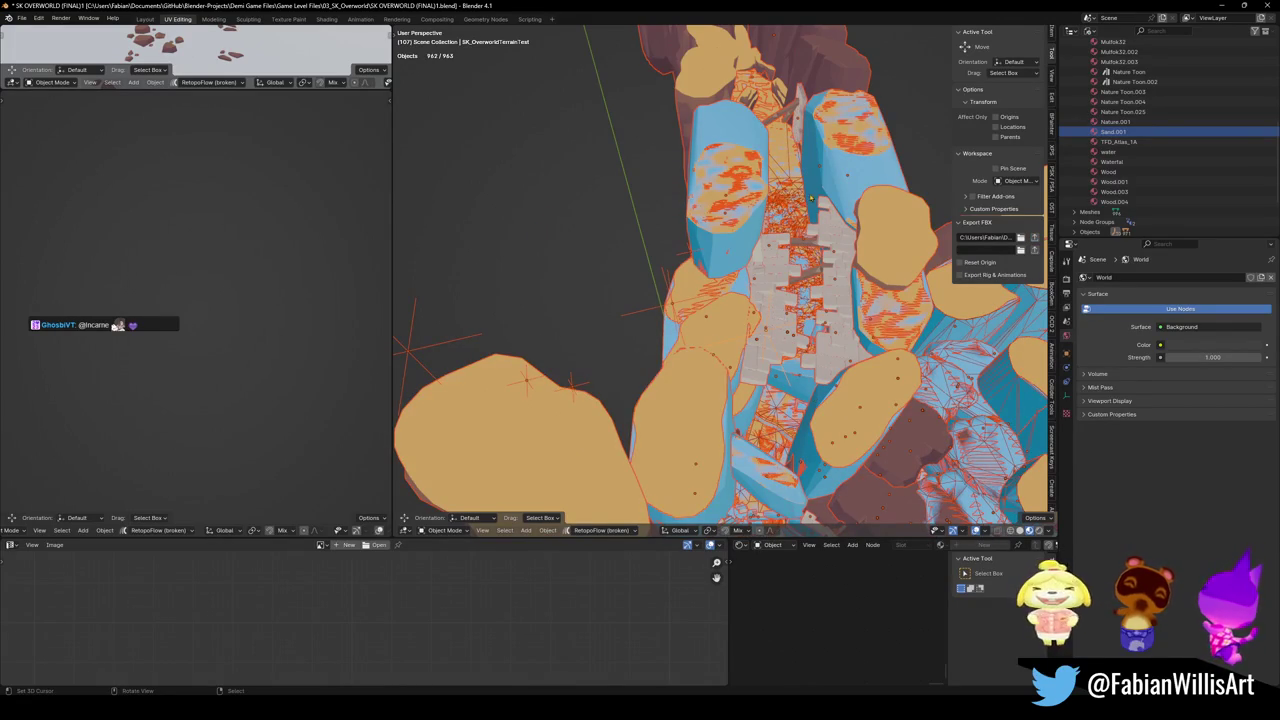
key(alt+Tab)
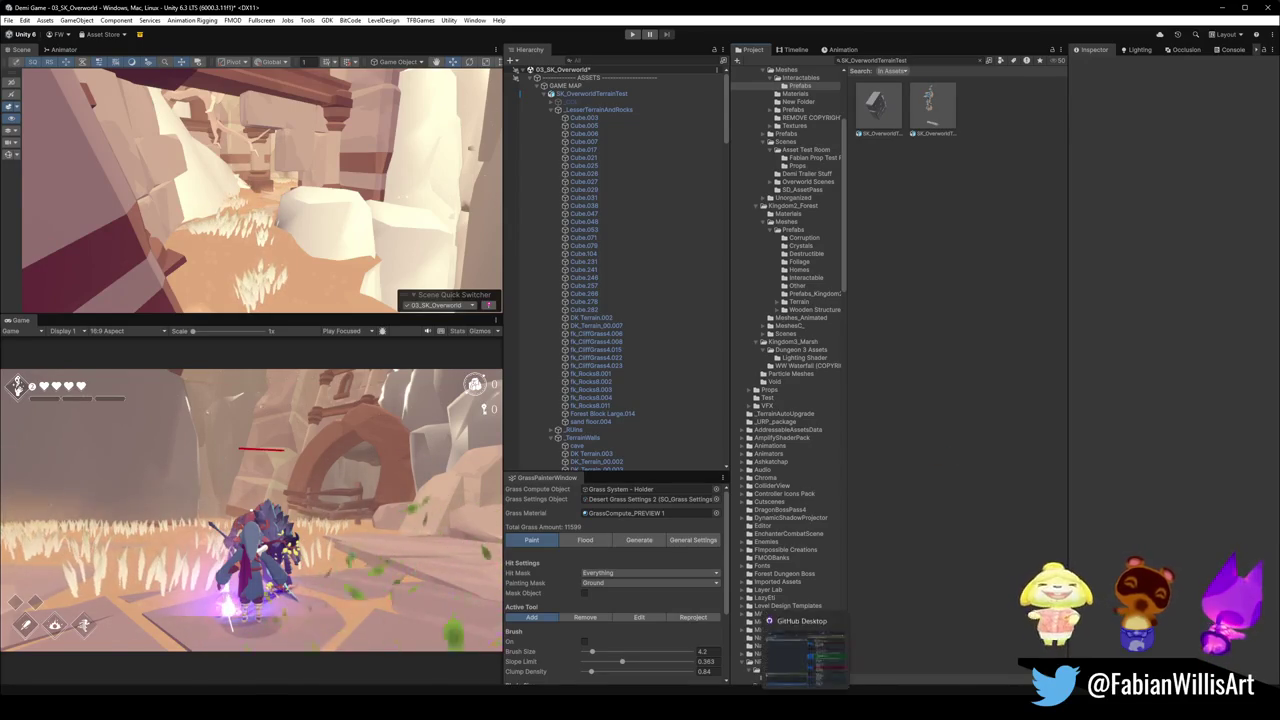
Inspect the SK_OverworldTerrainTest.fbx change and its .meta file diff in GitHub Desktop.
key(alt+Tab)
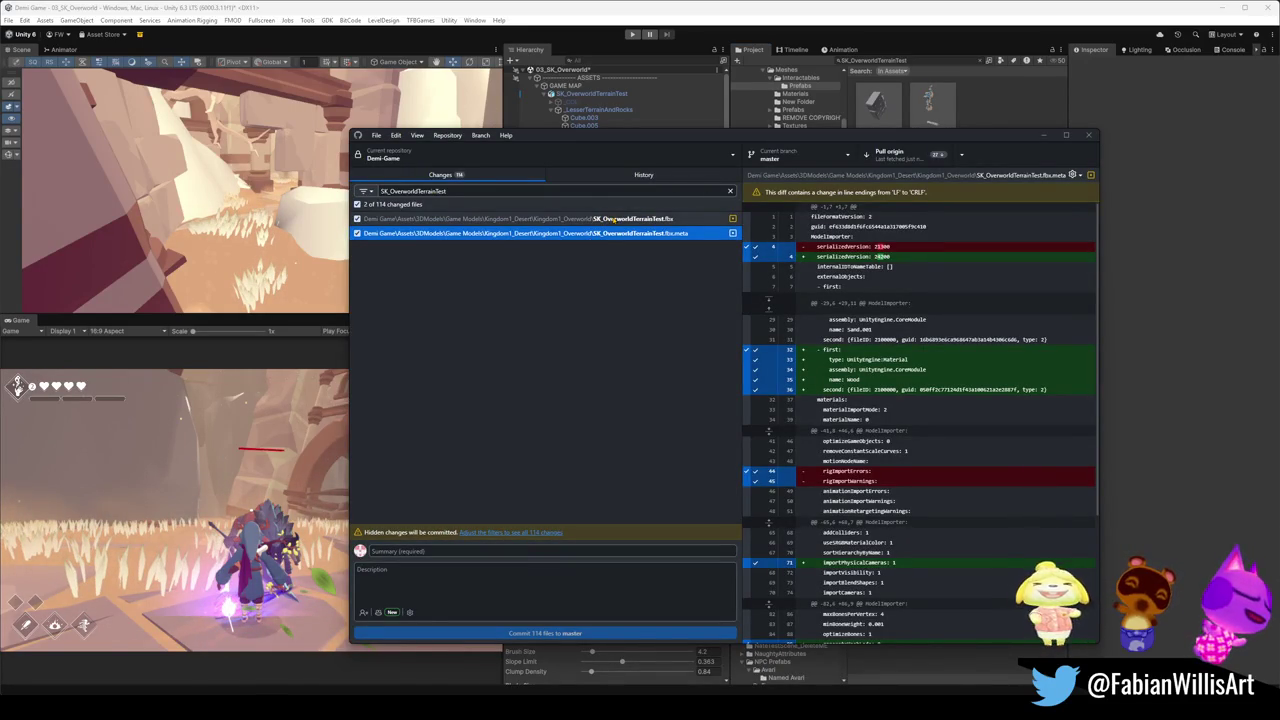
click(643, 220)
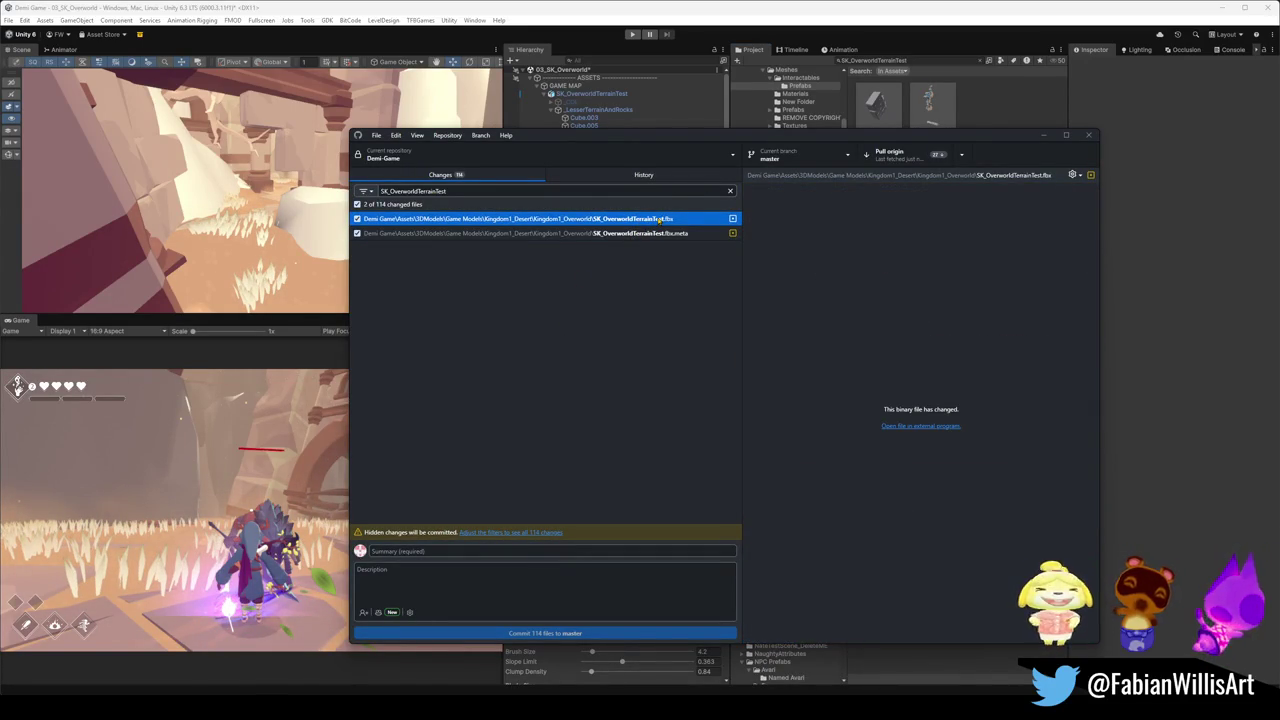
right_click(658, 222)
key(Escape)
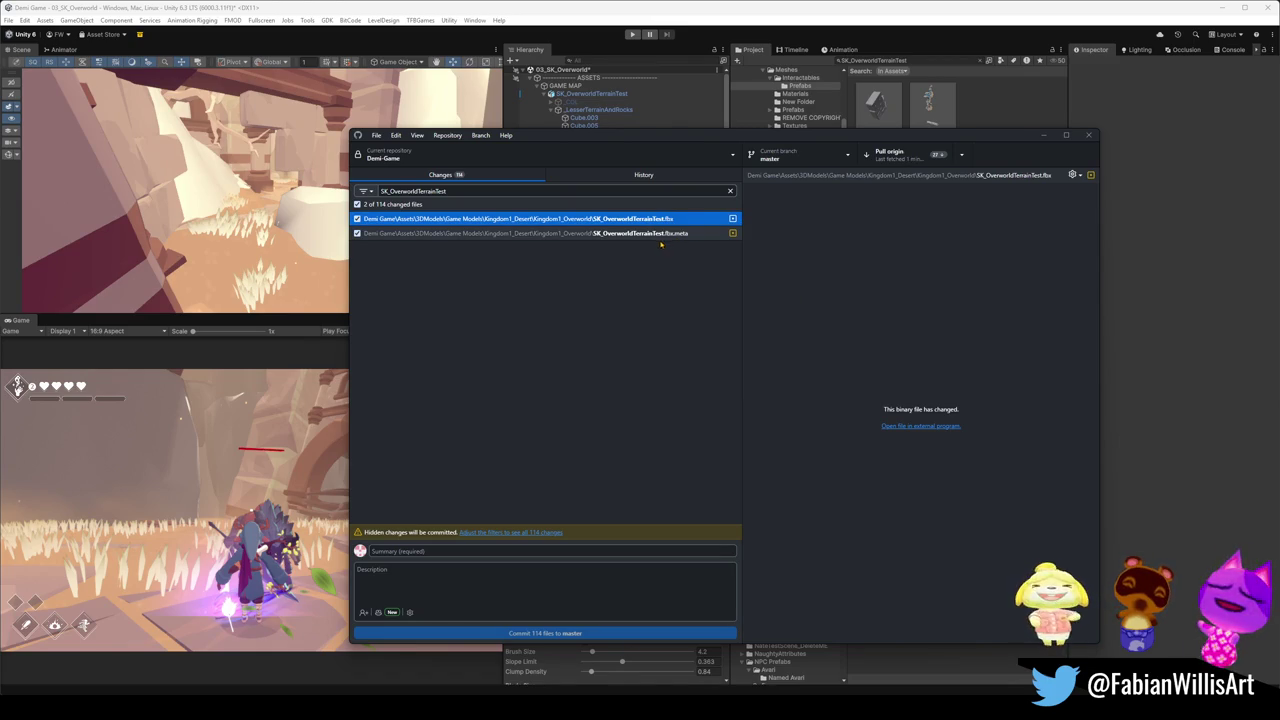
click(660, 233)
click(1160, 143)
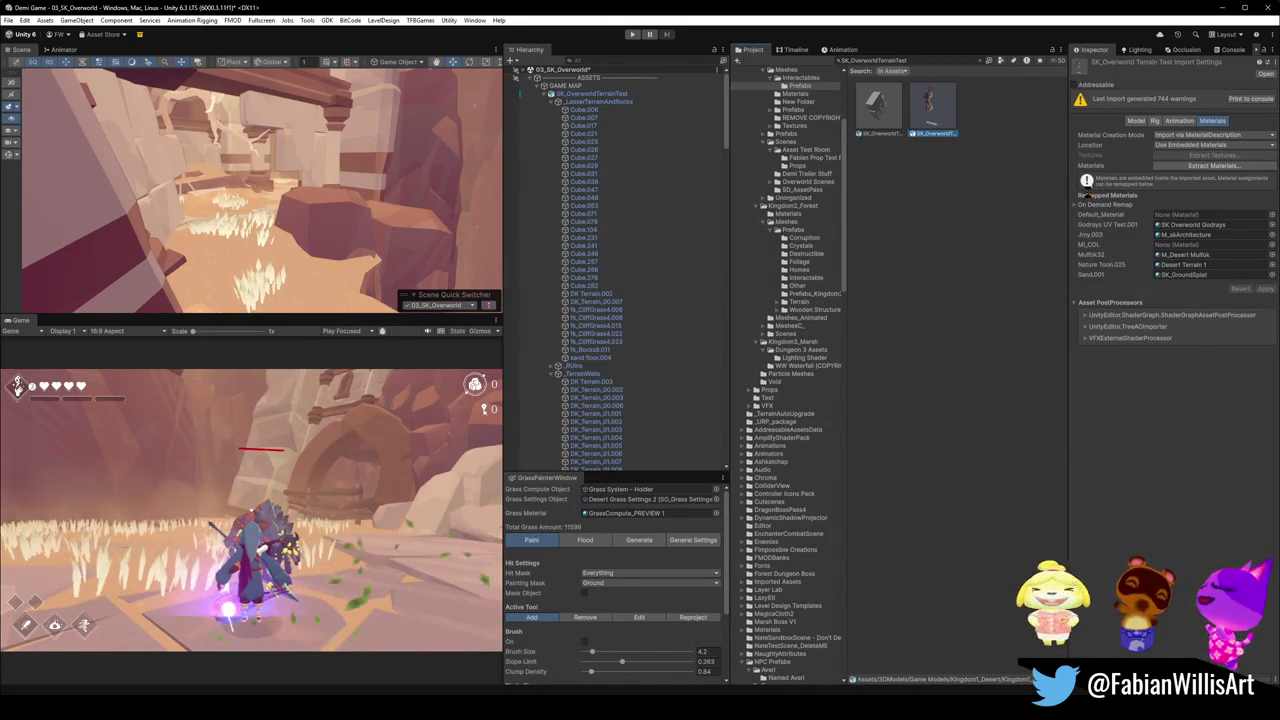
Screenshot the Inspector's Remapped Materials list to the clipboard and confirm it was copied.
key(super+shift+s)
mouse_move(1070, 195)
mouse_down()
mouse_move(1205, 314)
mouse_move(1278, 290)
mouse_up()
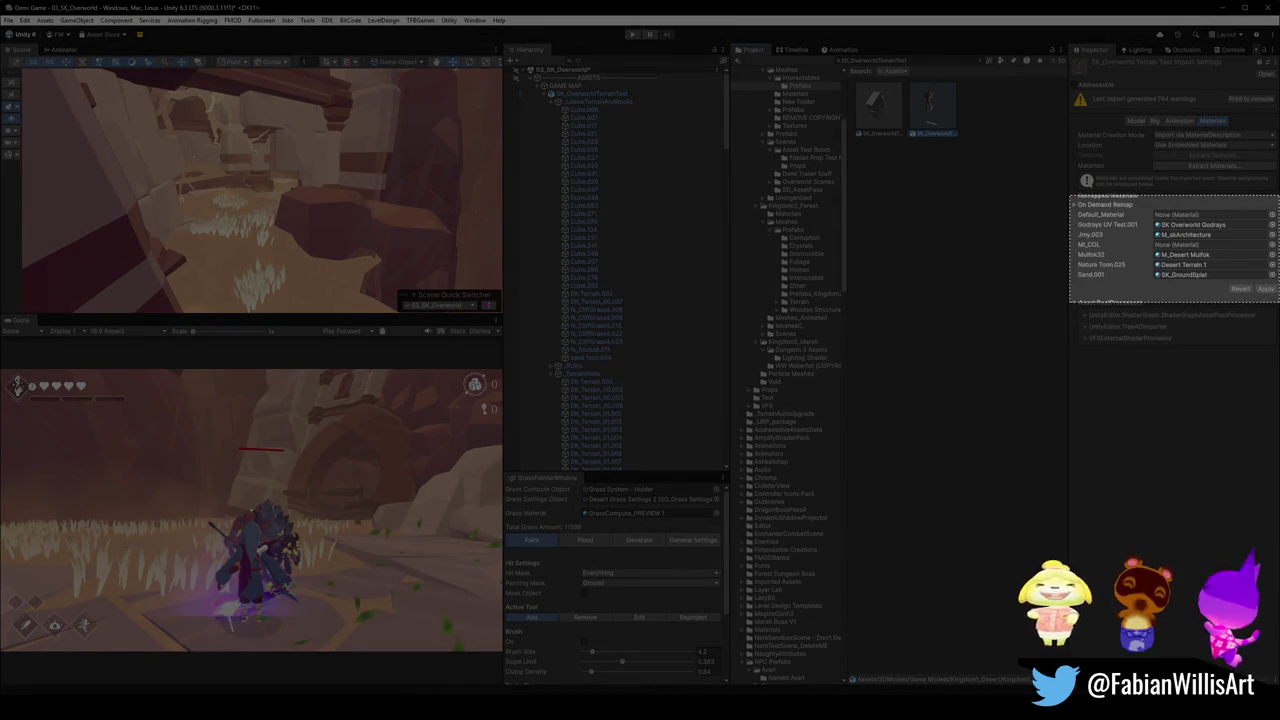
mouse_move(0, 0)
mouse_down()
mouse_move(1279, 300)
mouse_move(1261, 300)
mouse_up()
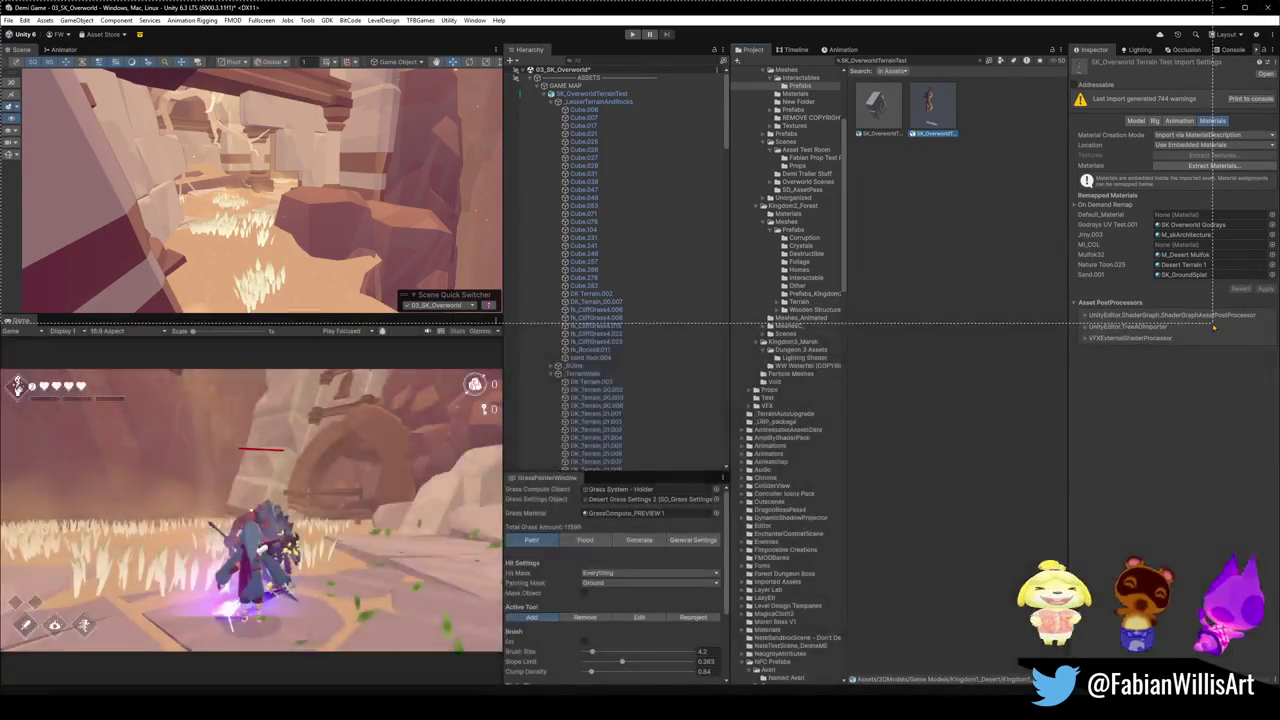
key(super+shift+s)
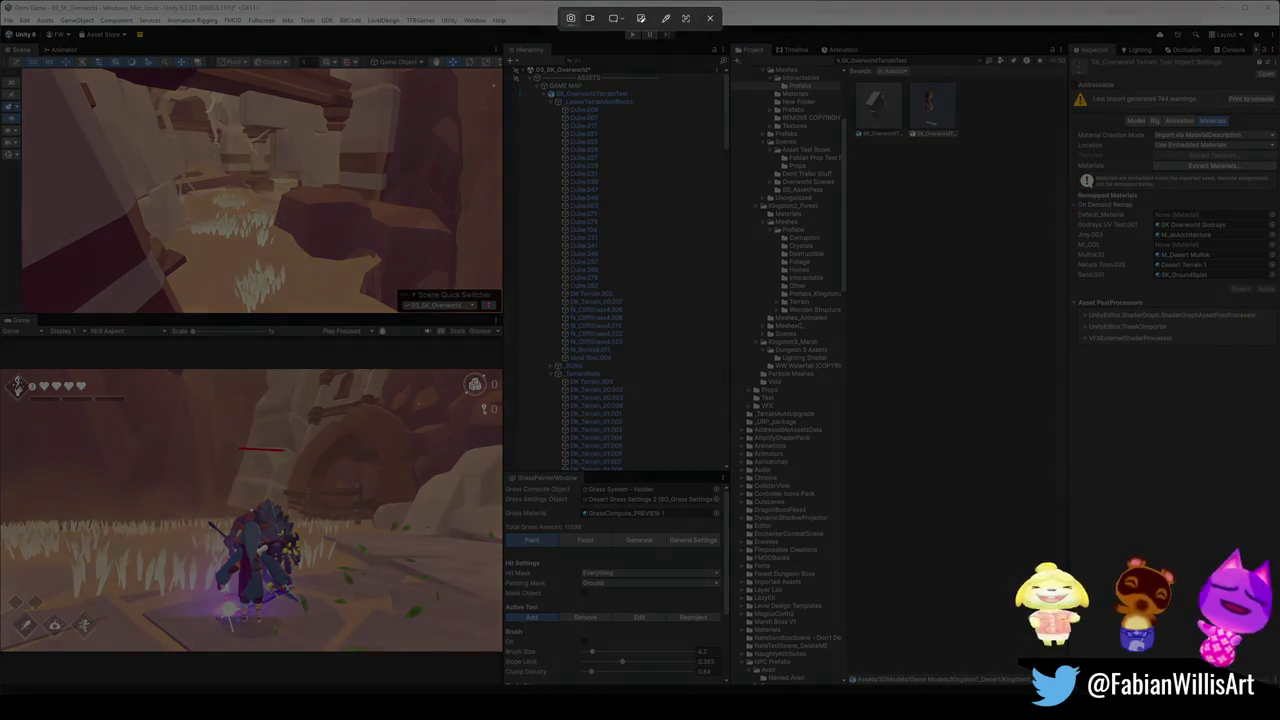
mouse_move(1068, 196)
mouse_down()
mouse_move(1220, 297)
mouse_move(1277, 298)
mouse_up()
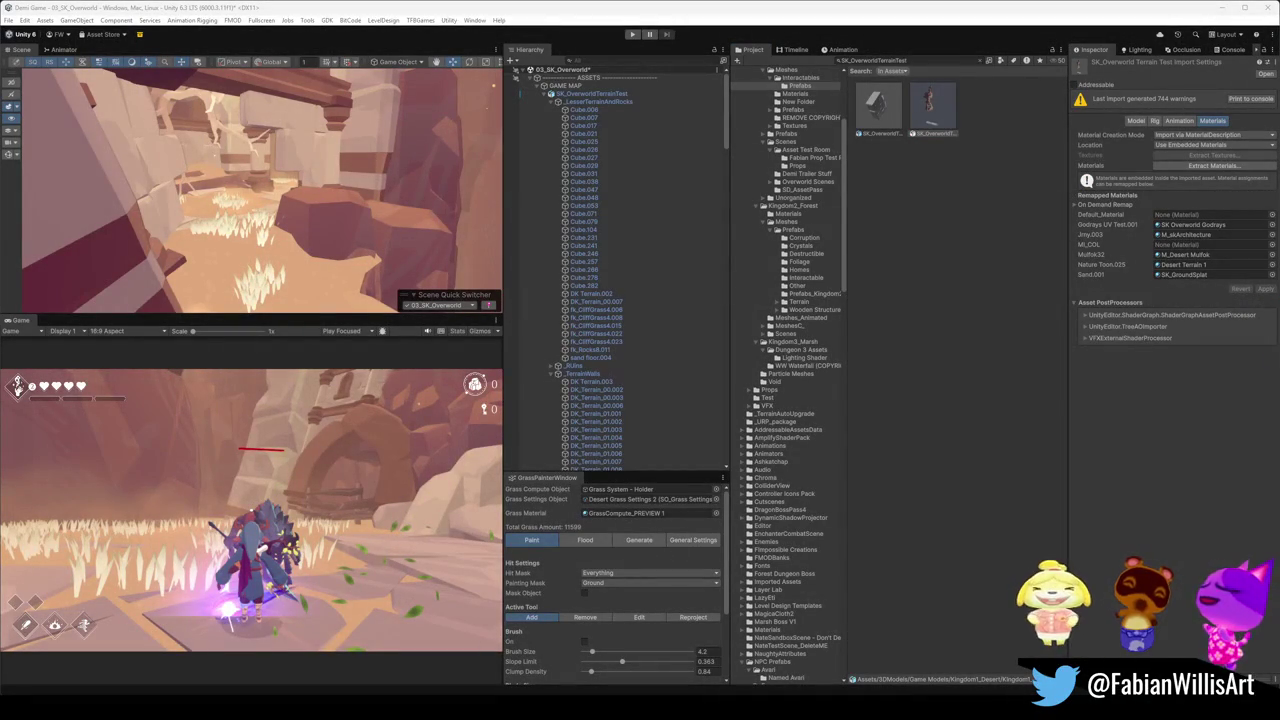
key(super+n)
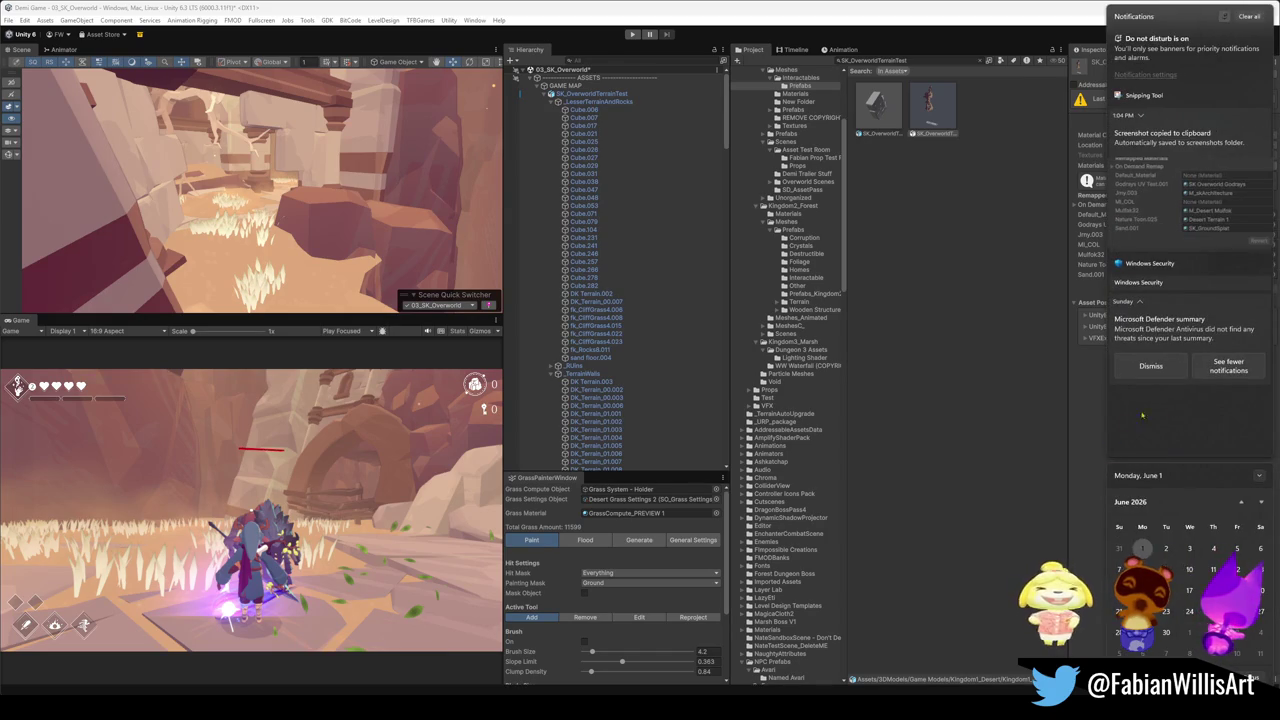
key(Escape)
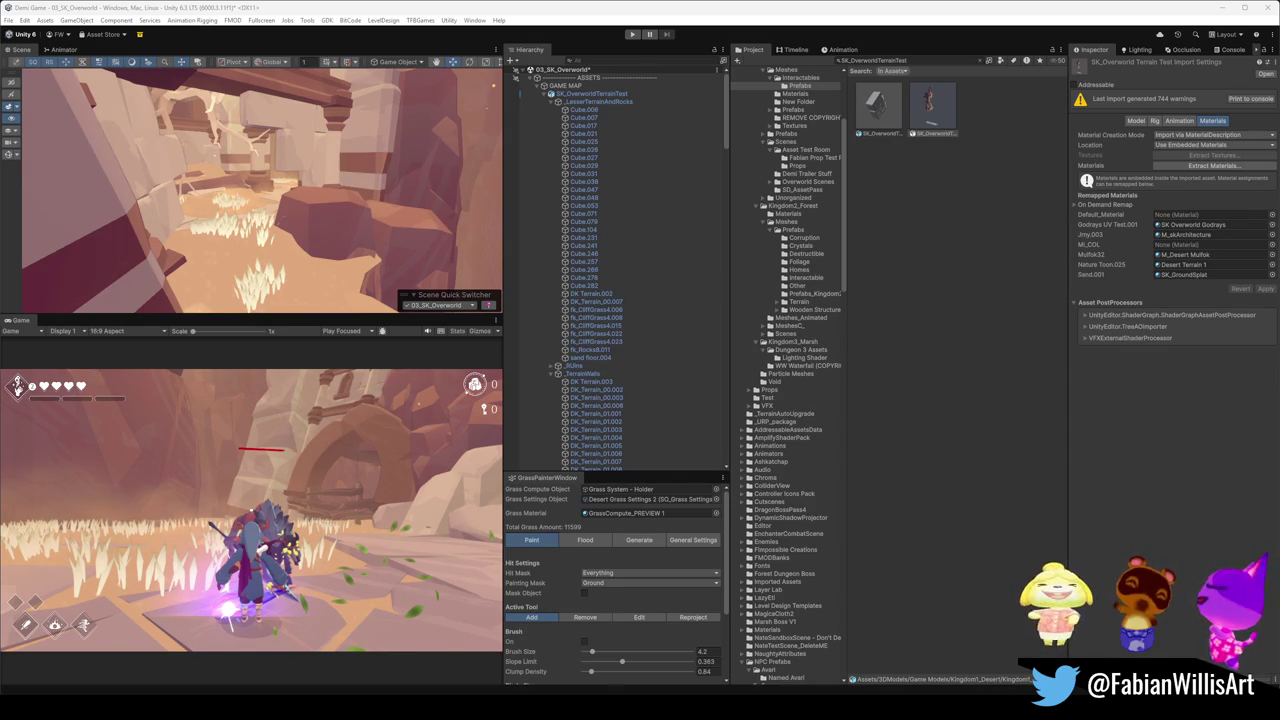
key(alt+Tab)
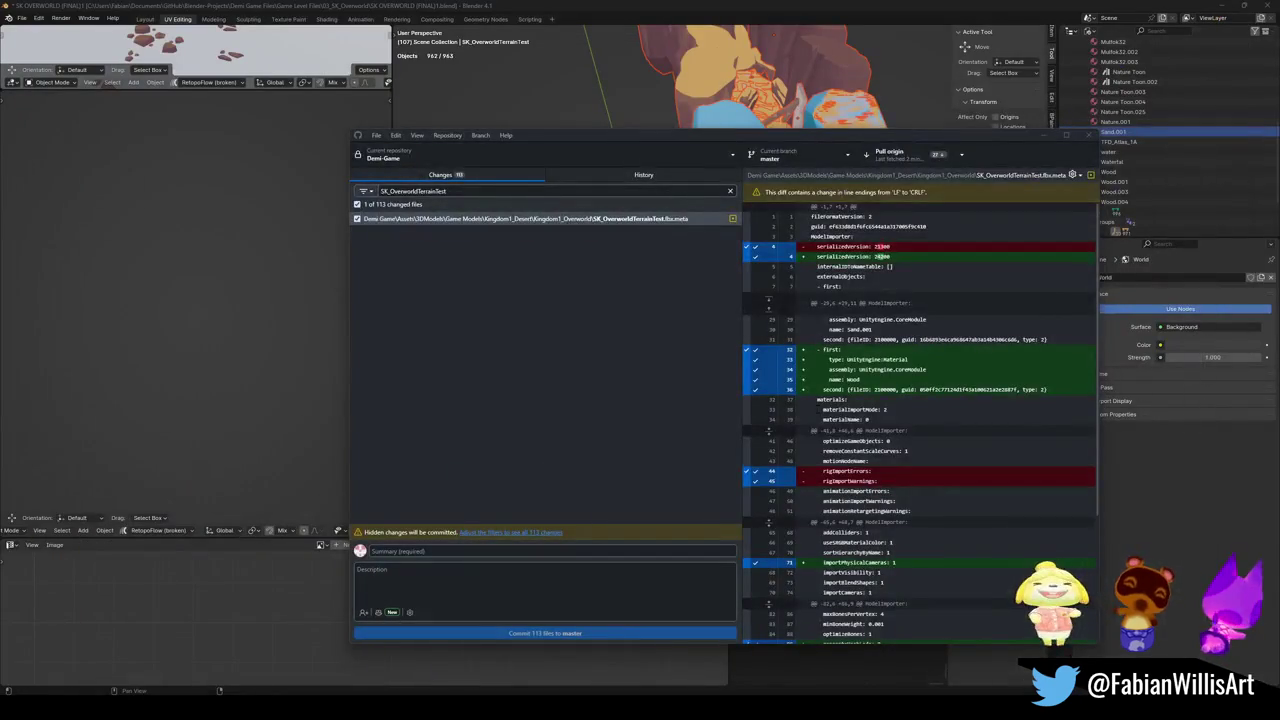
Select cliff piece DK_Terrain_03.012 and step from its Nature Toon.004 material to Nature Toon.003.
click(937, 5)
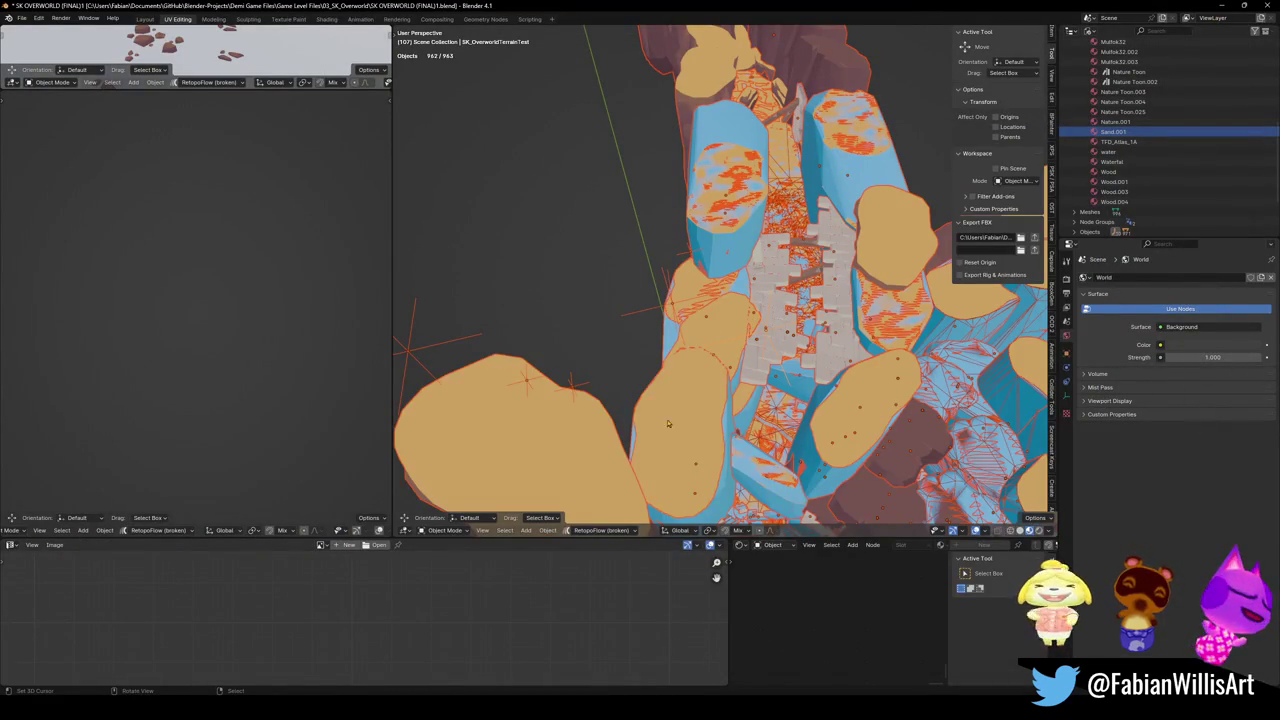
mouse_move(714, 334)
mouse_down()
mouse_move(759, 355)
mouse_move(560, 391)
mouse_up()
click(560, 391)
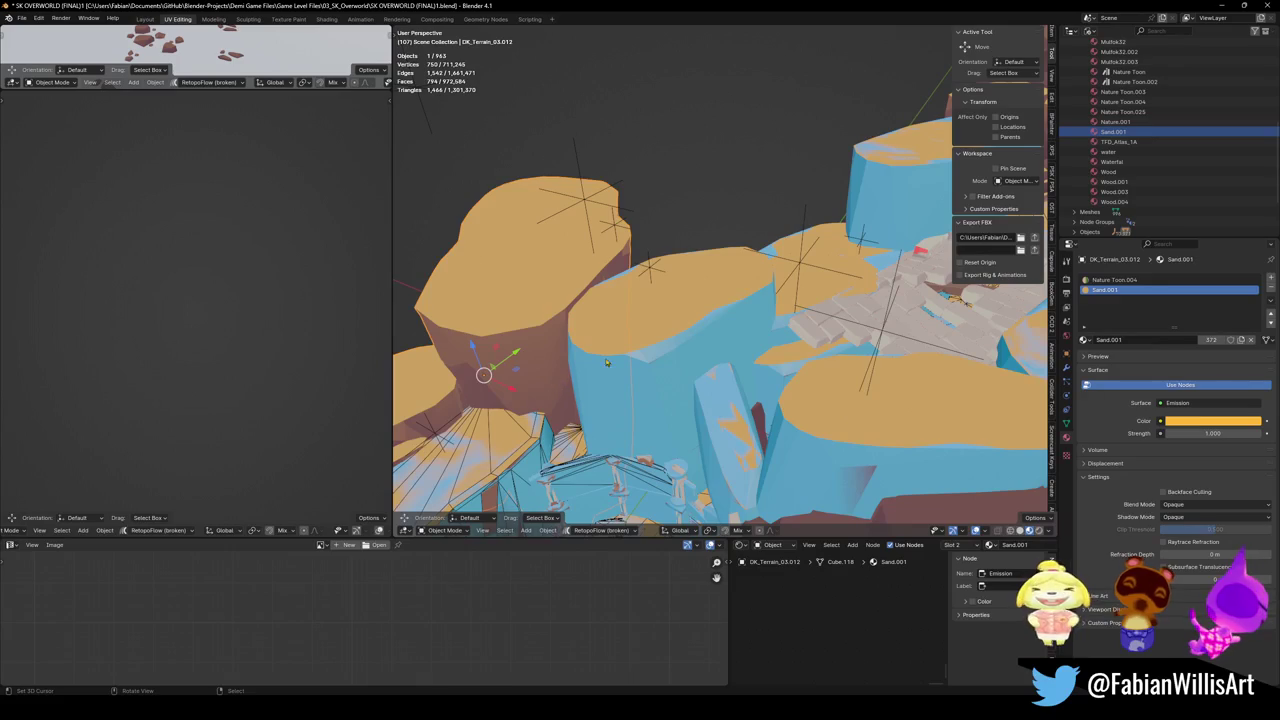
click(1150, 280)
key(Up)
key(Up)
key(Up)
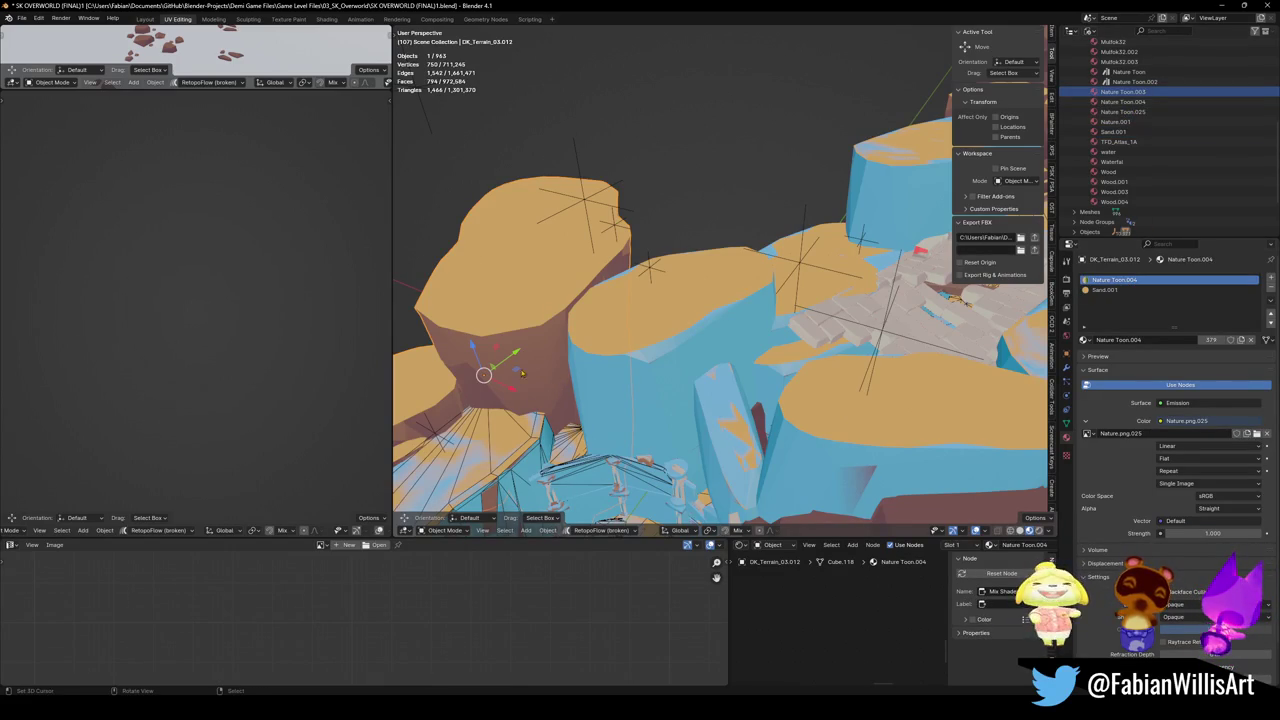
Select all objects sharing the Nature Toon material and isolate them in local view.
key(q)
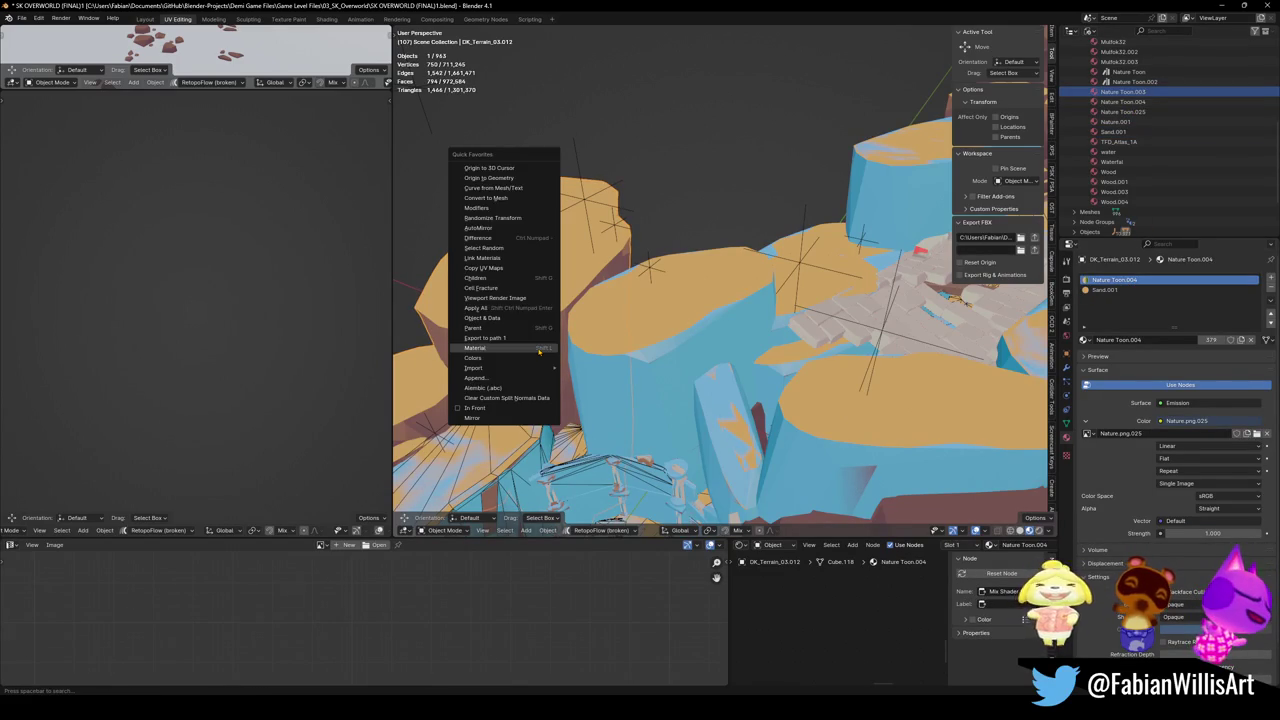
click(539, 348)
key(KP_Divide)
mouse_move(705, 292)
mouse_down()
mouse_move(699, 272)
mouse_move(682, 295)
mouse_up()
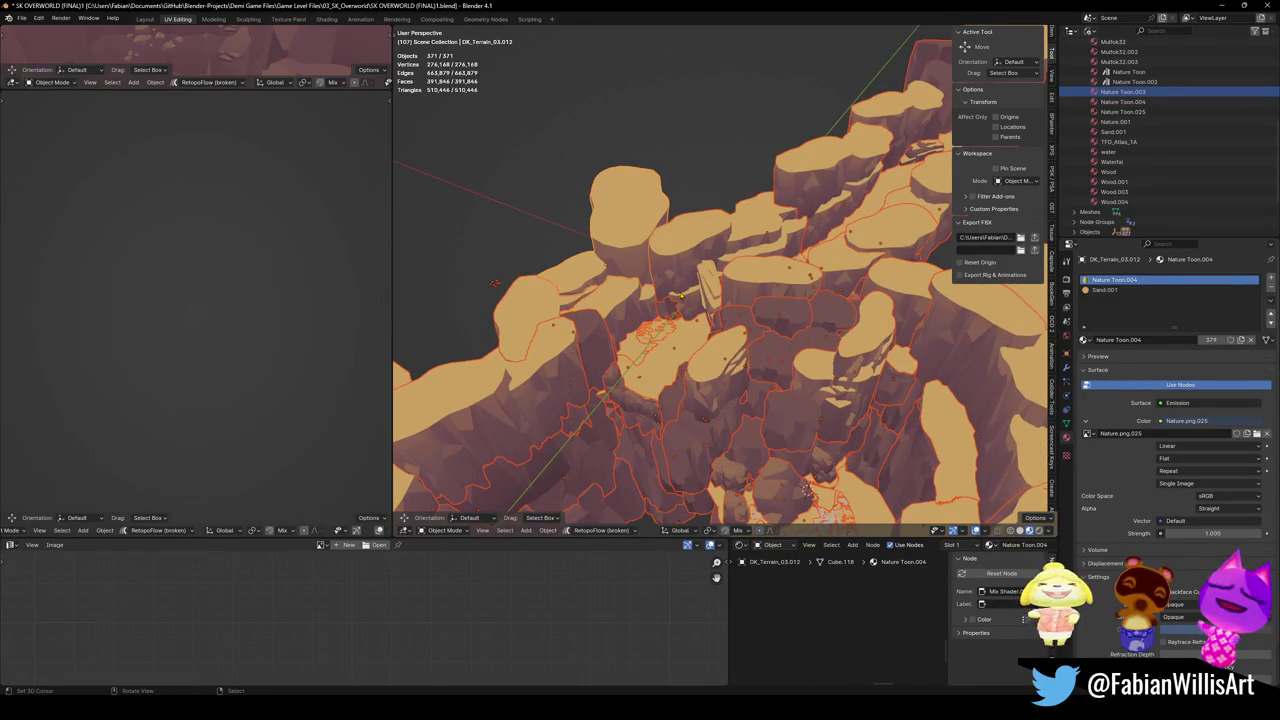
key(alt+a)
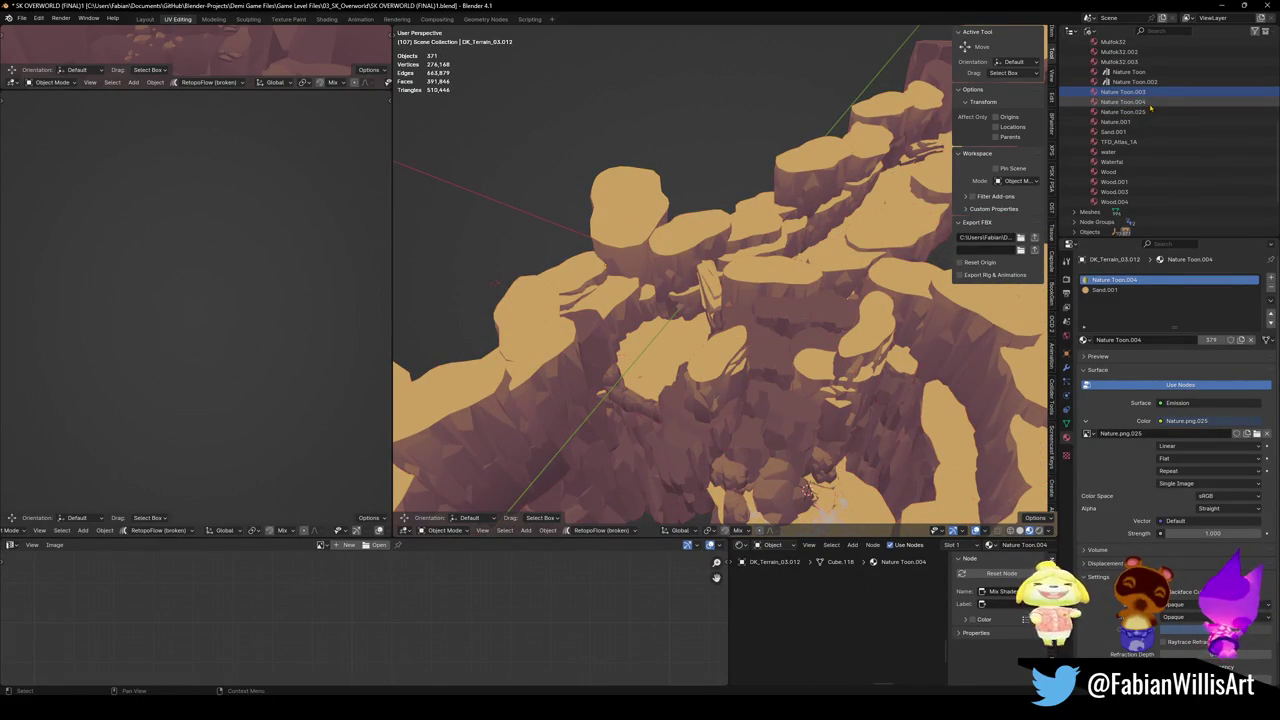
Try deleting the Nature Toon.004 material in the Outliner, then undo it.
right_click(1107, 116)
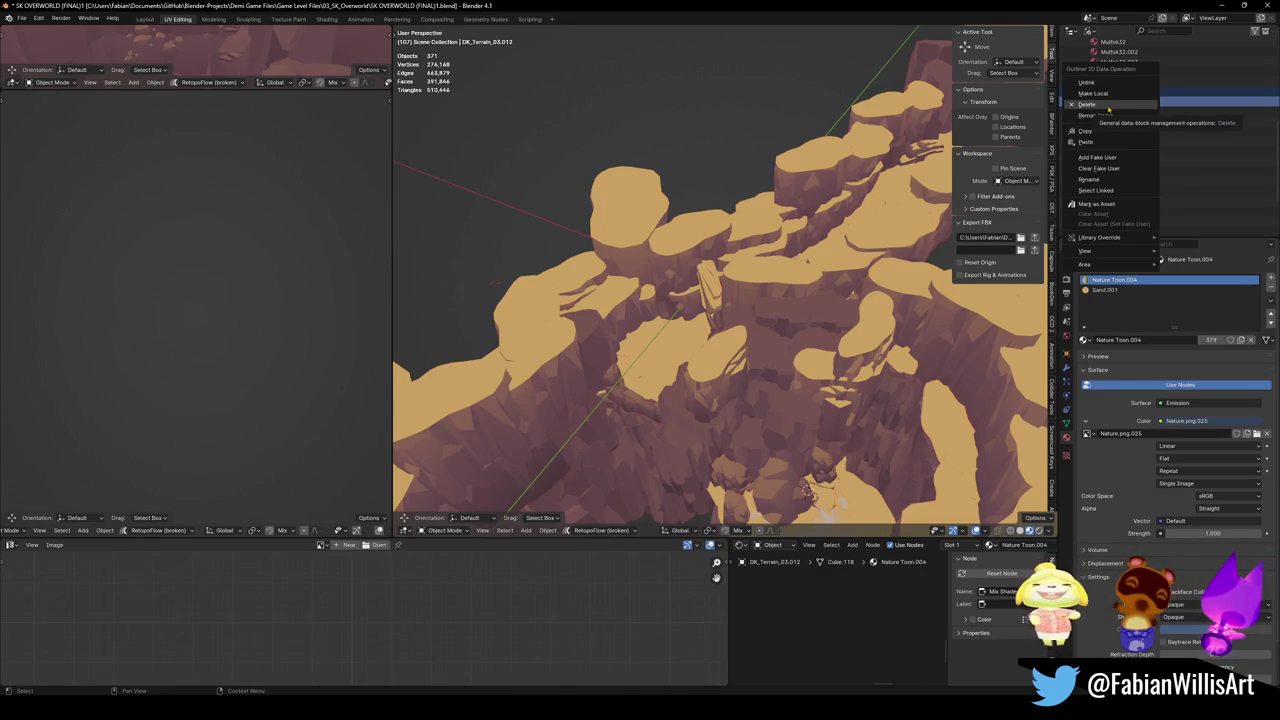
click(1108, 106)
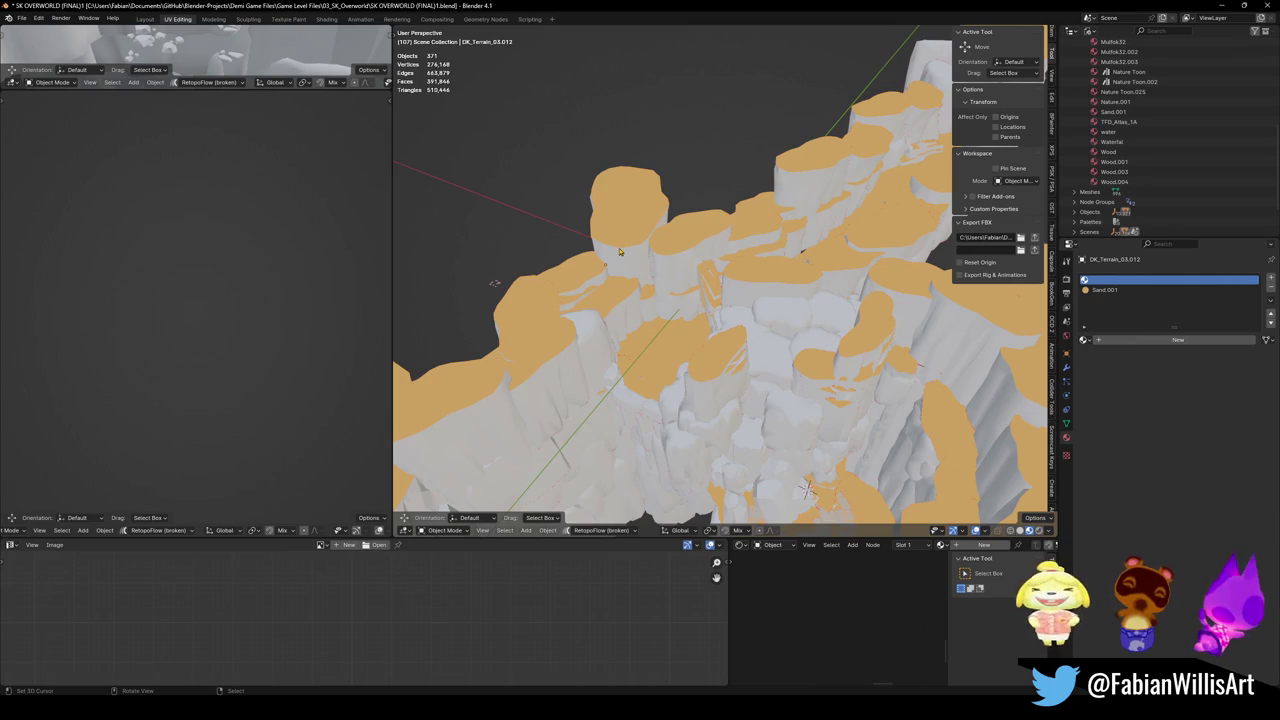
key(a)
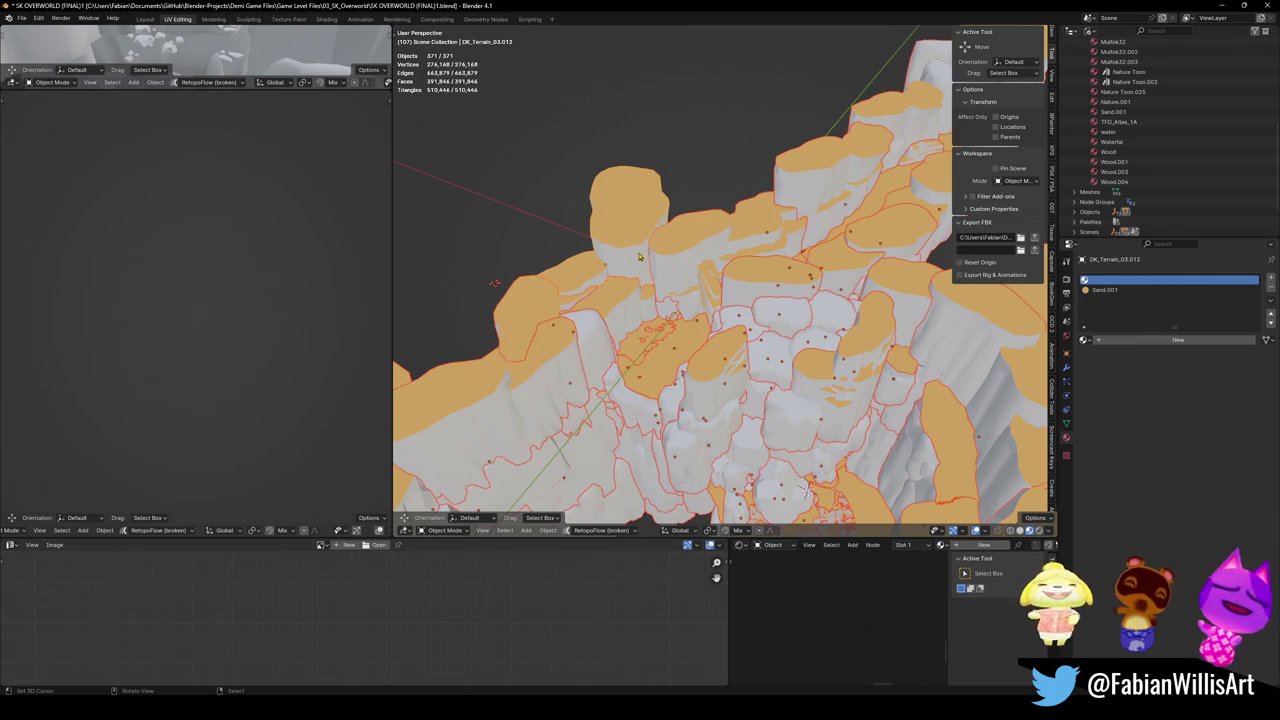
click(647, 270)
key(alt+a)
key(ctrl+z)
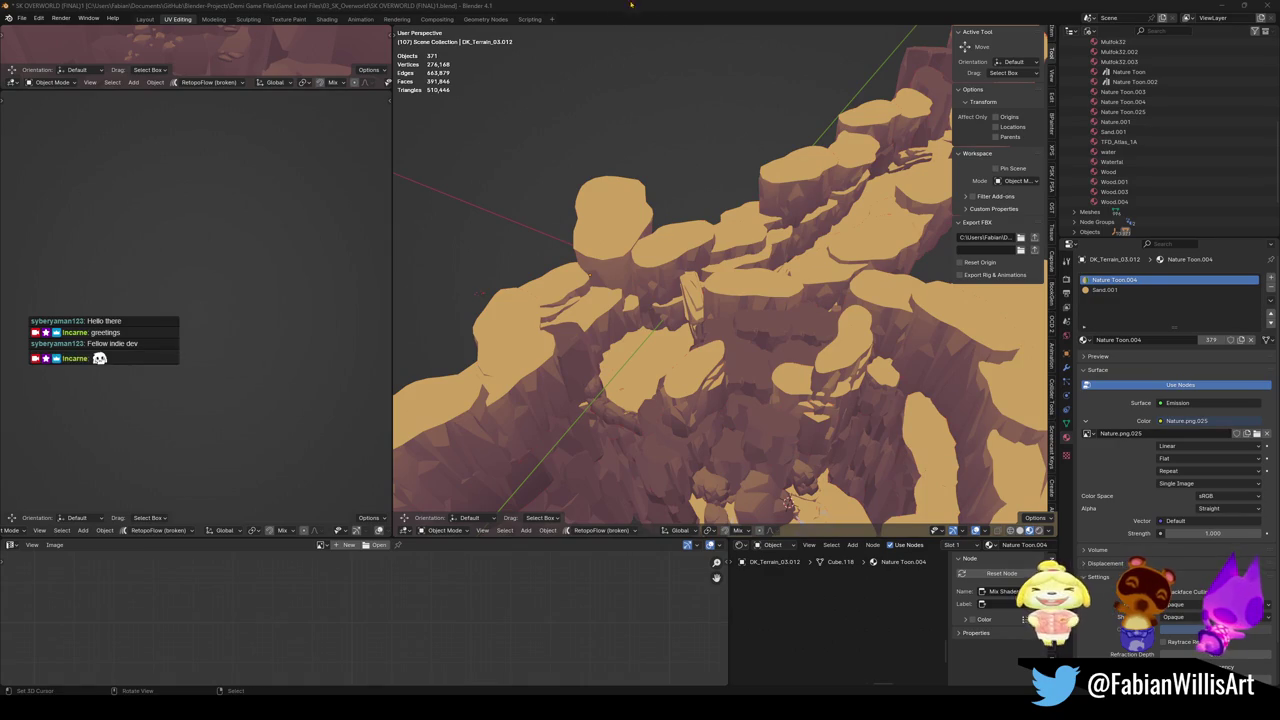
Try deleting Nature Toon.025 and Nature Toon.004 together, then undo the deletion.
double_click(1150, 113)
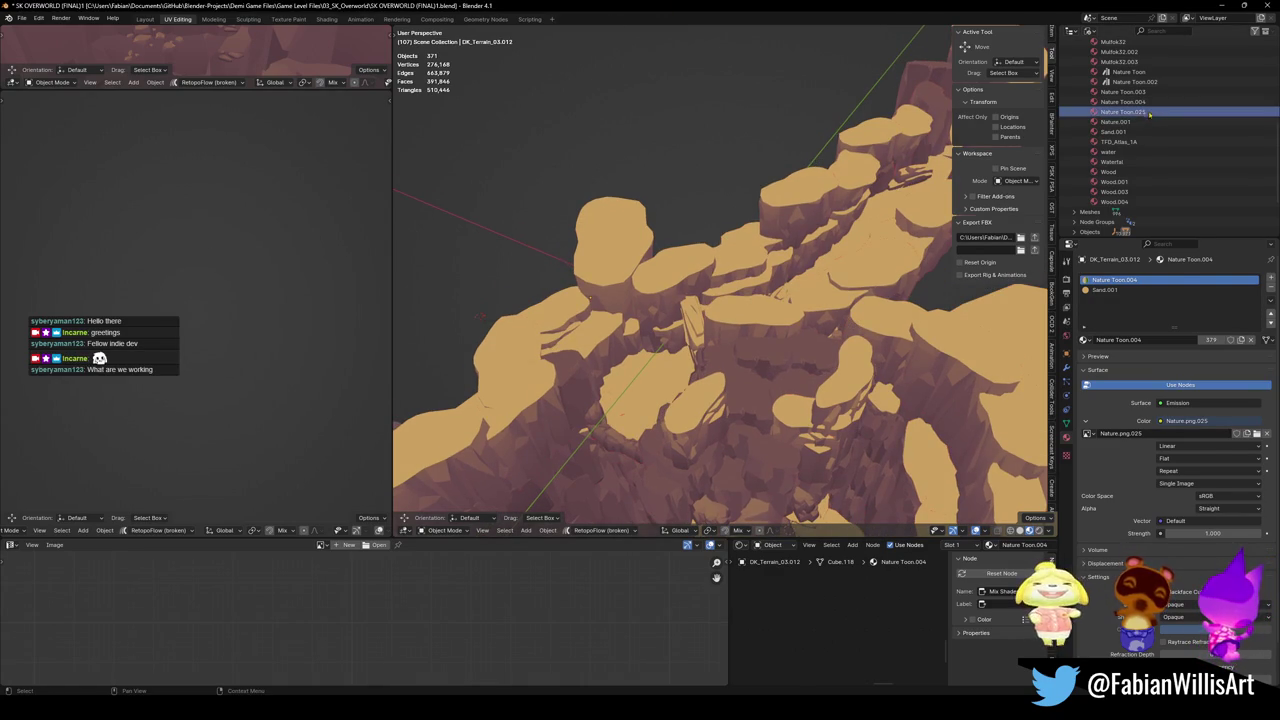
scroll(1141, 131, up, 1)
key(Return)
ctrl+click(1123, 121)
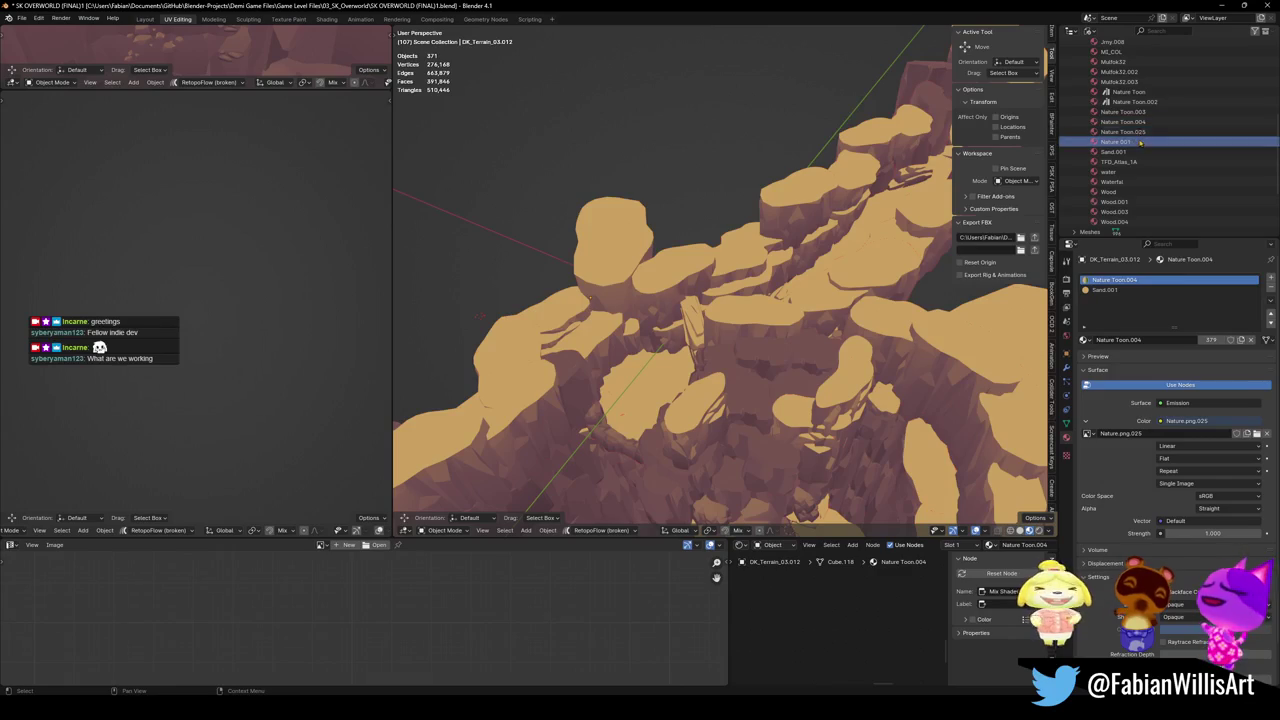
right_click(1116, 131)
click(1092, 120)
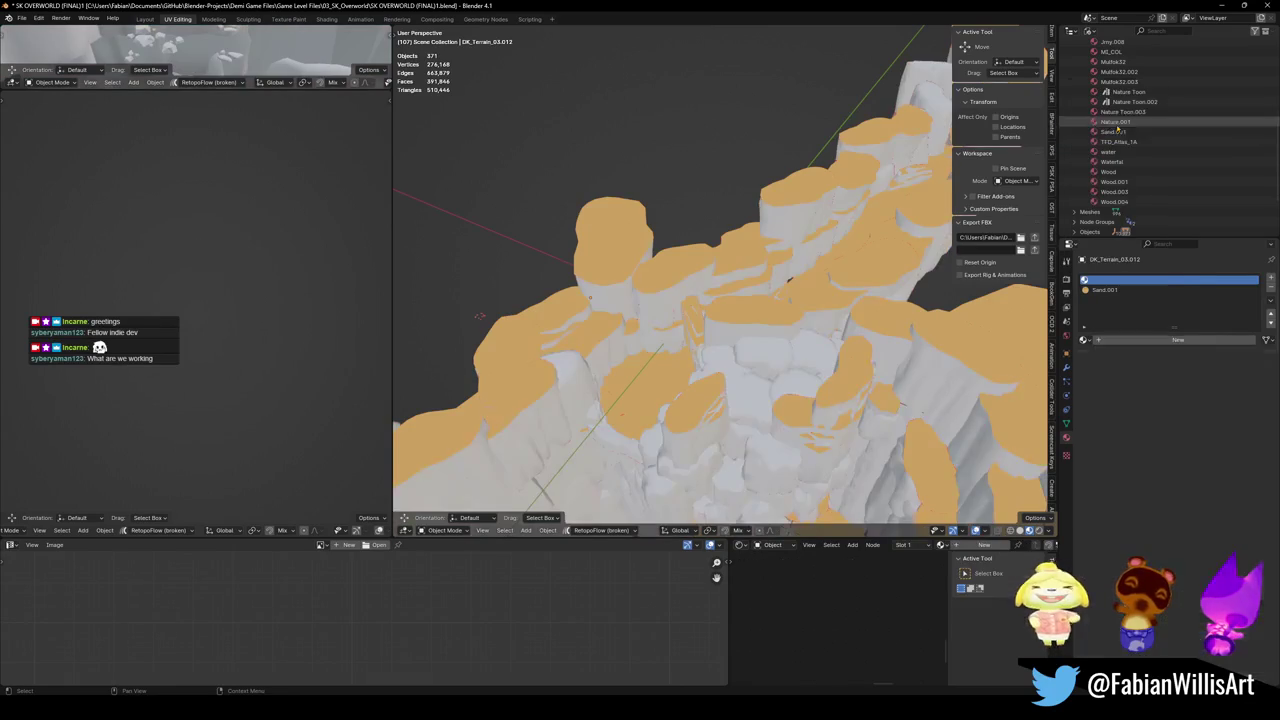
key(ctrl+z)
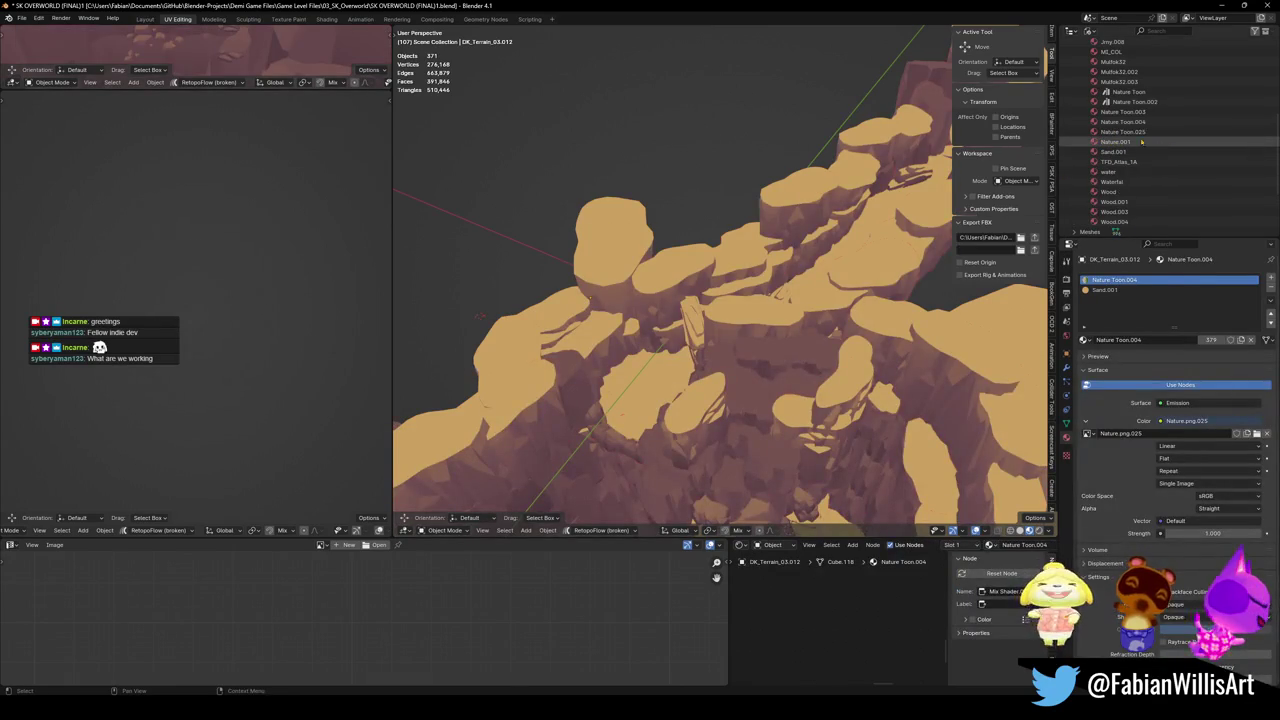
Delete the duplicate Nature Toon.003 material, check the terrain shading, and unhide all objects.
click(1145, 113)
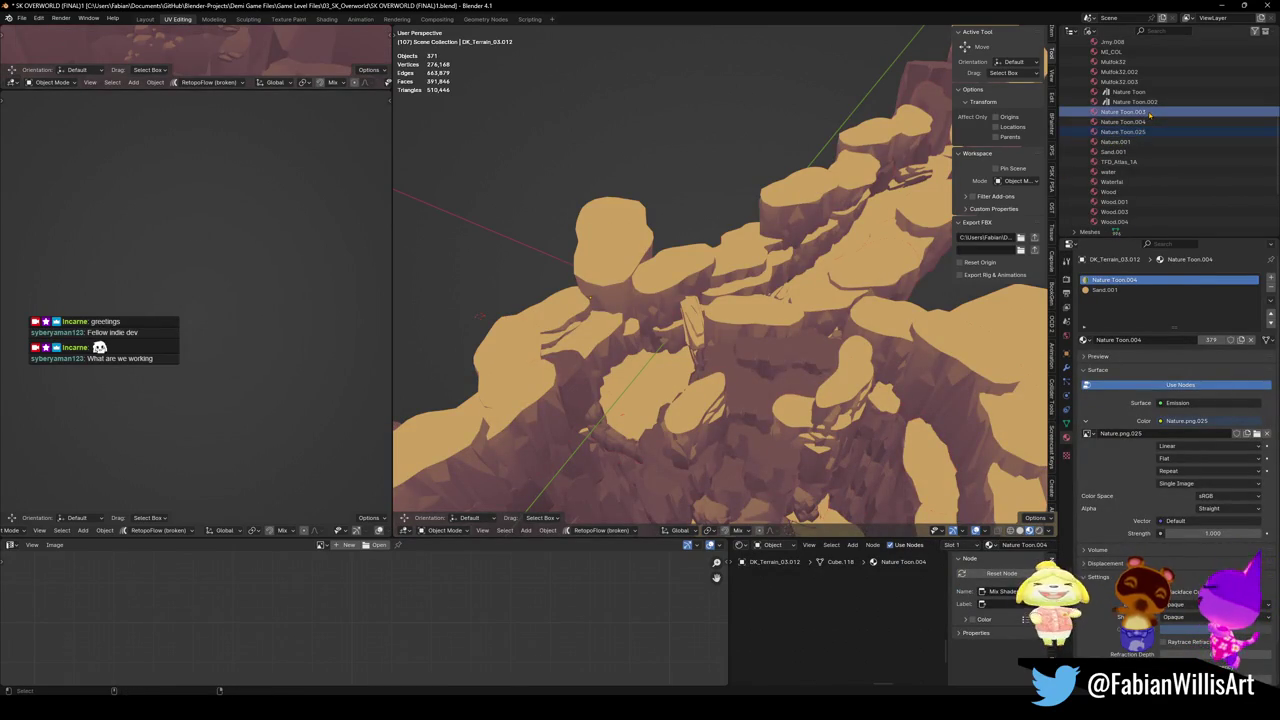
right_click(1133, 117)
click(1133, 116)
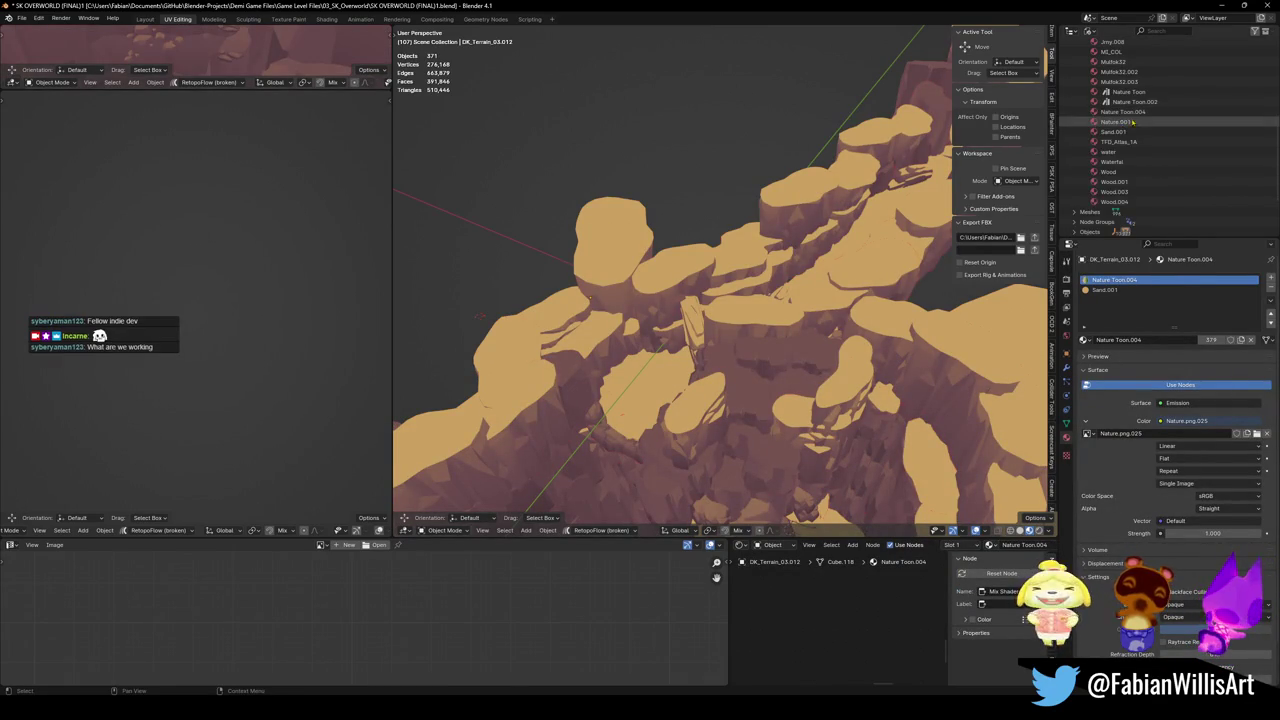
scroll(1175, 122, up, 1)
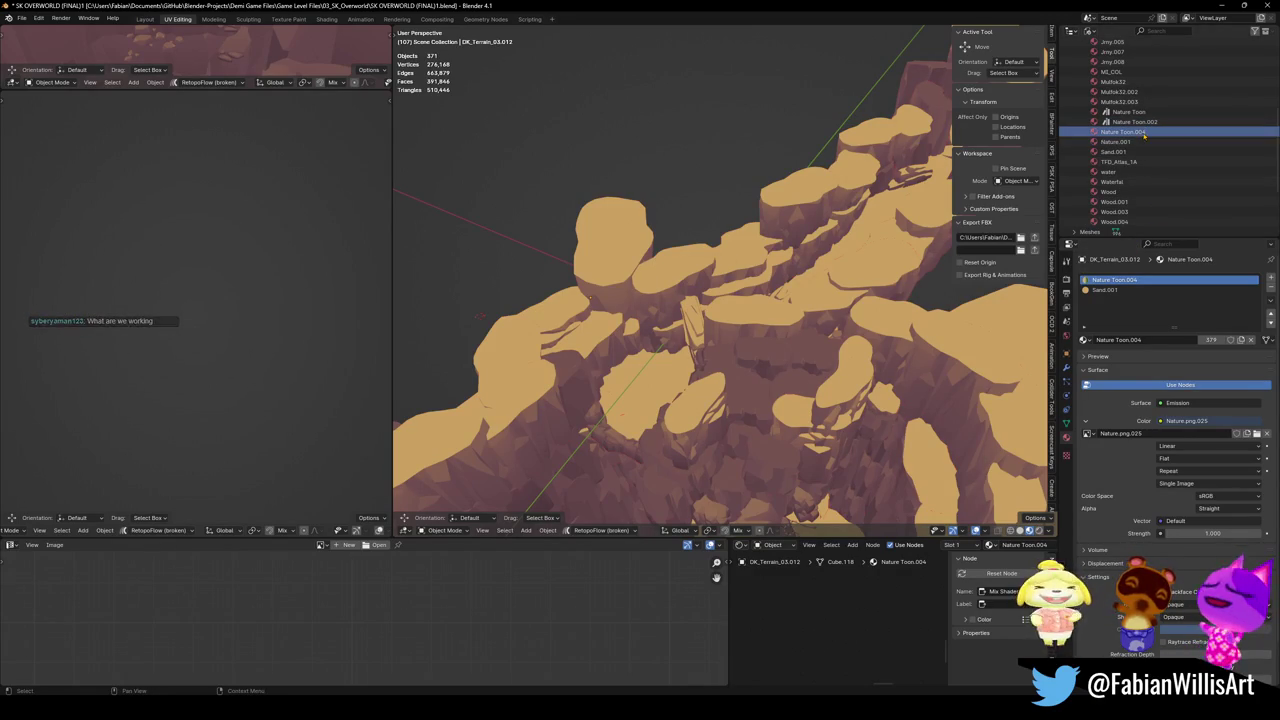
click(645, 300)
mouse_move(720, 280)
mouse_down()
mouse_move(680, 320)
mouse_move(640, 330)
mouse_move(731, 306)
mouse_move(817, 379)
mouse_move(680, 410)
mouse_move(690, 357)
mouse_move(666, 320)
mouse_up()
key(alt+h)
Save the blend file, make SK_OverworldTerrainTest active, and select all level objects.
key(alt+a)
key(ctrl+s)
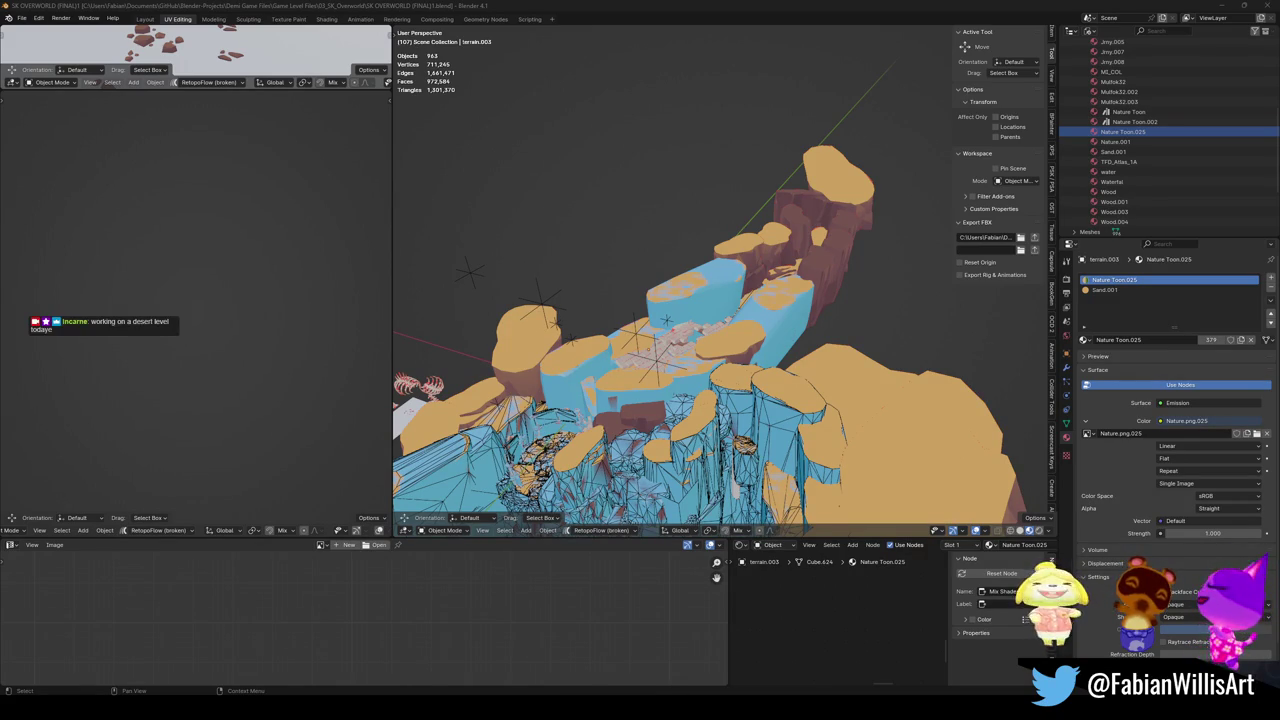
click(657, 364)
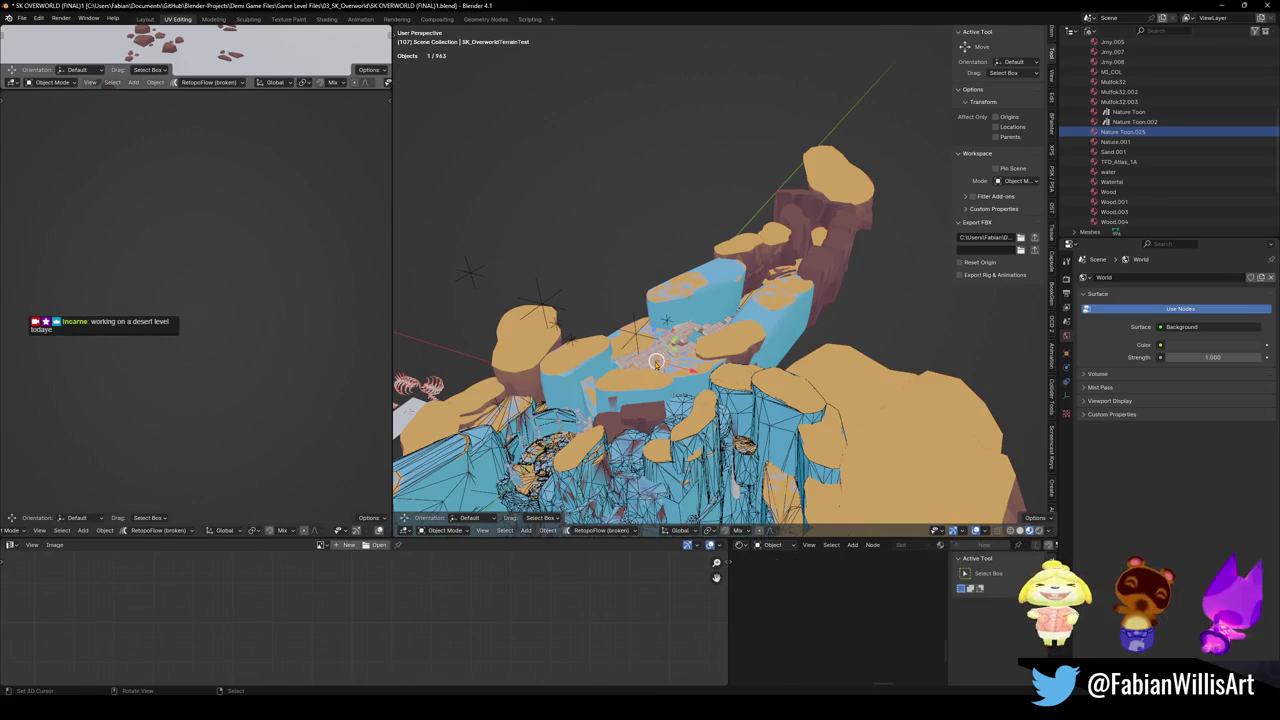
click(787, 396)
click(657, 364)
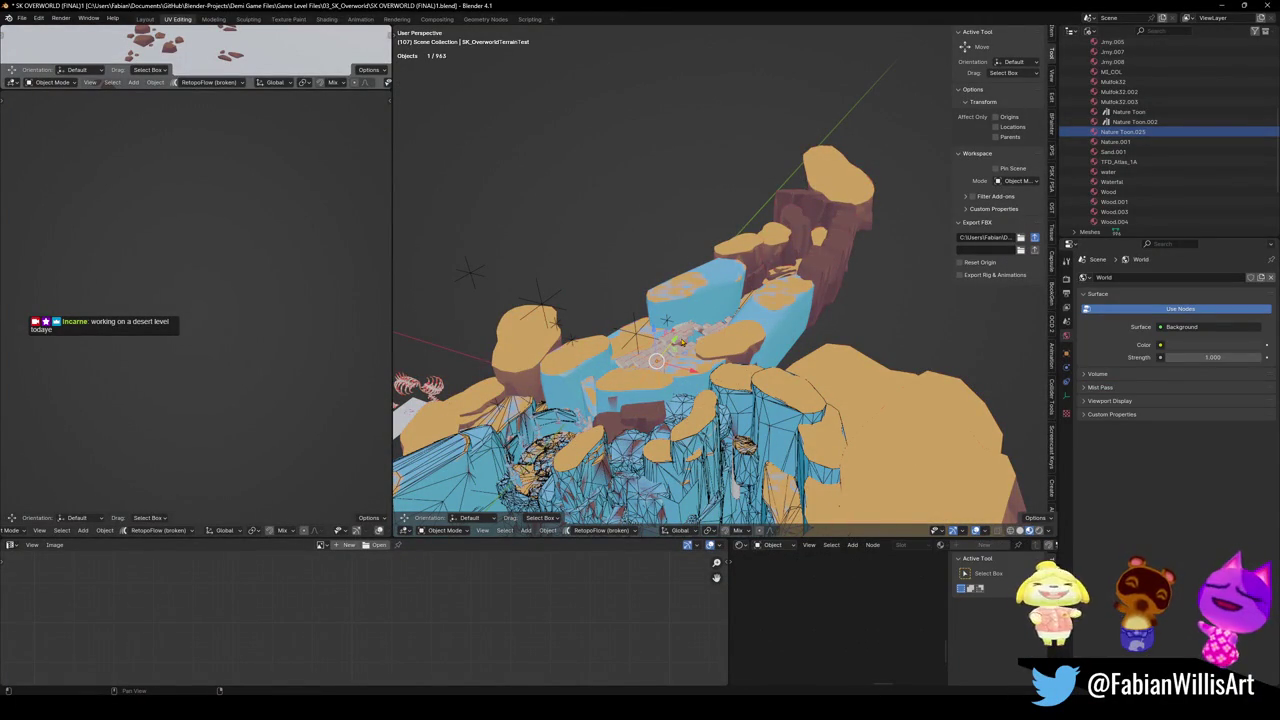
key(a)
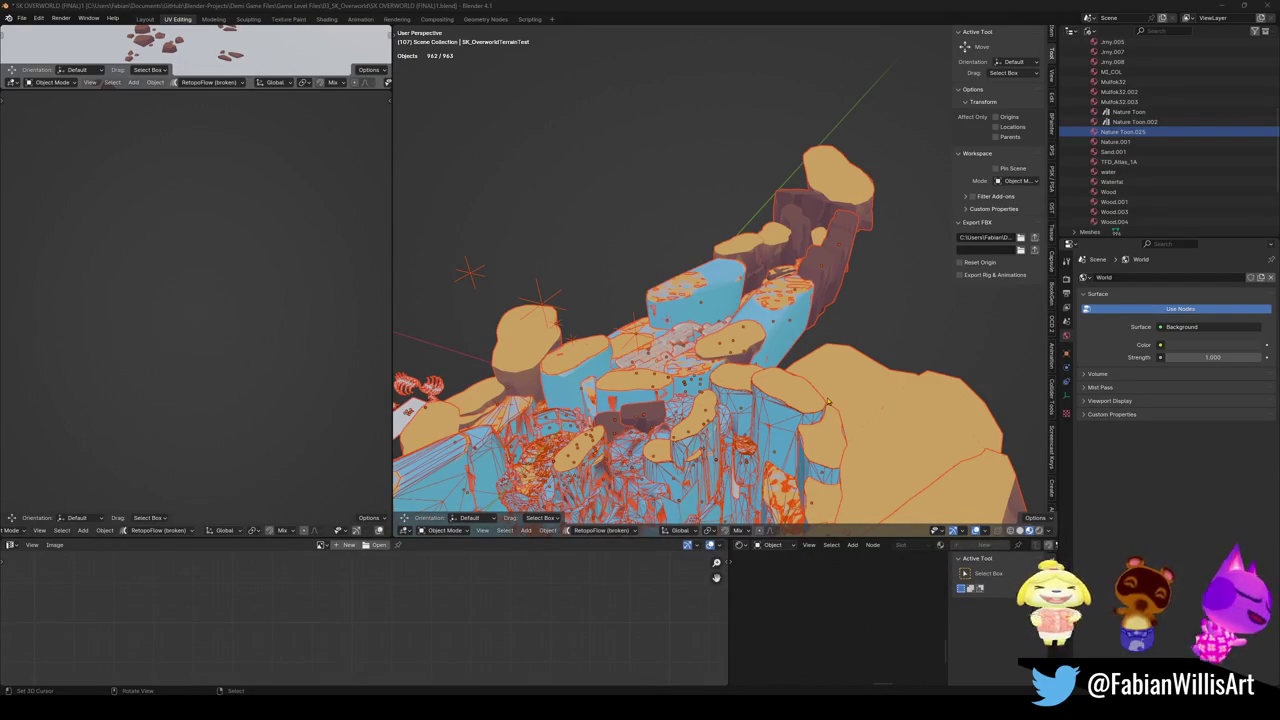
key(alt+Tab)
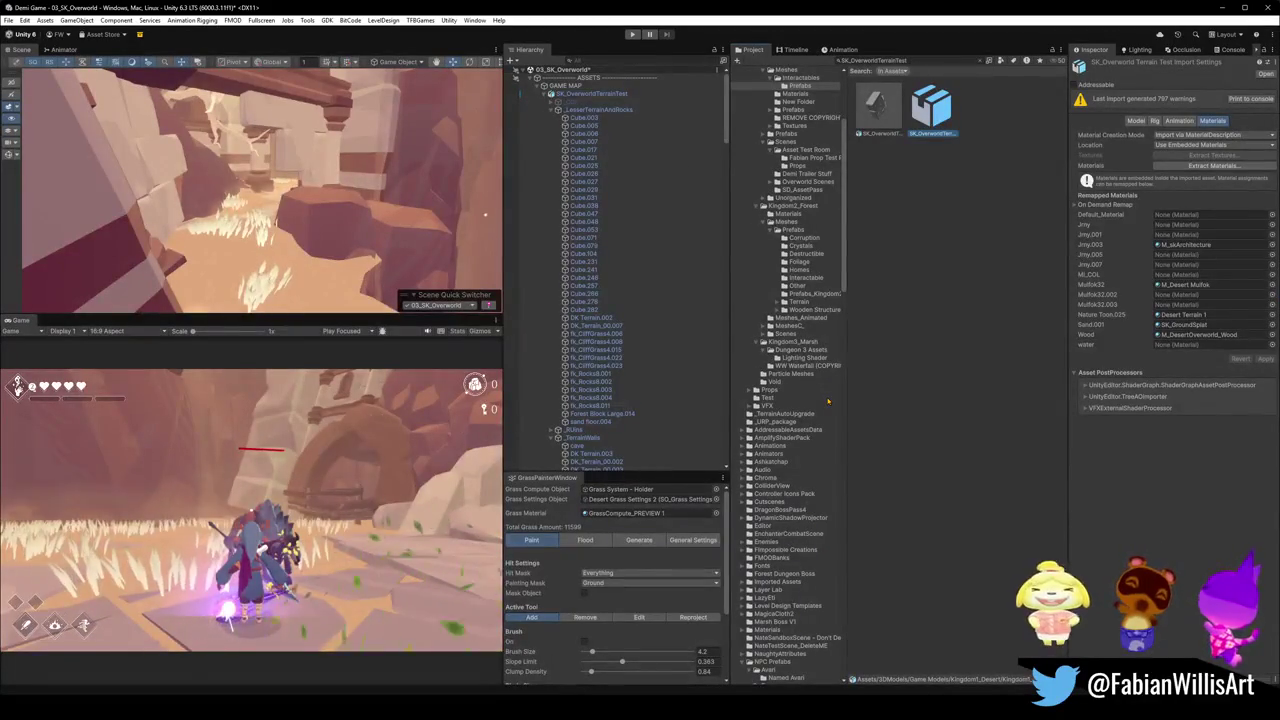
Inspect the terrain ledge and pieces DK_Terrain_03.010 and DK_Terrain_03.279 in the Scene view.
mouse_move(330, 180)
mouse_down()
mouse_move(356, 171)
mouse_move(545, 197)
mouse_move(388, 182)
mouse_move(516, 231)
mouse_move(560, 206)
mouse_up()
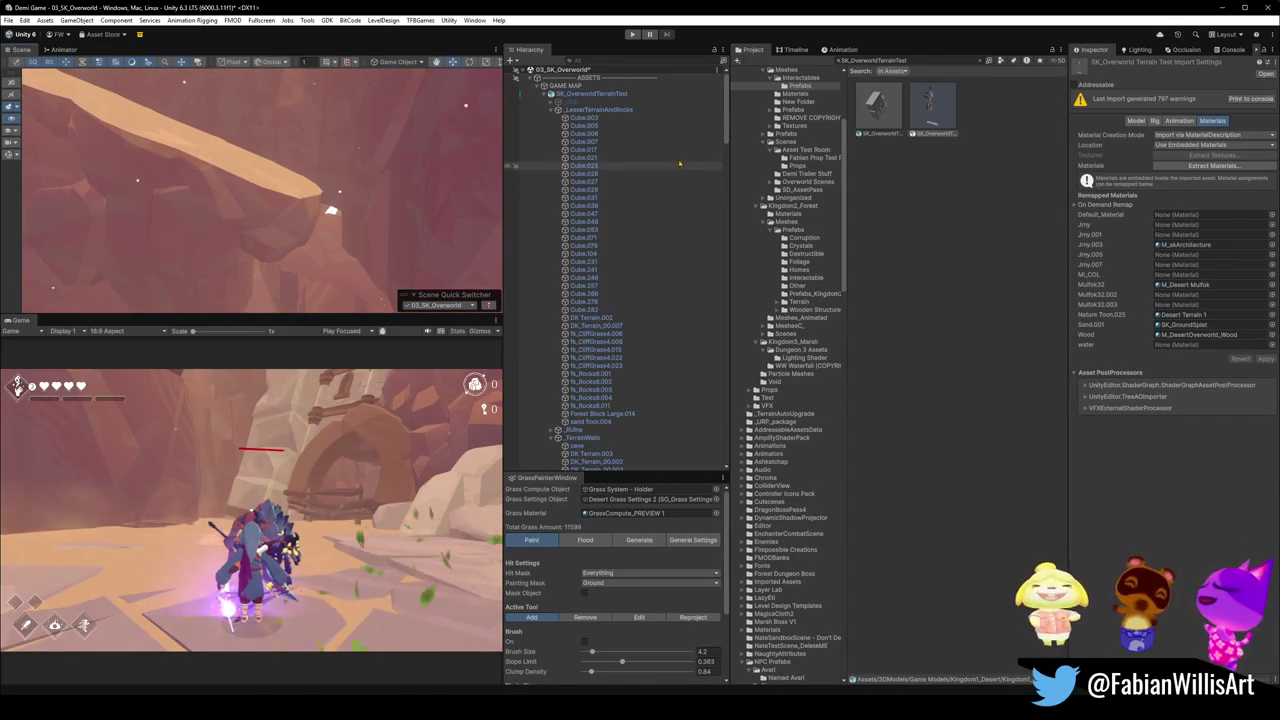
click(305, 215)
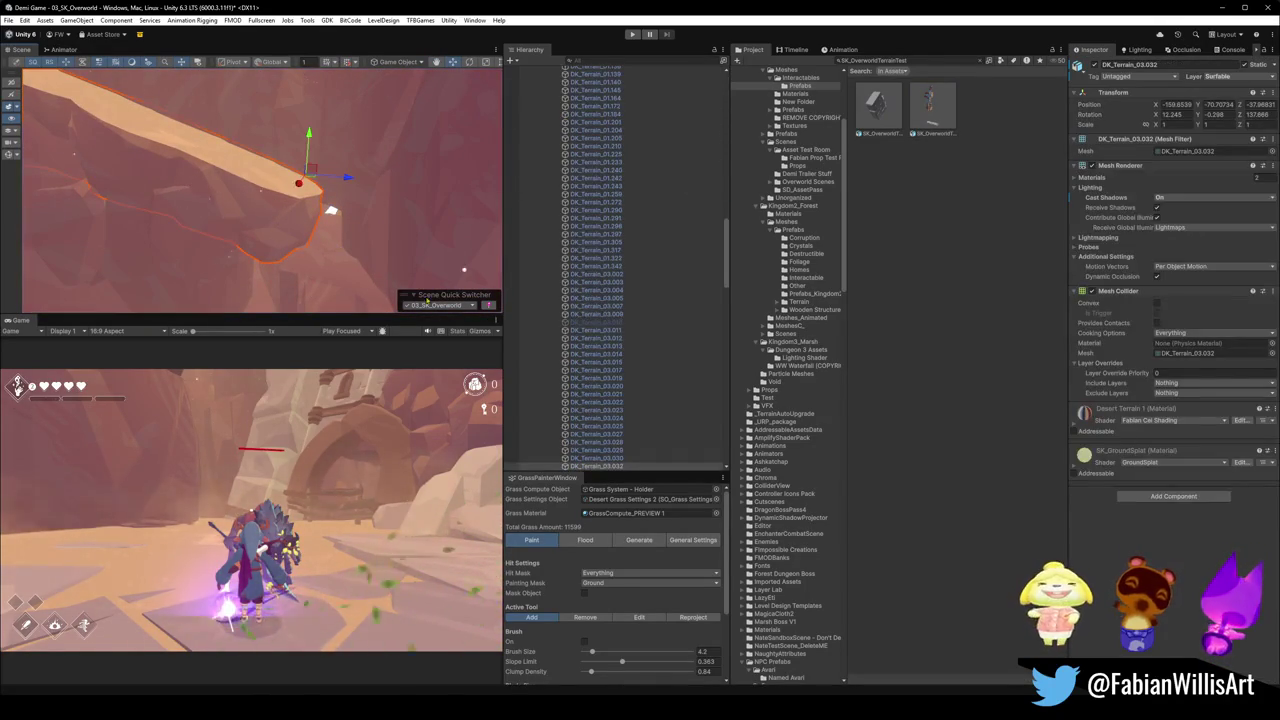
scroll(620, 365, down, 1)
click(600, 292)
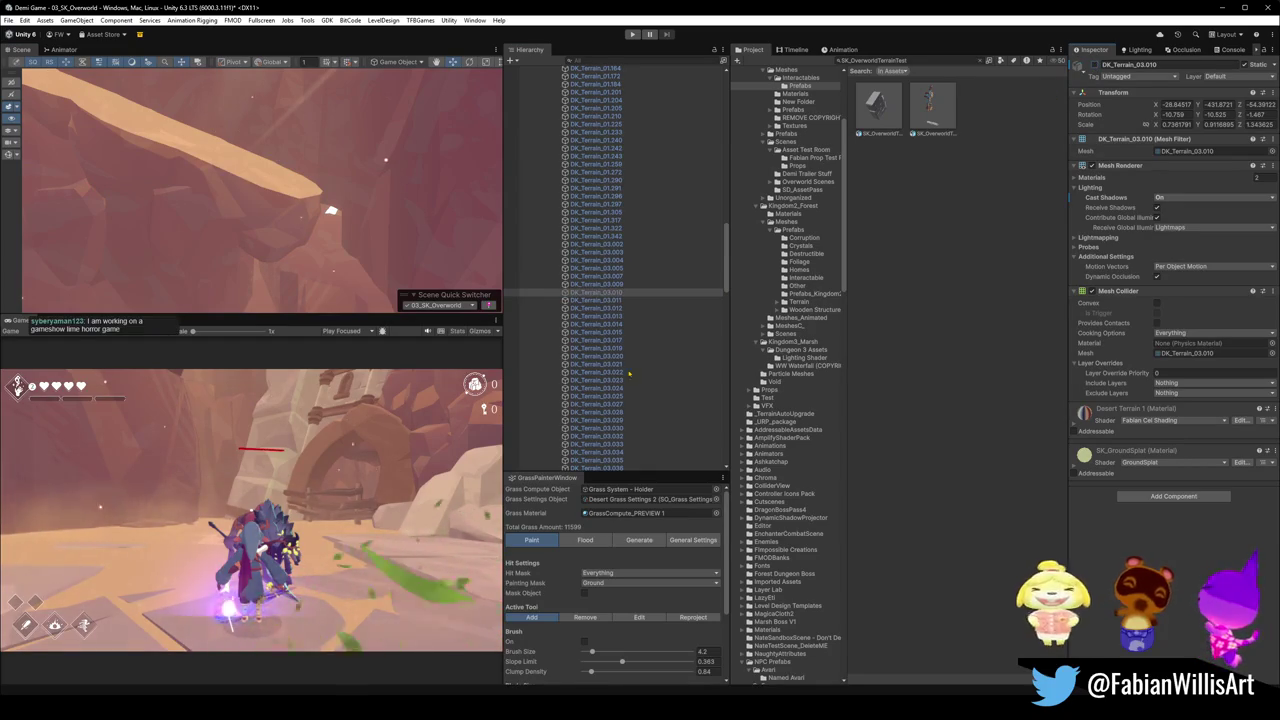
scroll(644, 388, down, 5)
scroll(644, 388, down, 10)
click(600, 300)
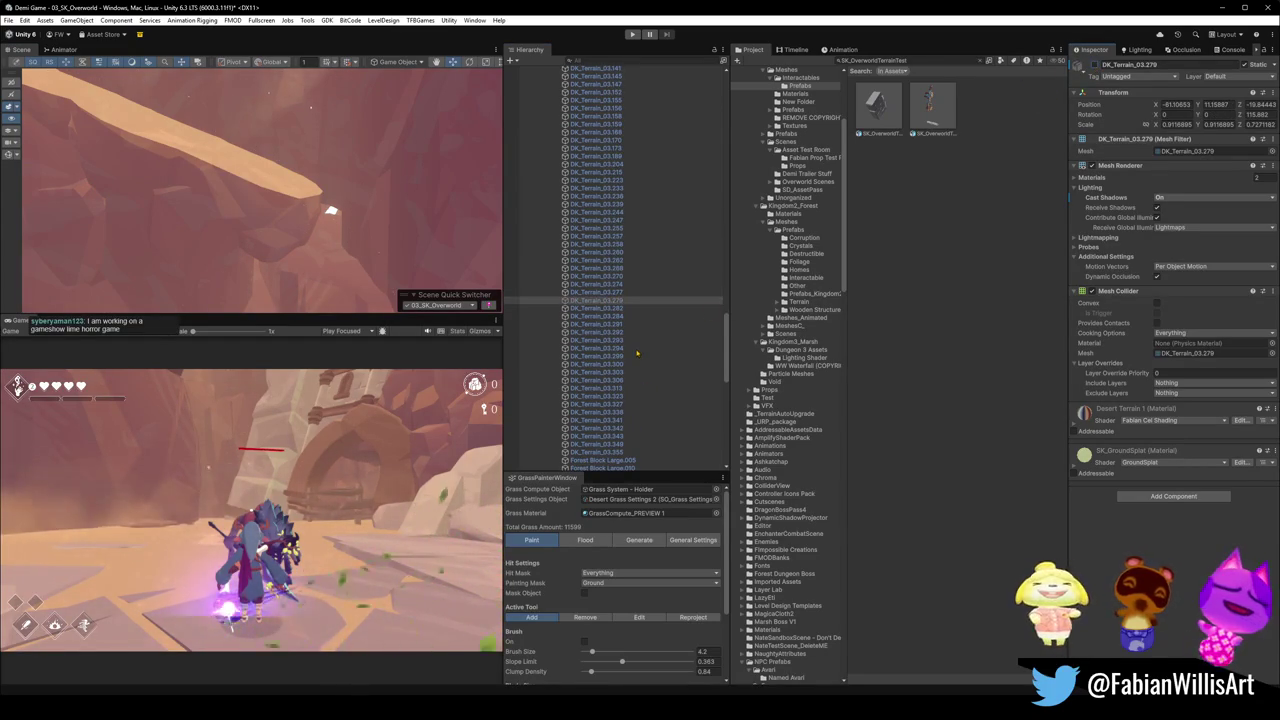
scroll(637, 362, down, 7)
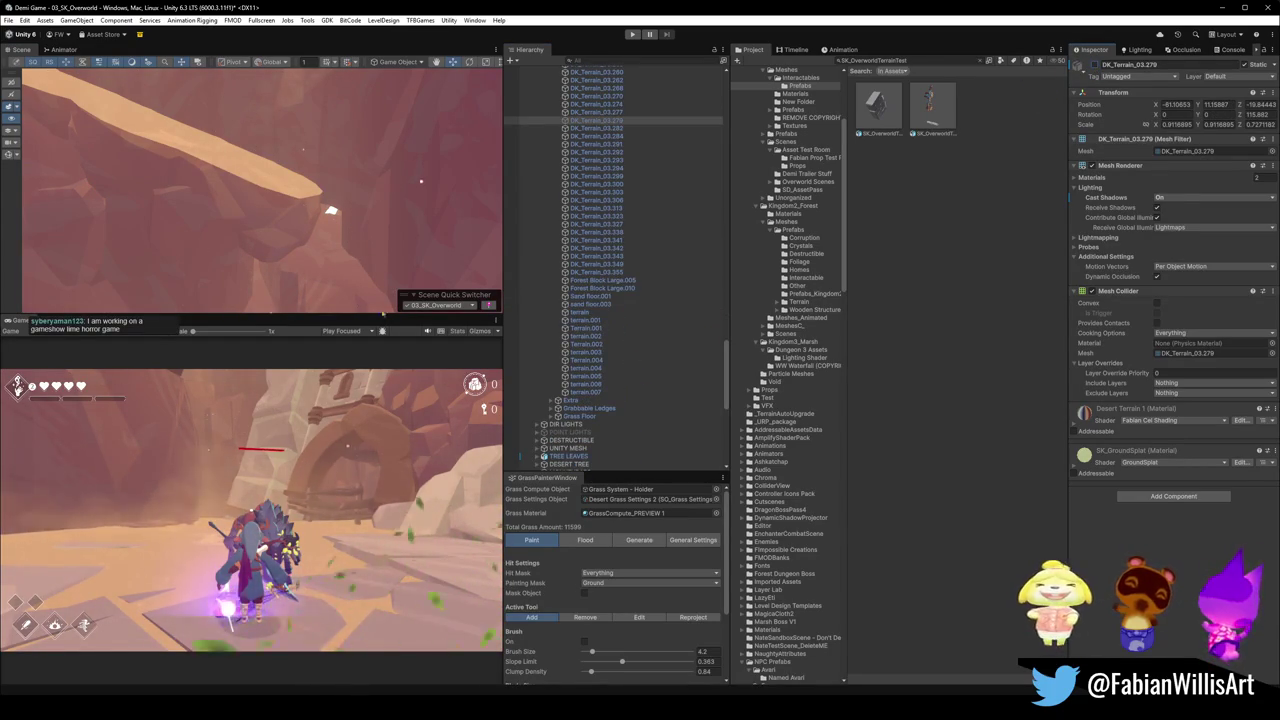
Fly the scene camera through the archway and between the pillars, then minimize Unity.
mouse_move(350, 194)
mouse_down()
mouse_move(194, 219)
mouse_move(170, 123)
mouse_up()
drag(170, 123, 349, 183)
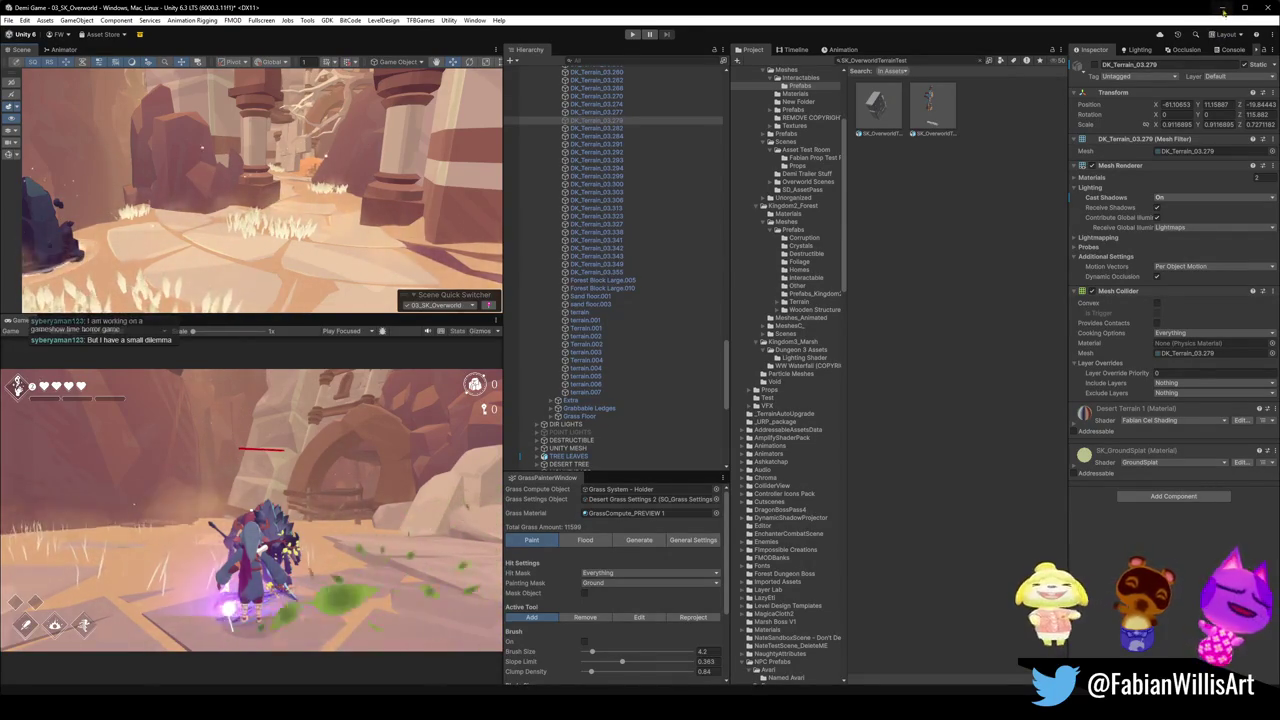
click(1207, 13)
scroll(720, 300, up, 5)
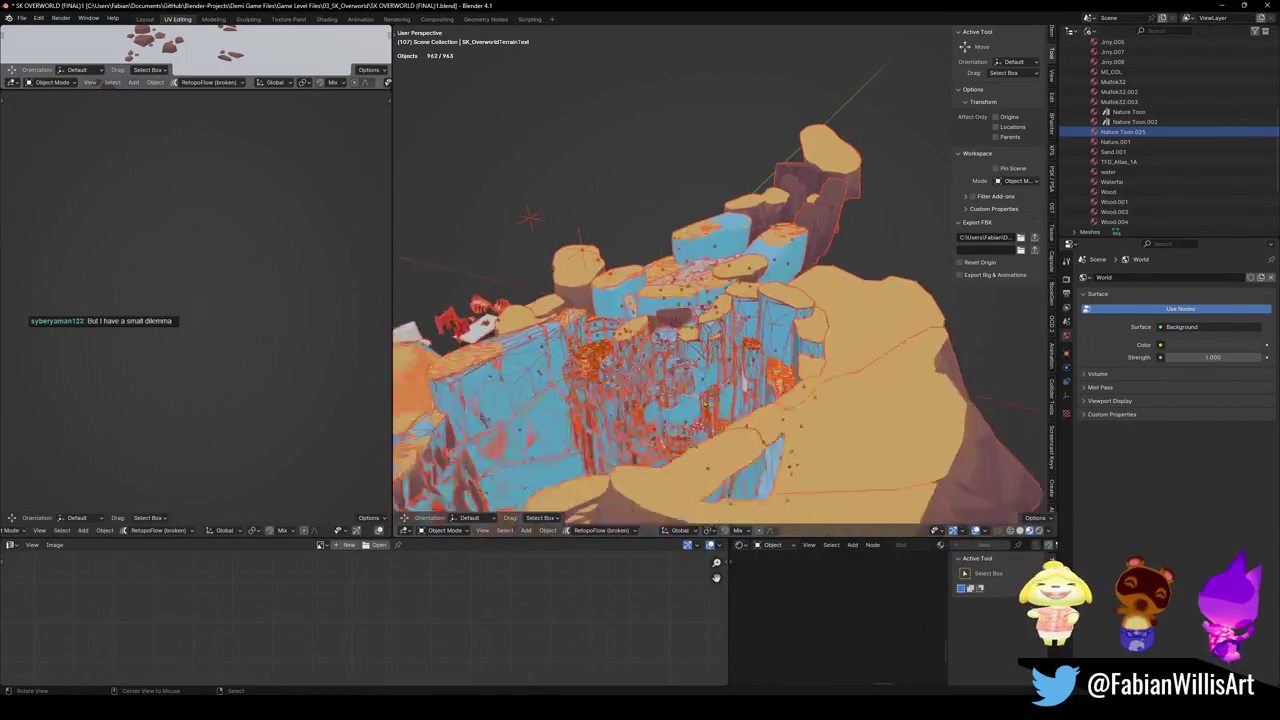
Save the Blender canyon file and deselect all objects.
key(ctrl+s)
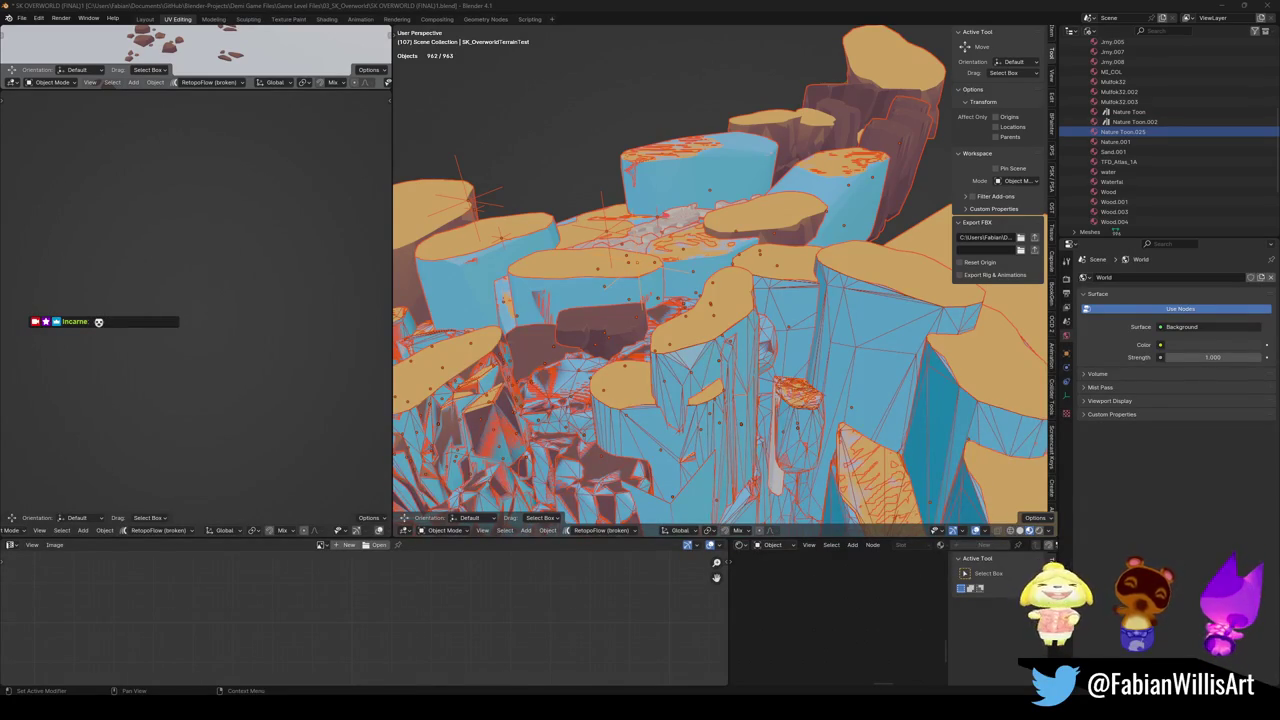
key(alt+a)
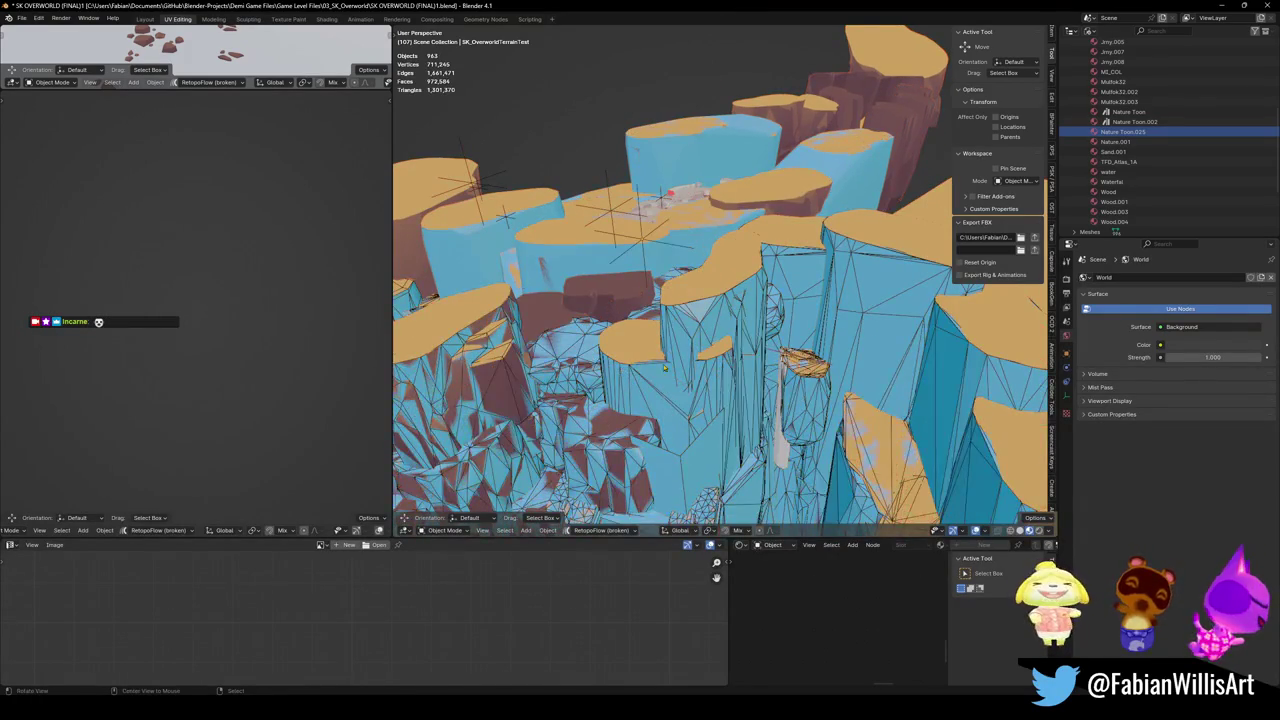
scroll(636, 347, up, 5)
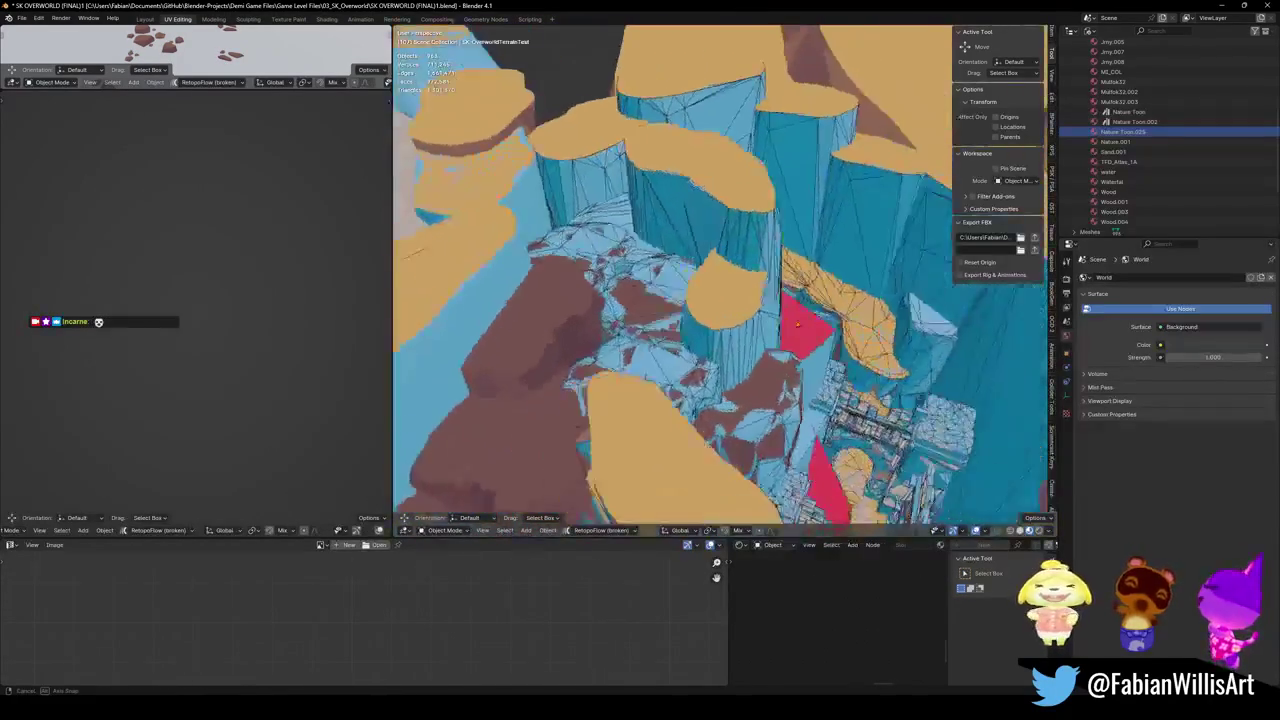
scroll(720, 280, up, 6)
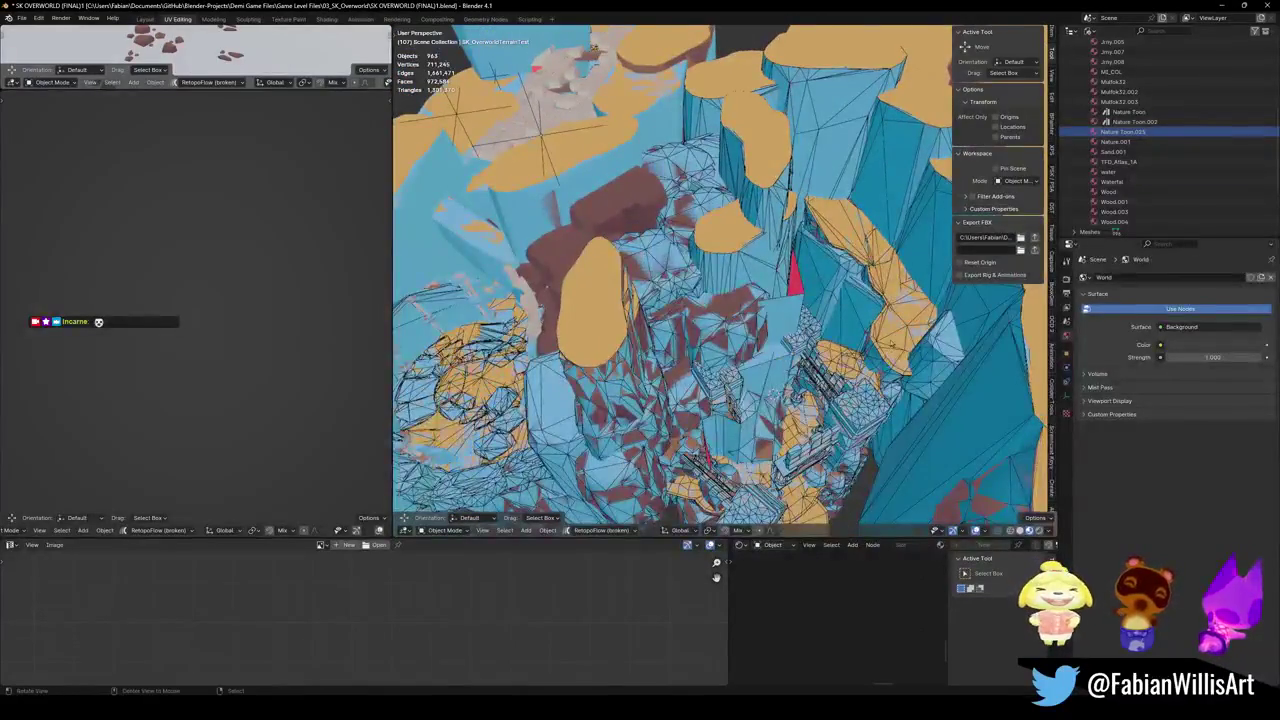
scroll(787, 321, up, 4)
Rename terrain piece DK_Terrain_01.057 to terrain.008.
click(717, 340)
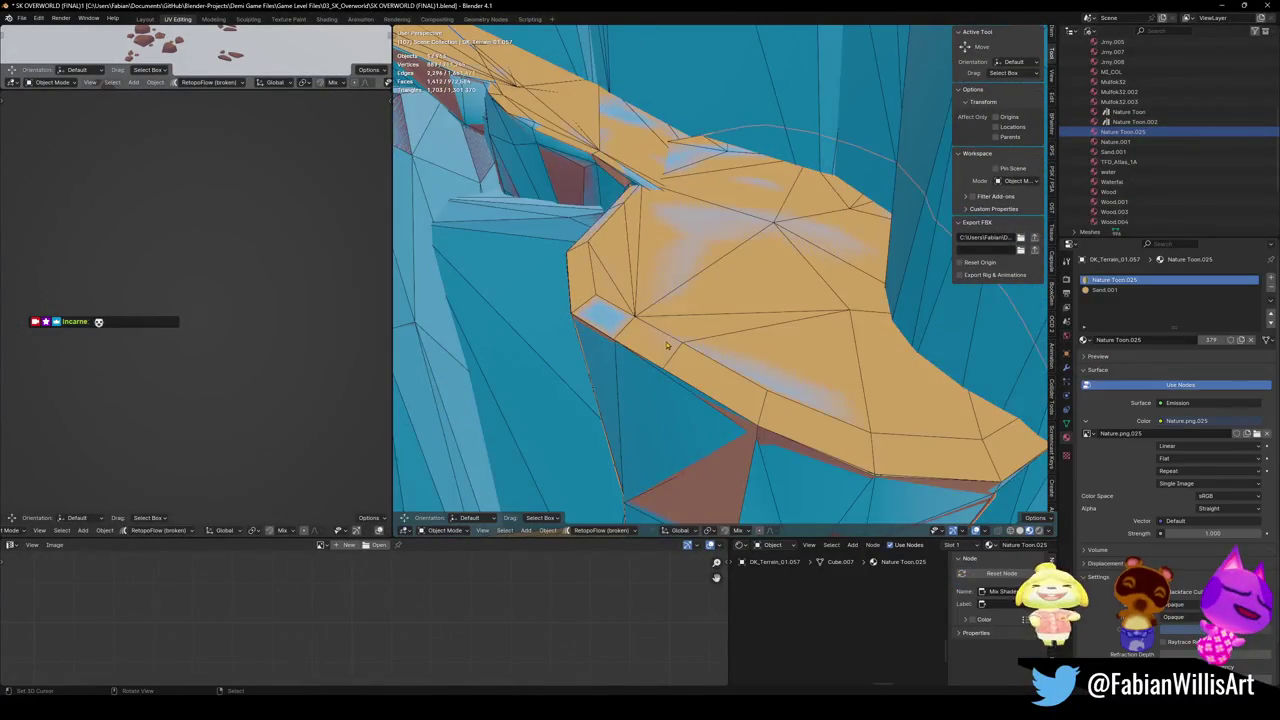
scroll(720, 330, up, 3)
scroll(740, 290, down, 3)
key(F2)
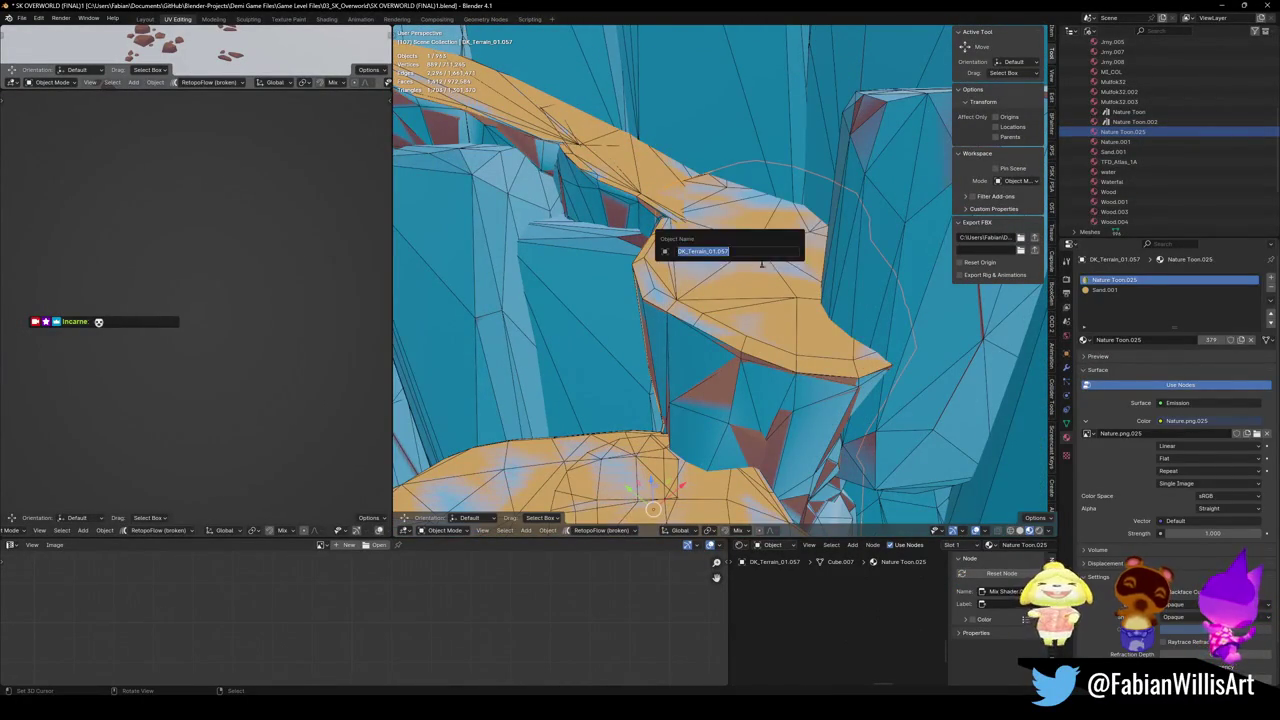
text(in)
key(Return)
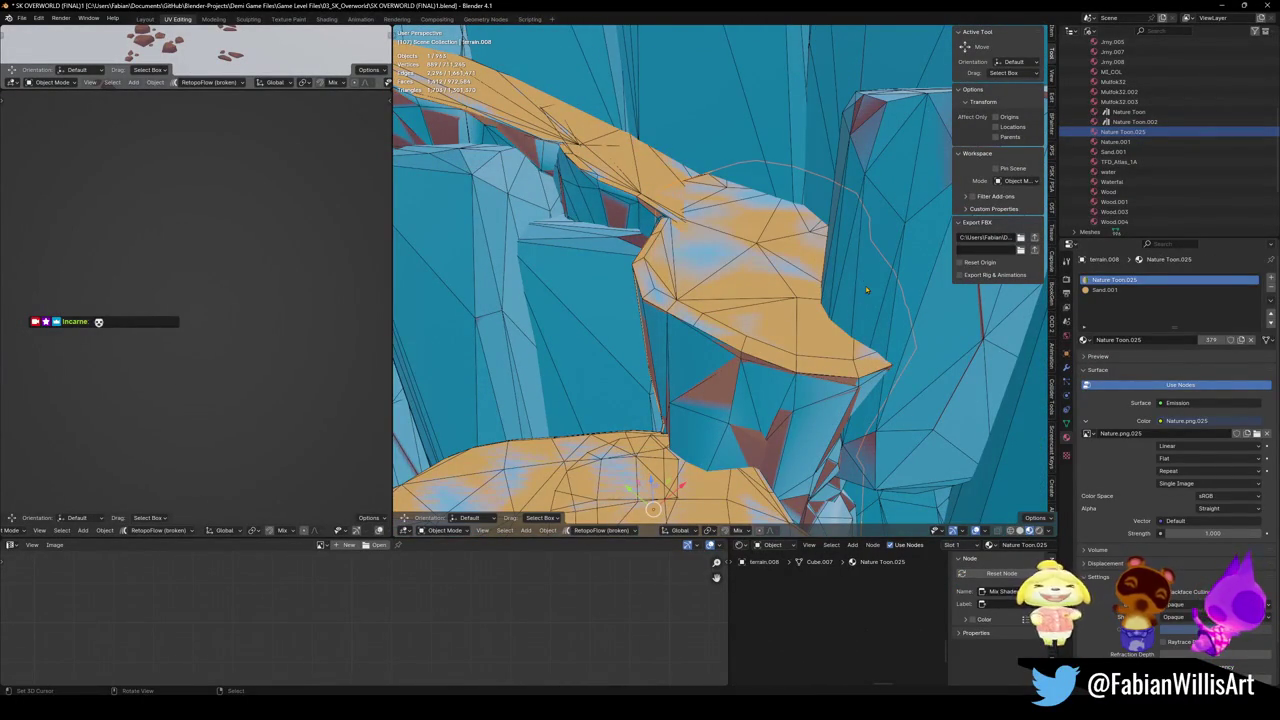
scroll(807, 312, up, 6)
scroll(780, 315, down, 6)
Select every object in the canyon scene for export to Unity.
mouse_move(762, 316)
mouse_down()
mouse_move(739, 349)
mouse_move(590, 292)
mouse_move(672, 370)
mouse_up()
click(635, 300)
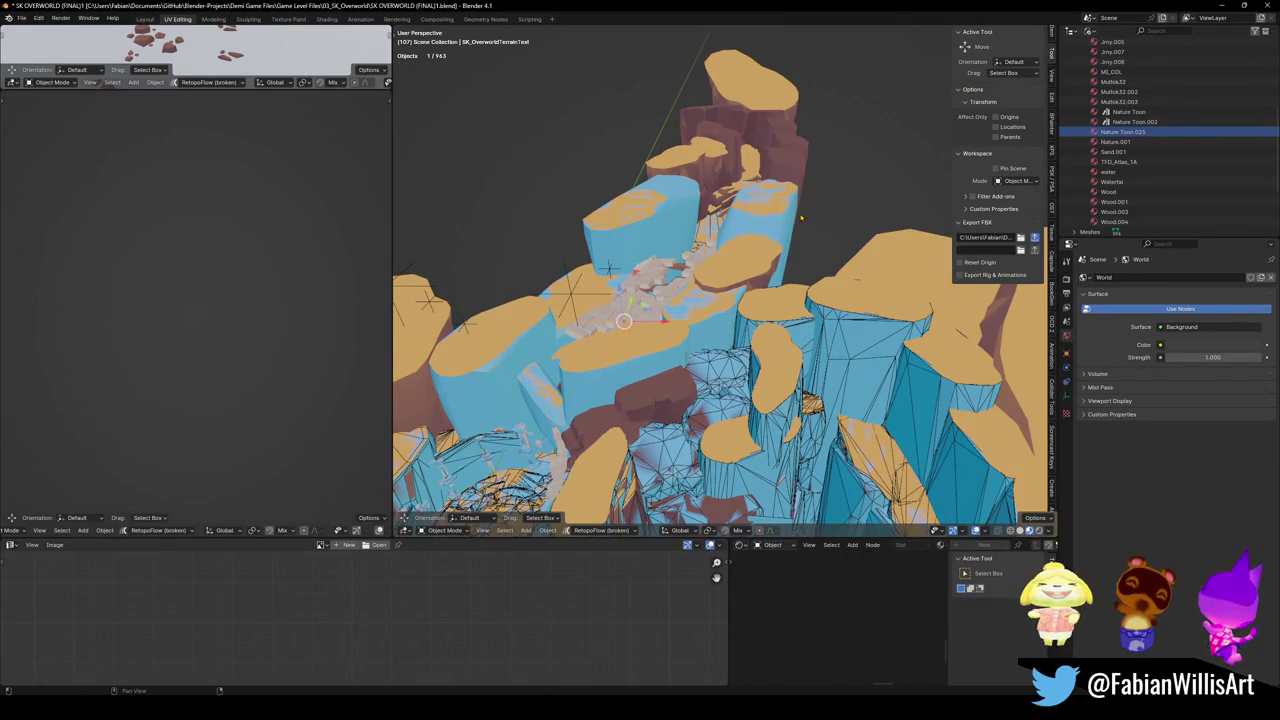
key(a)
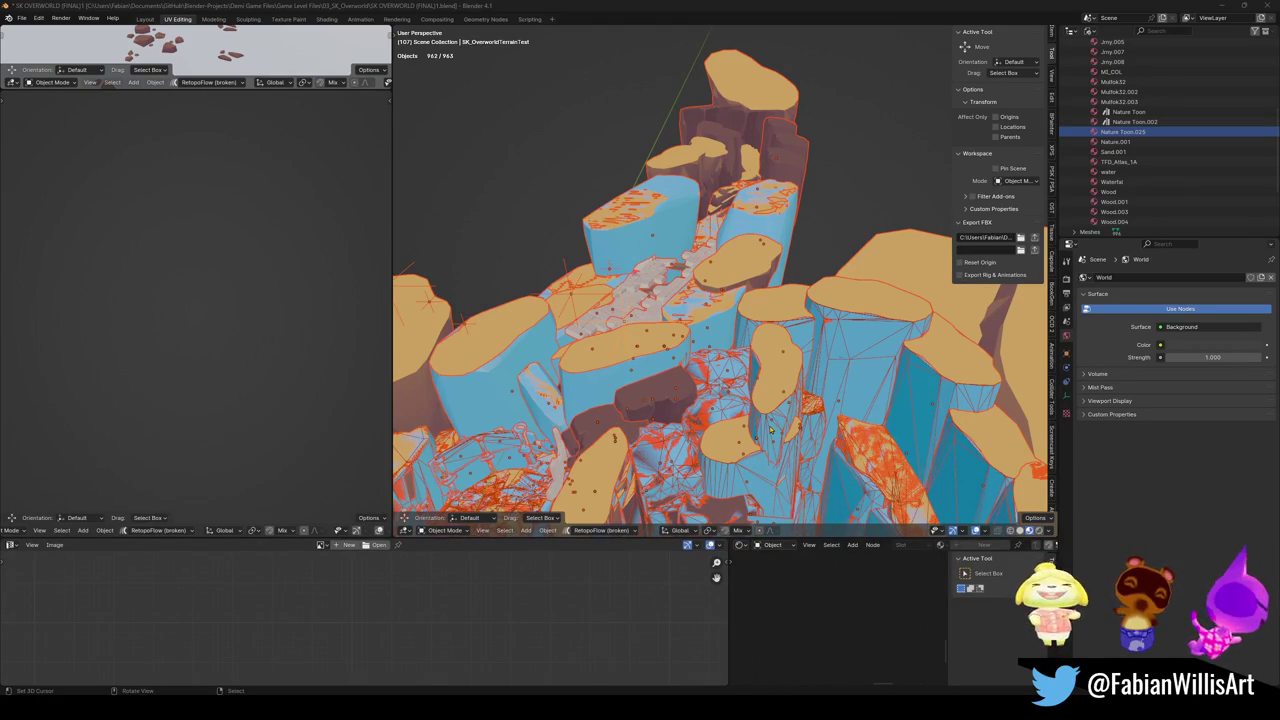
key(alt+Tab)
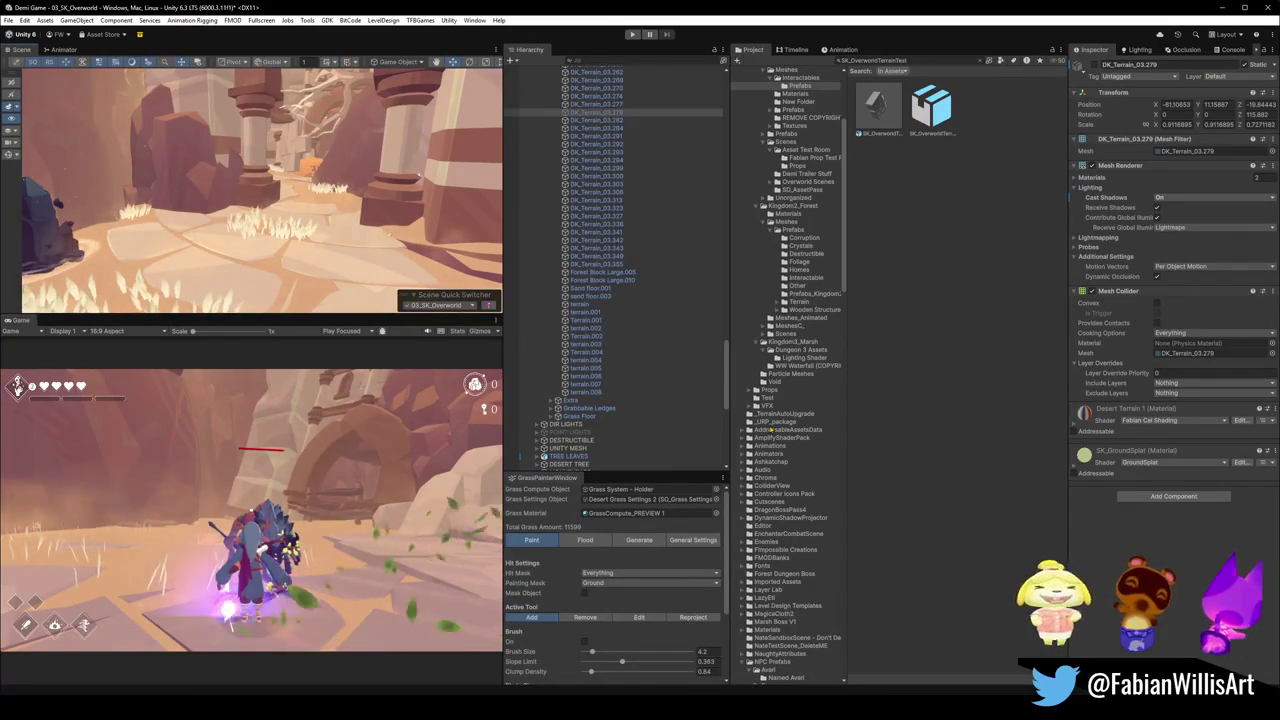
Fly the scene camera down the canyon corridor past the orange bush to the trees and ruin.
mouse_move(396, 212)
mouse_down()
mouse_move(209, 253)
mouse_move(369, 214)
mouse_move(147, 204)
mouse_move(404, 211)
mouse_move(407, 168)
mouse_move(176, 197)
mouse_up()
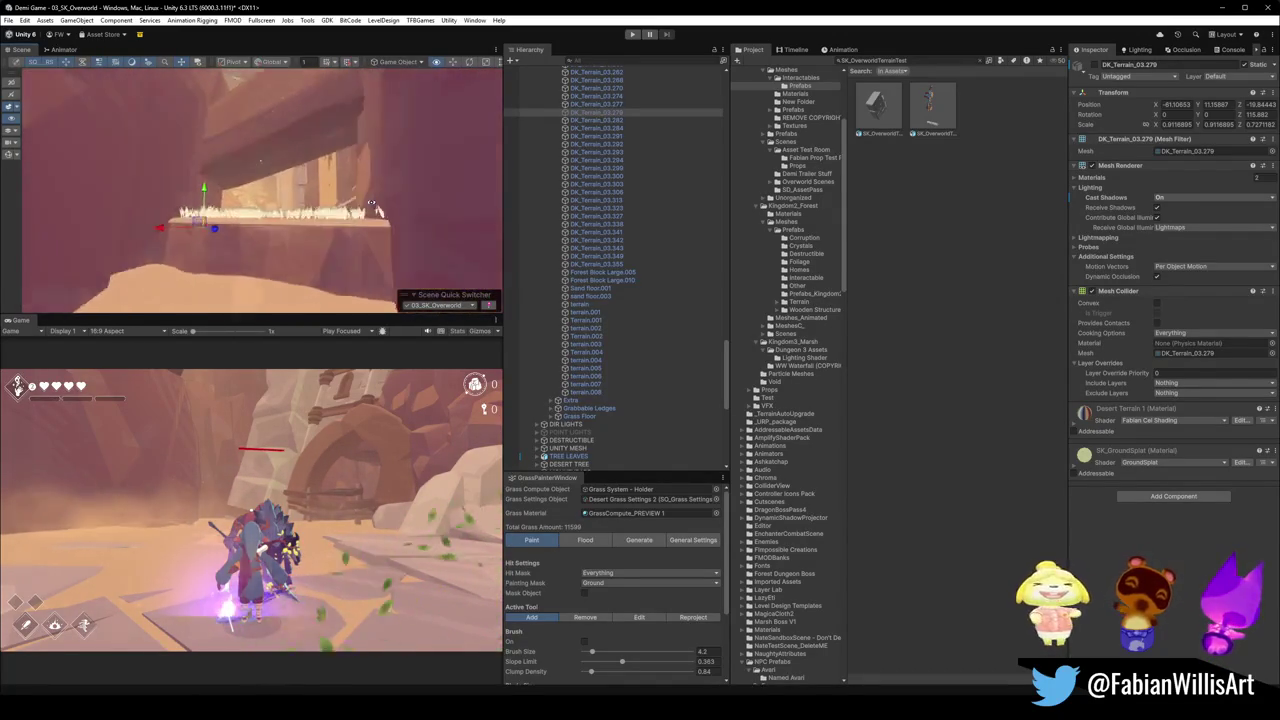
drag(391, 217, 343, 244)
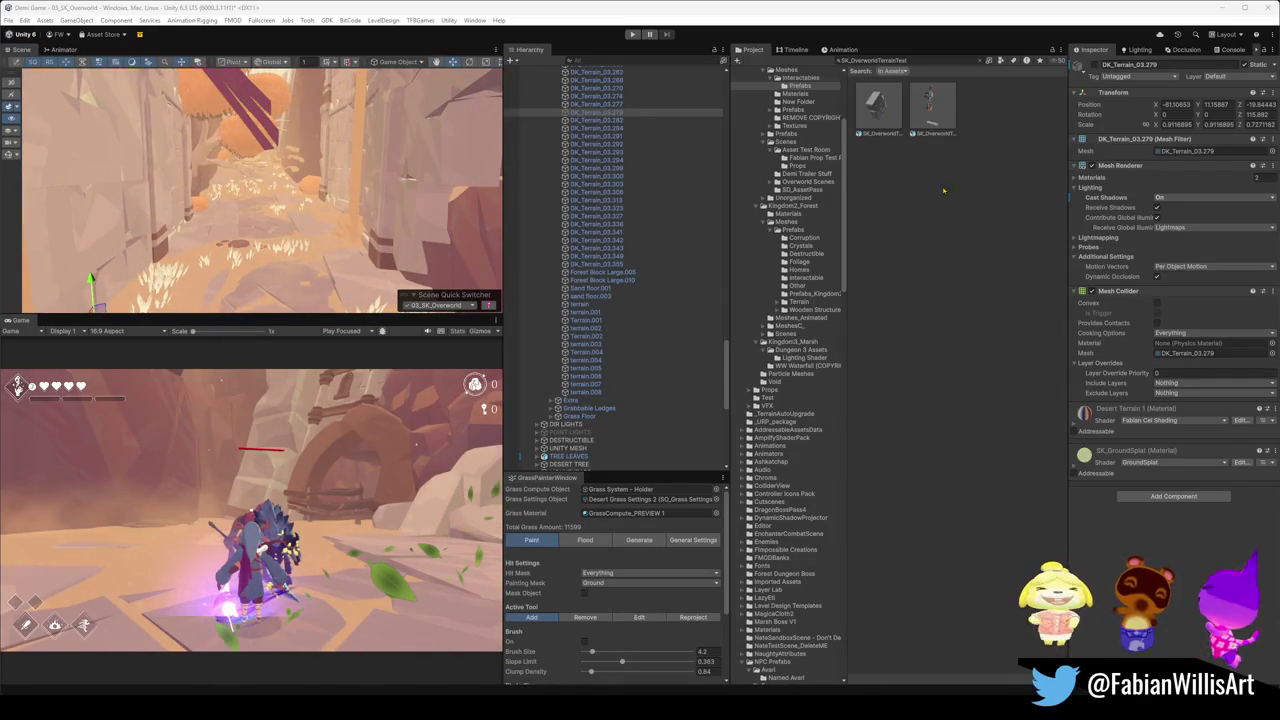
mouse_move(288, 205)
mouse_down()
mouse_move(221, 233)
mouse_move(425, 219)
mouse_move(422, 253)
mouse_move(436, 251)
mouse_up()
drag(333, 227, 262, 217)
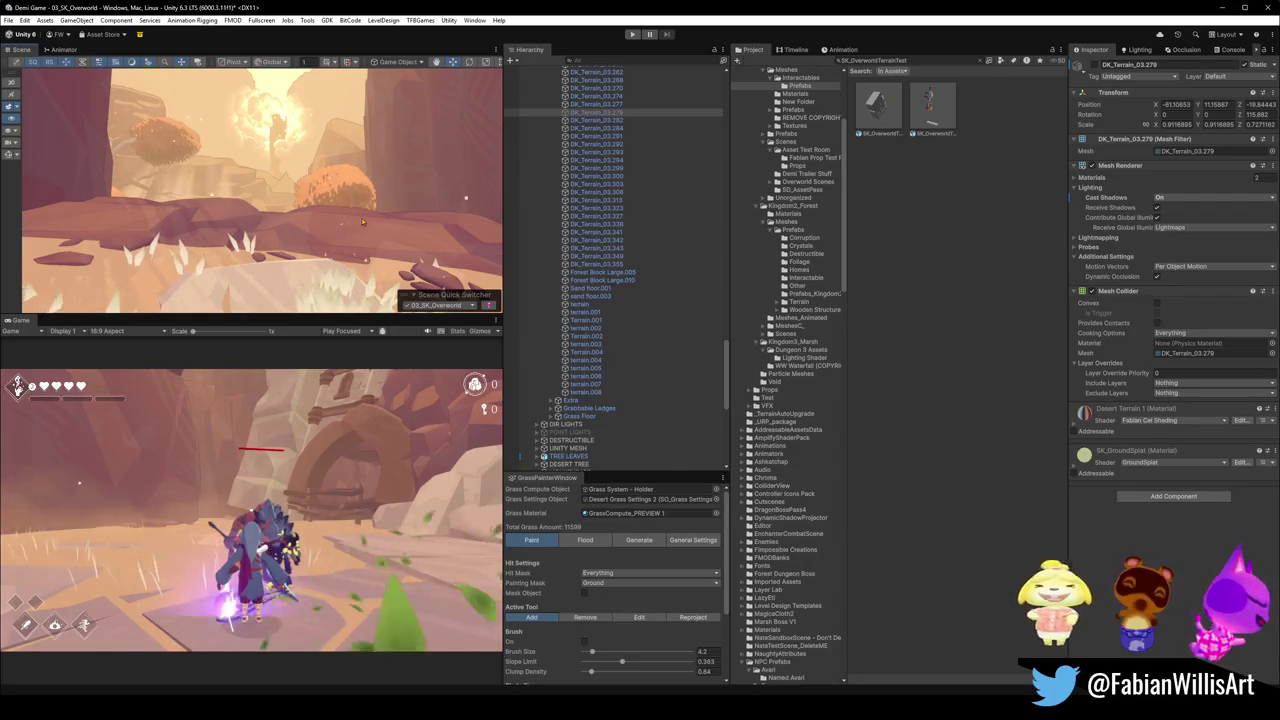
mouse_move(381, 224)
mouse_down()
mouse_move(342, 229)
mouse_move(368, 148)
mouse_move(382, 187)
mouse_move(338, 217)
mouse_move(418, 221)
mouse_move(186, 168)
mouse_up()
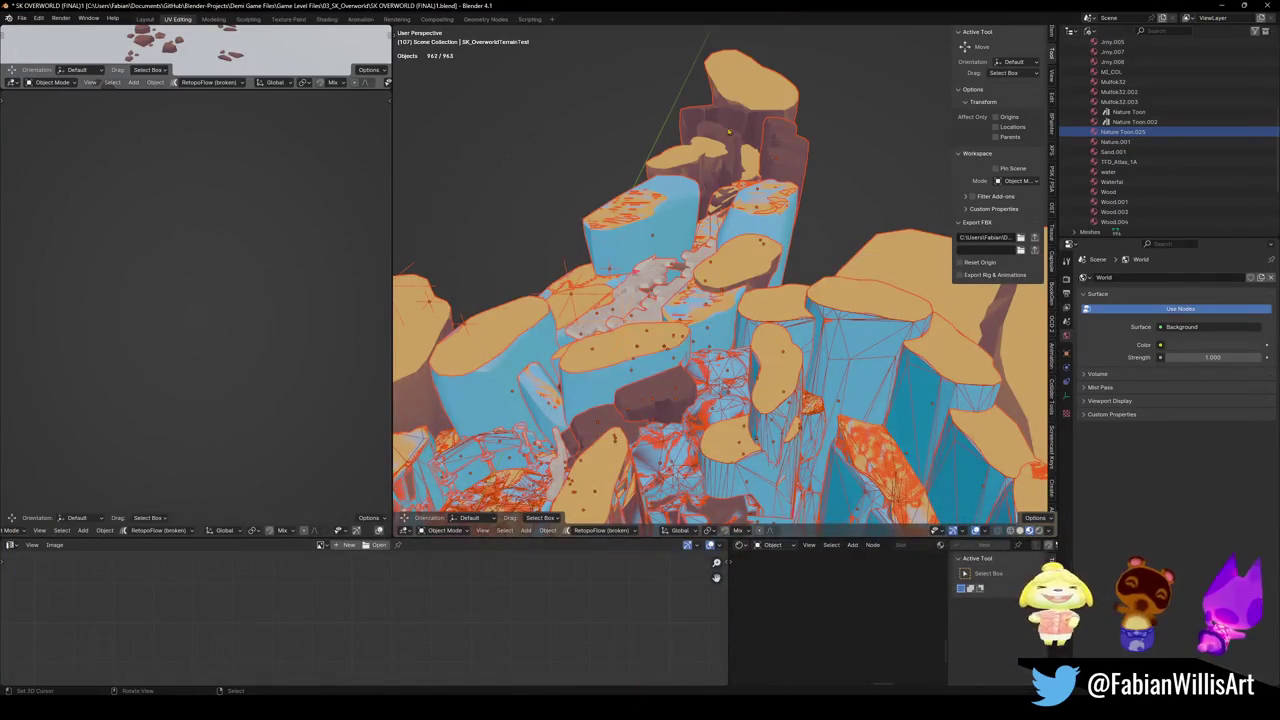
key(shift+grave)
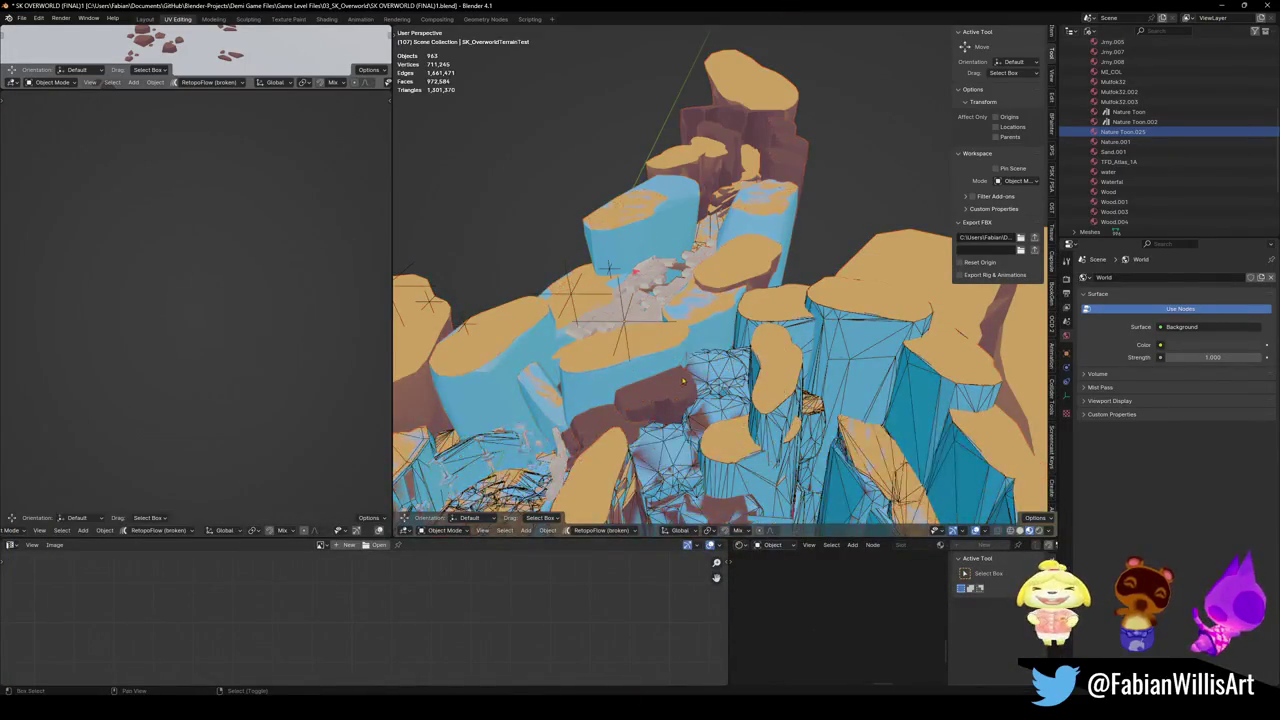
Walk through the gorge and stone archway, then select rock piece fk_Rocks8.002 beside the tree.
key(w)
key(s)
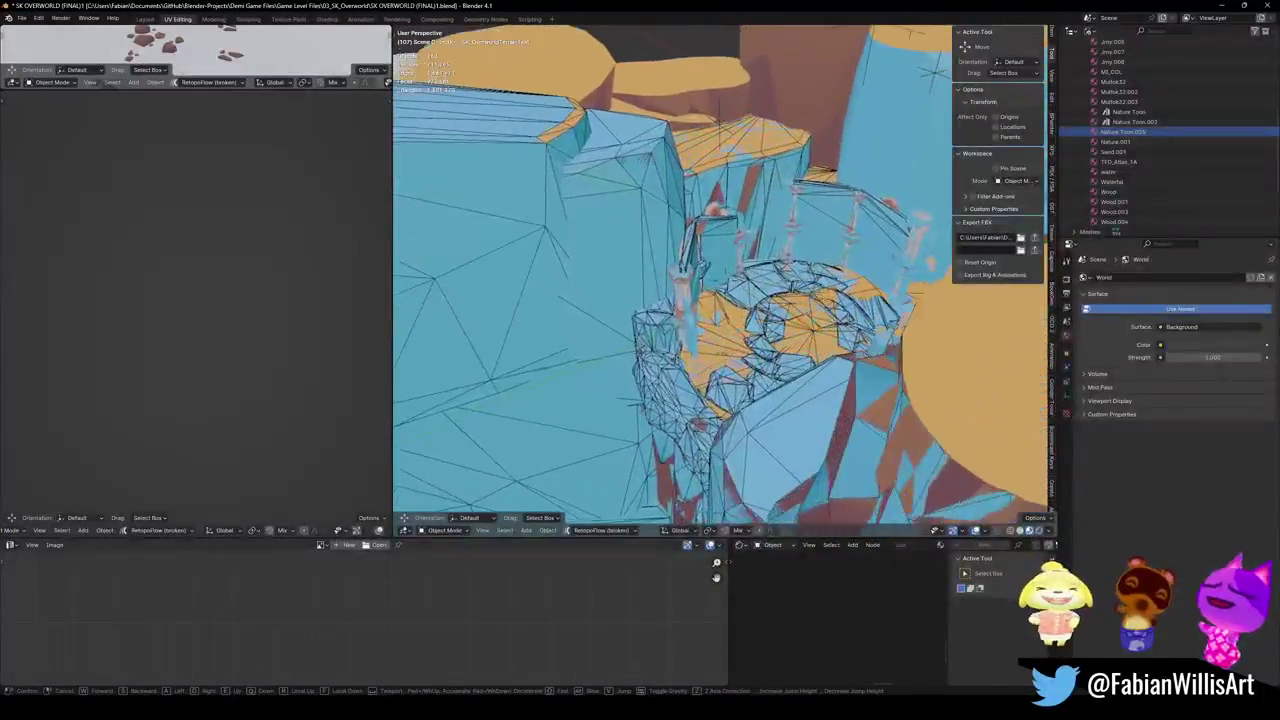
key(w)
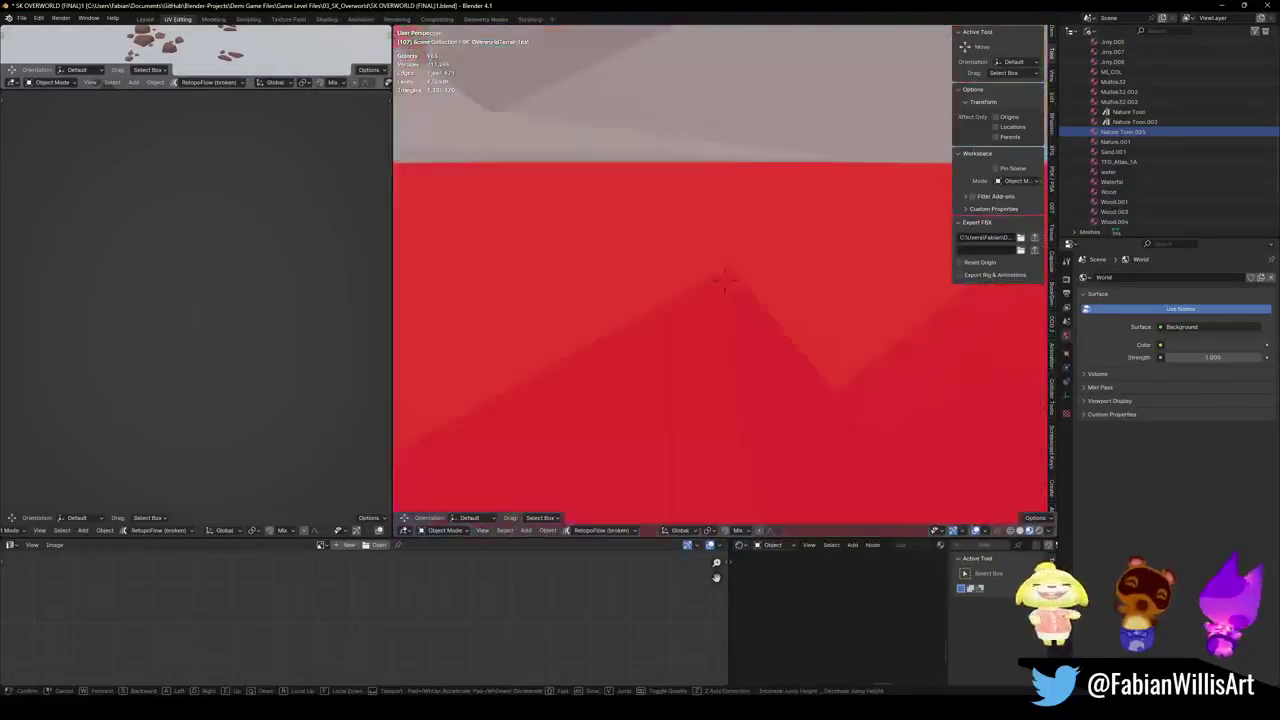
key(w)
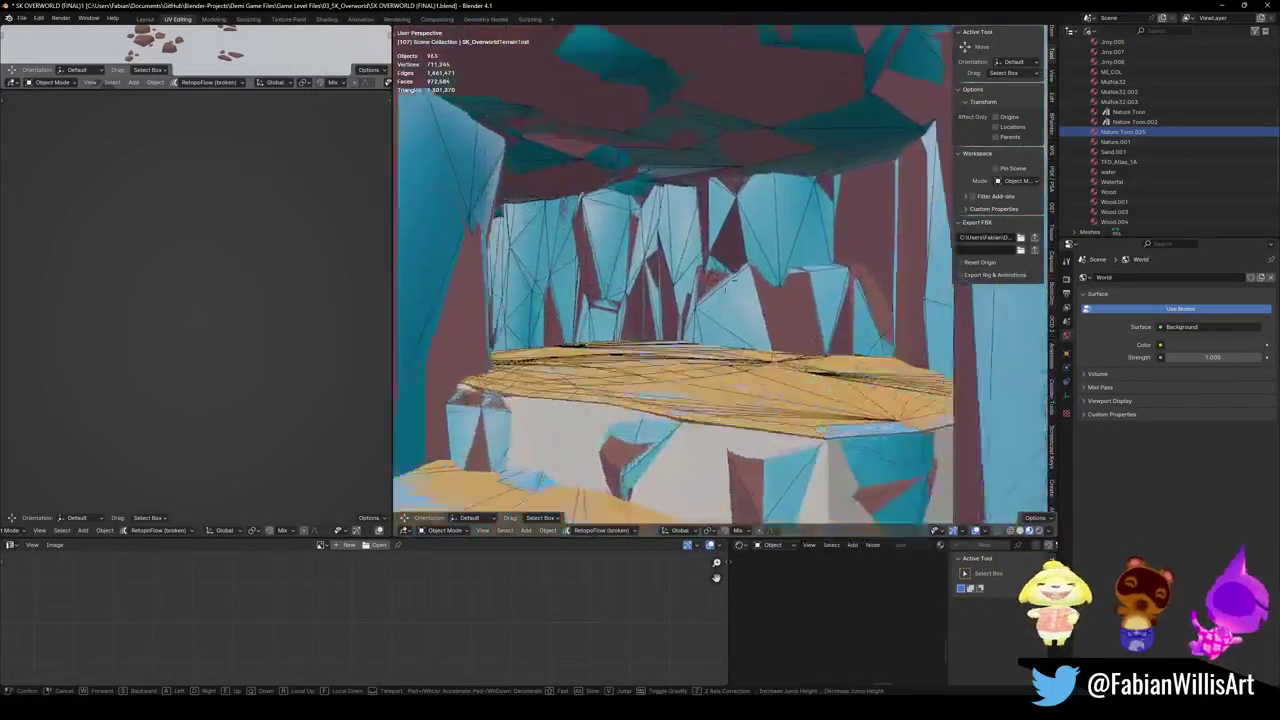
key(w)
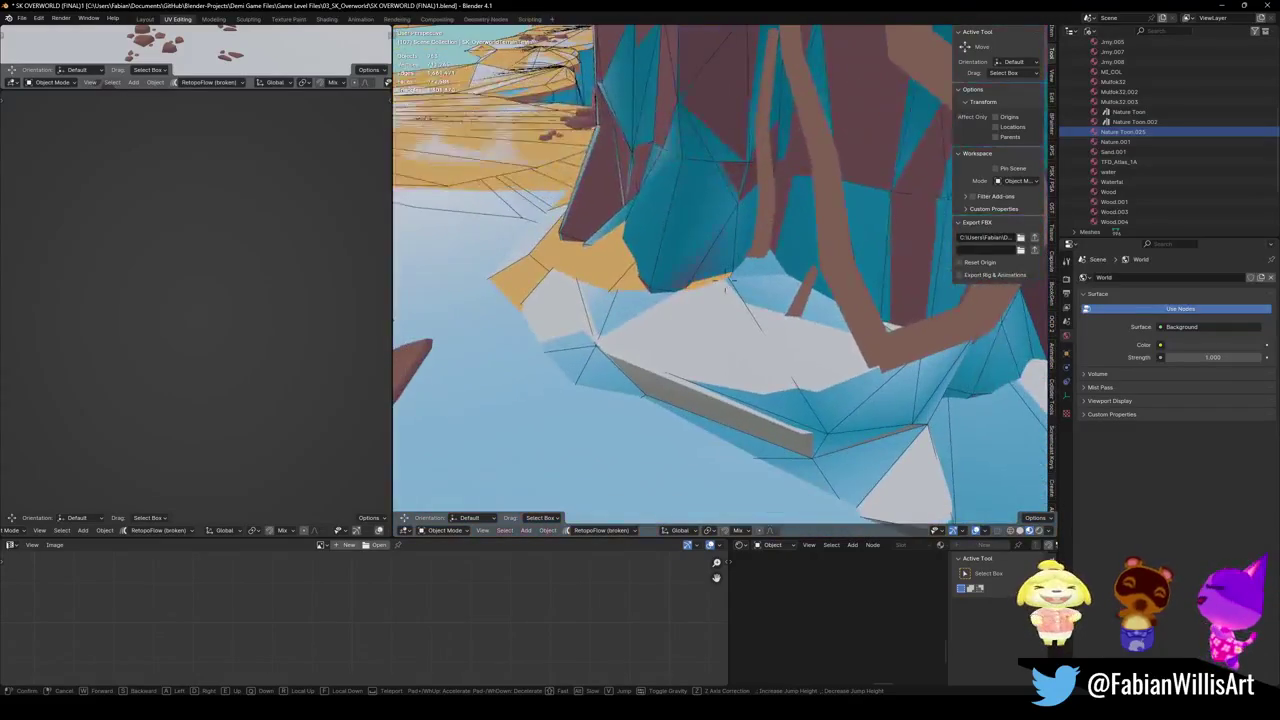
click(712, 347)
click(712, 347)
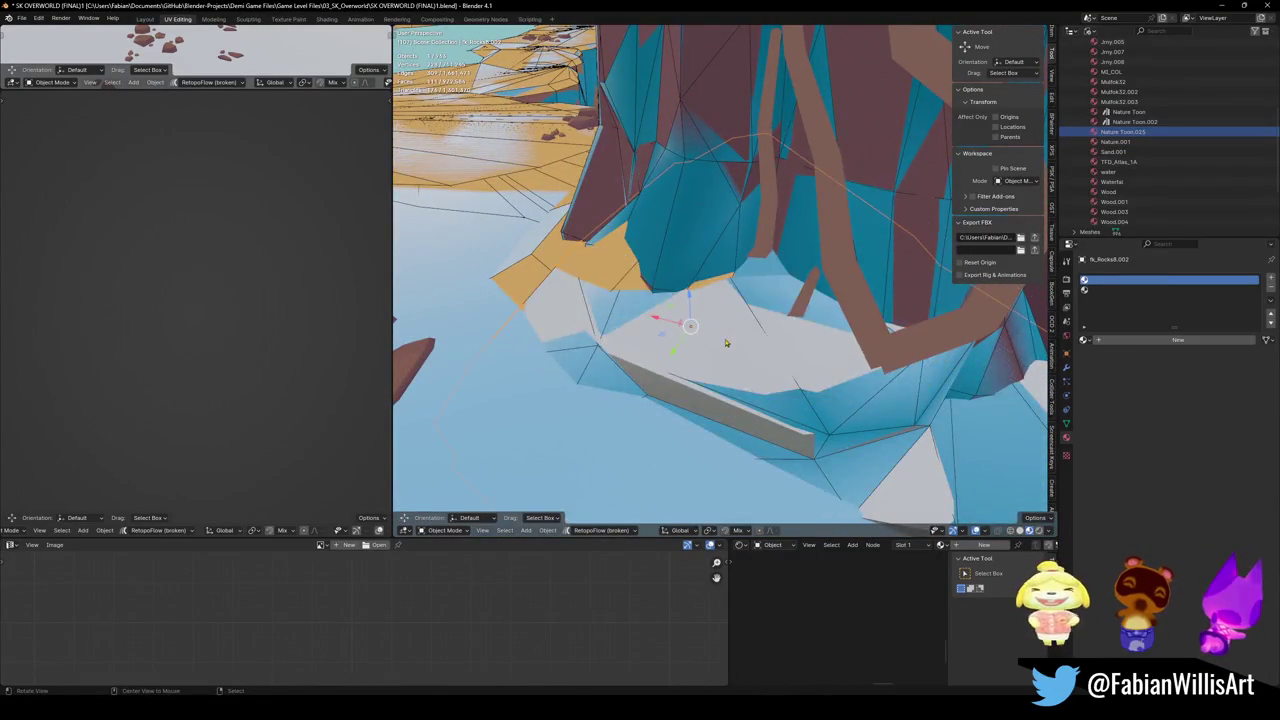
Confirm the rock's name 'rocks' and link the material onto sand piece DK_Terrain_01.305.
key(KP_Decimal)
scroll(751, 317, down, 5)
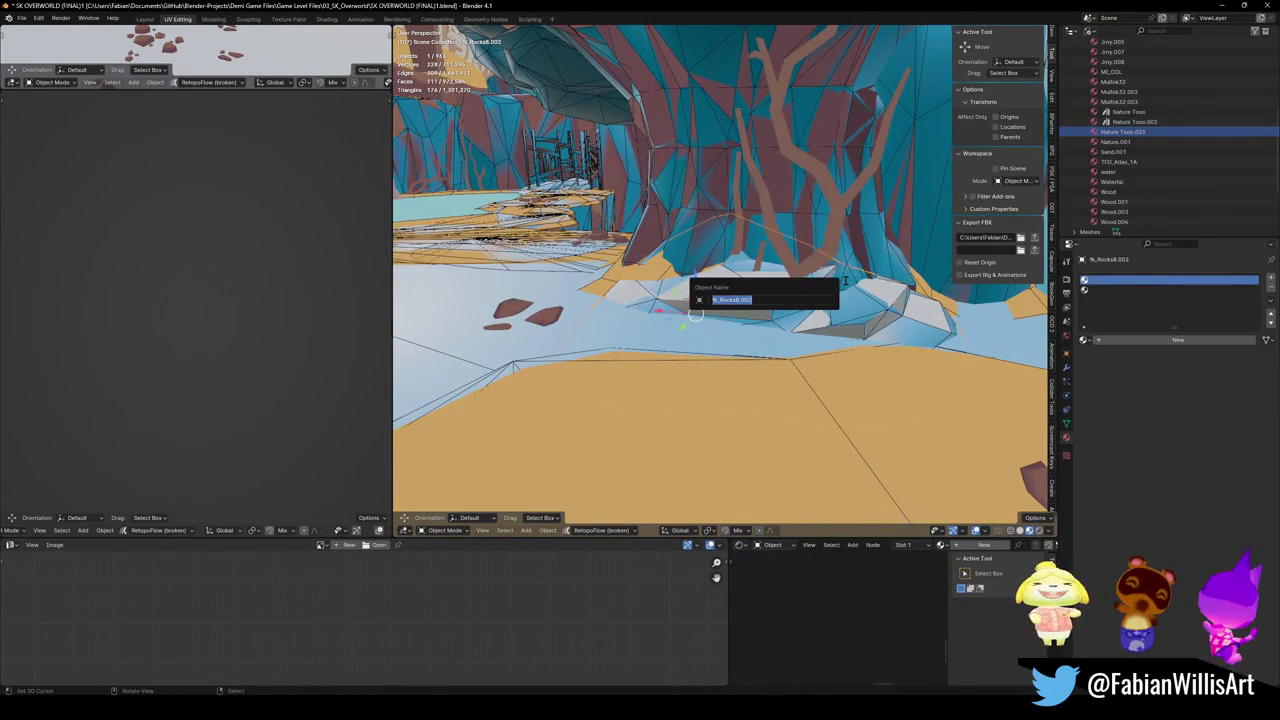
text(rocks)
key(Return)
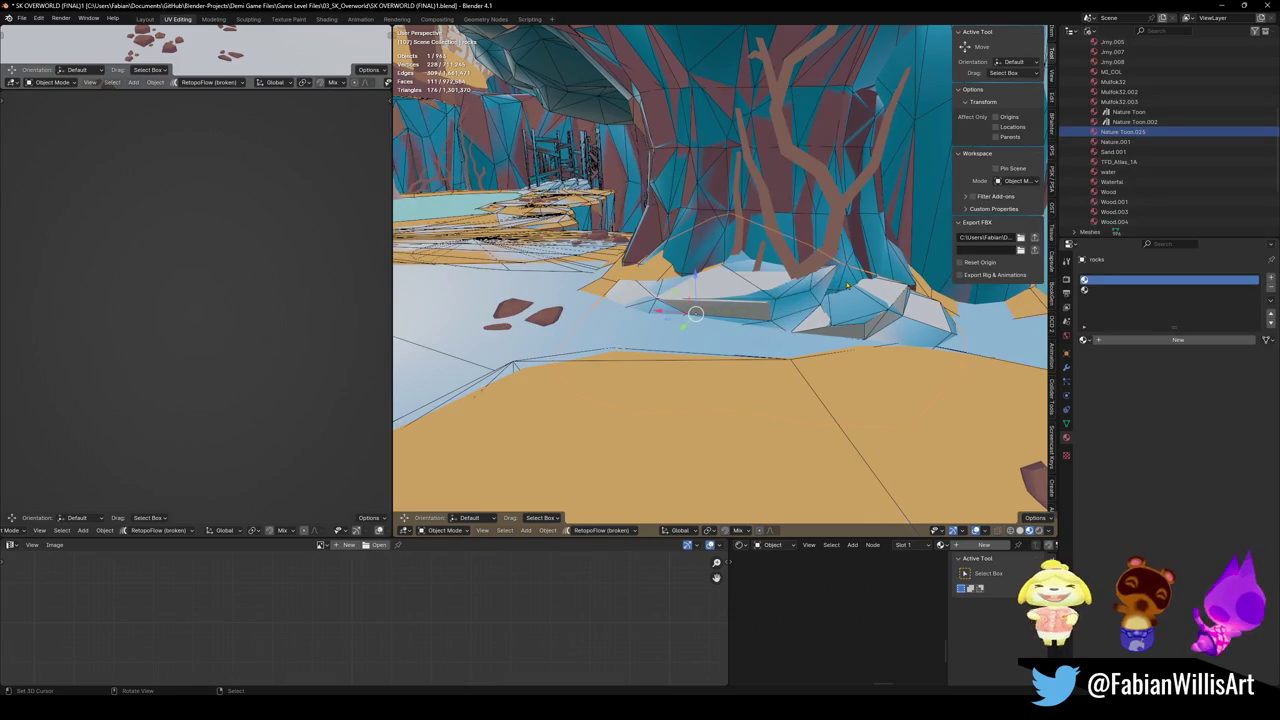
click(647, 245)
key(q)
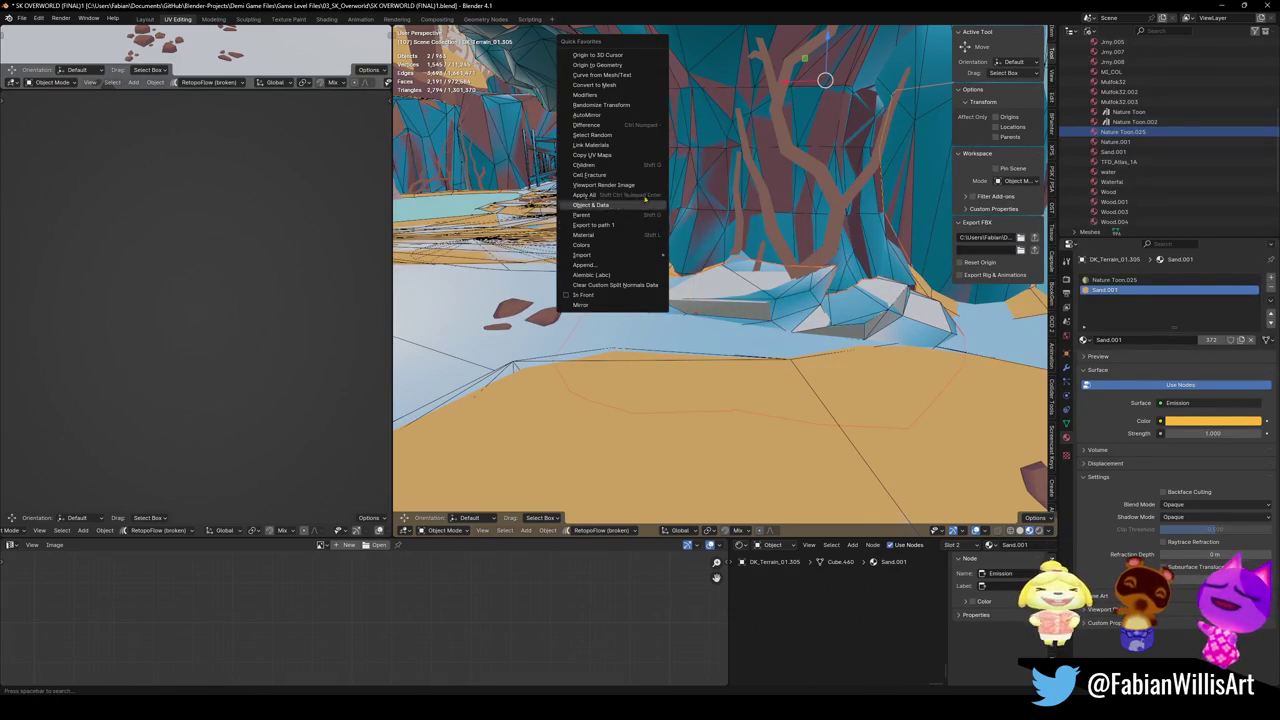
click(618, 147)
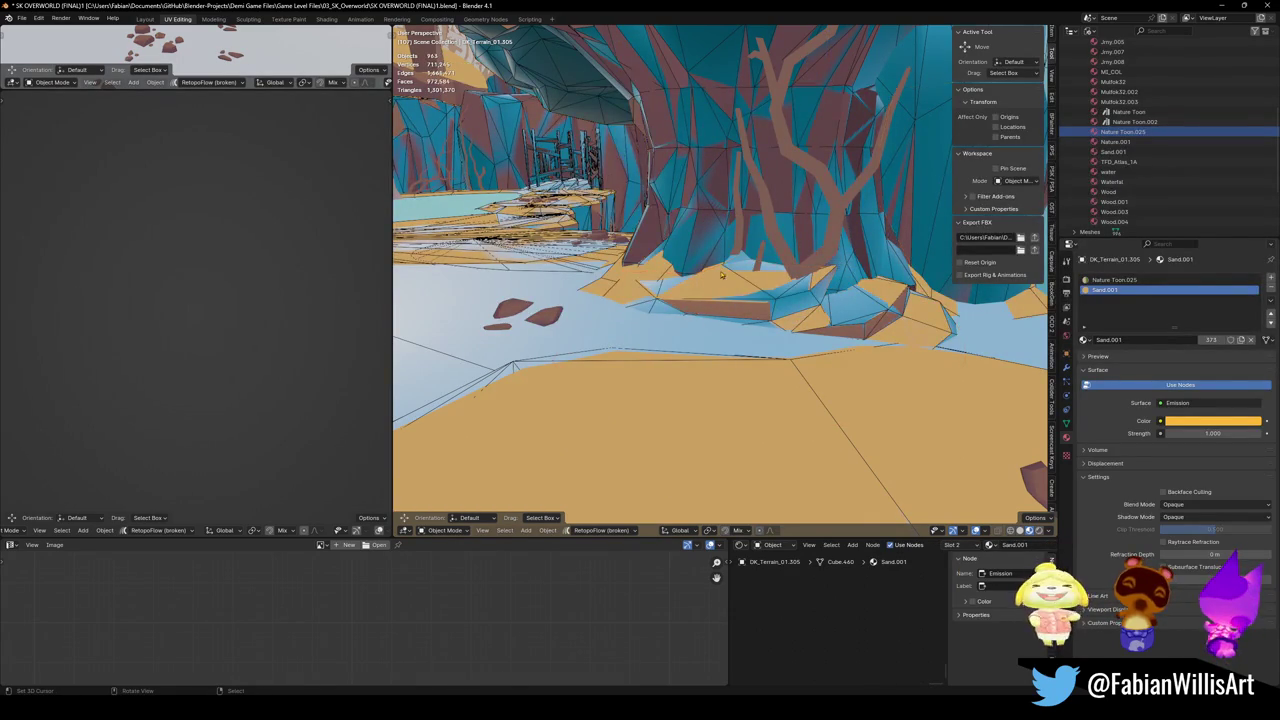
Clear the cyan ME_COL collision material from the Rocks8 collision mesh via Quick Favorites.
key(shift+grave)
click(666, 330)
click(666, 330)
key(q)
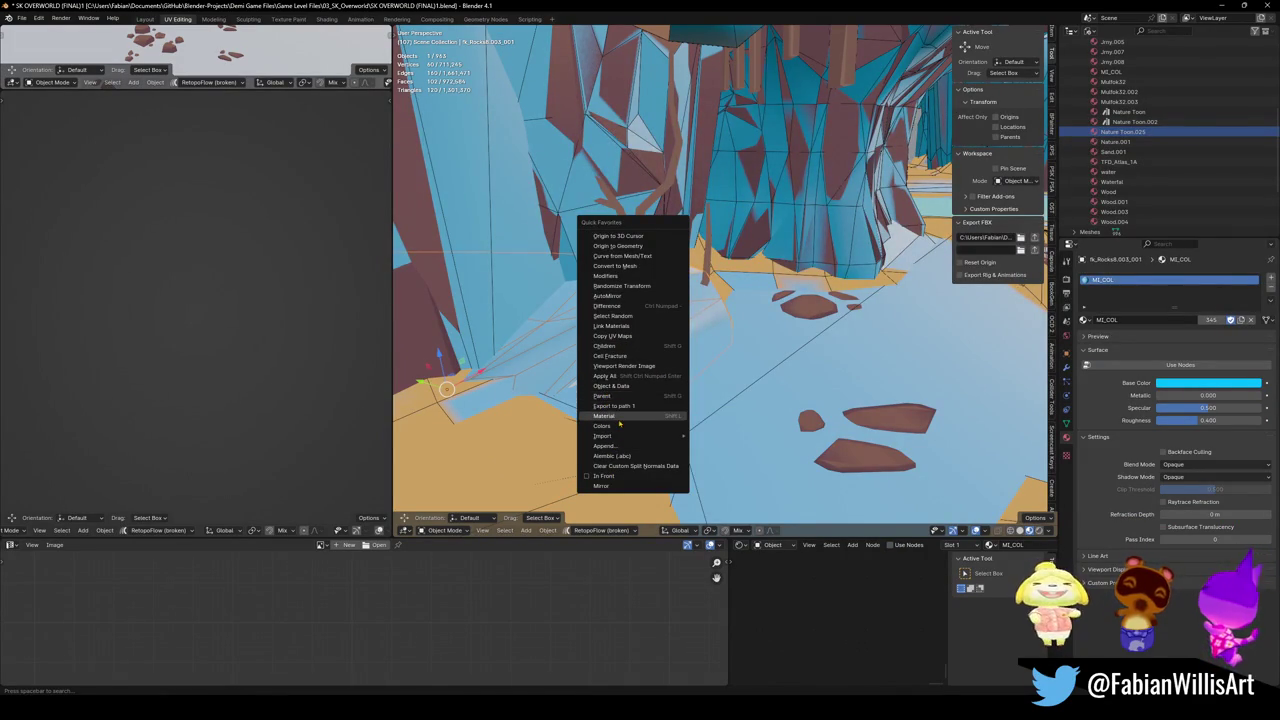
click(619, 416)
key(shift+grave)
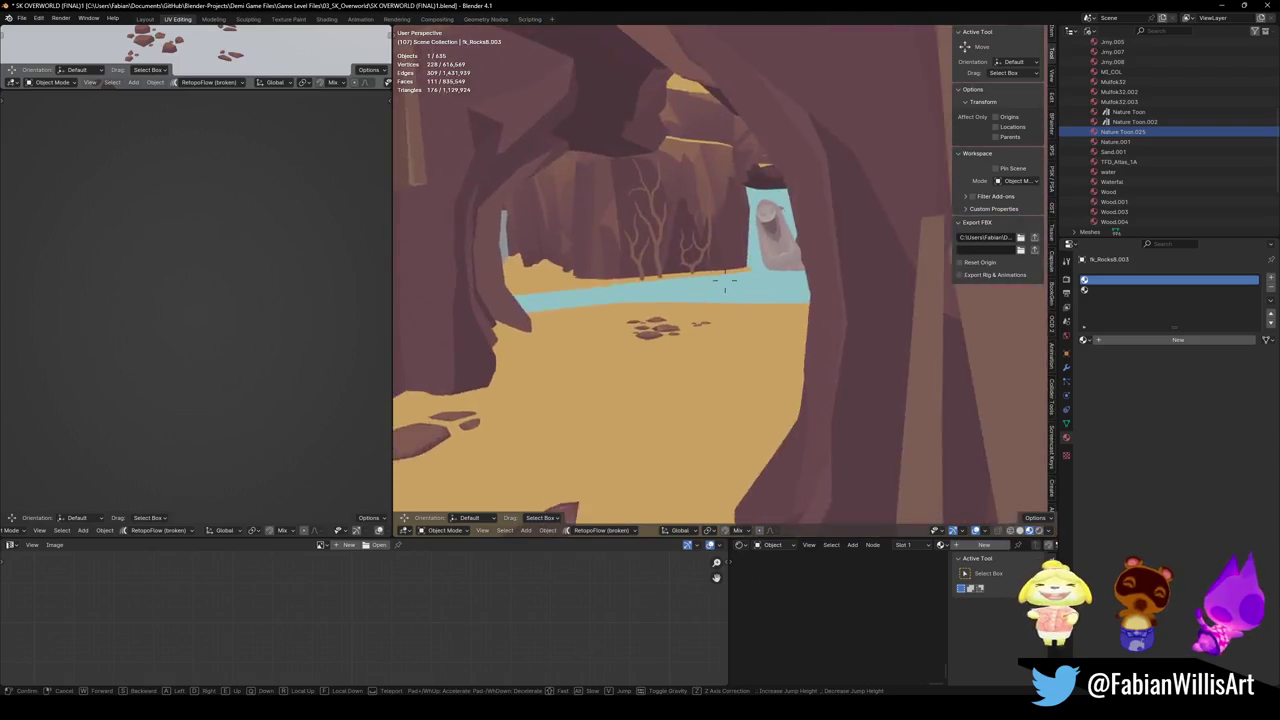
Link the sand terrain's material onto the grey rocks by the wooden fence.
key(w)
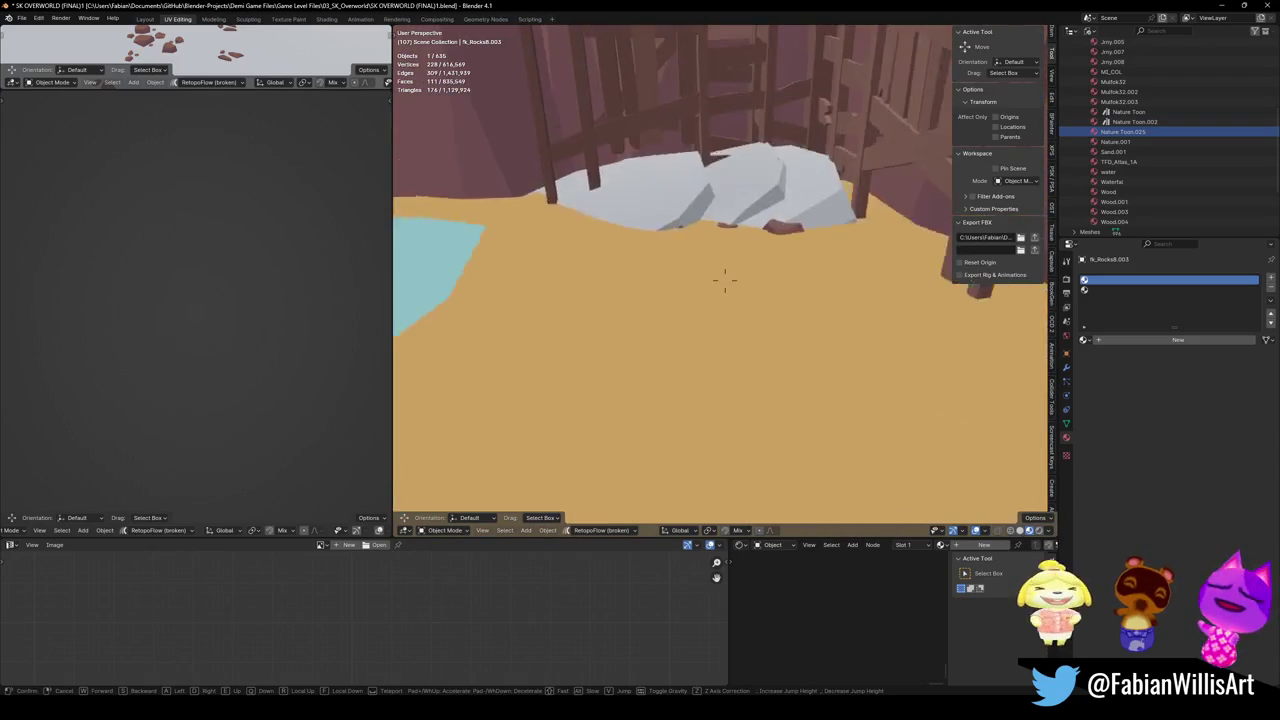
key(Escape)
click(521, 224)
key(q)
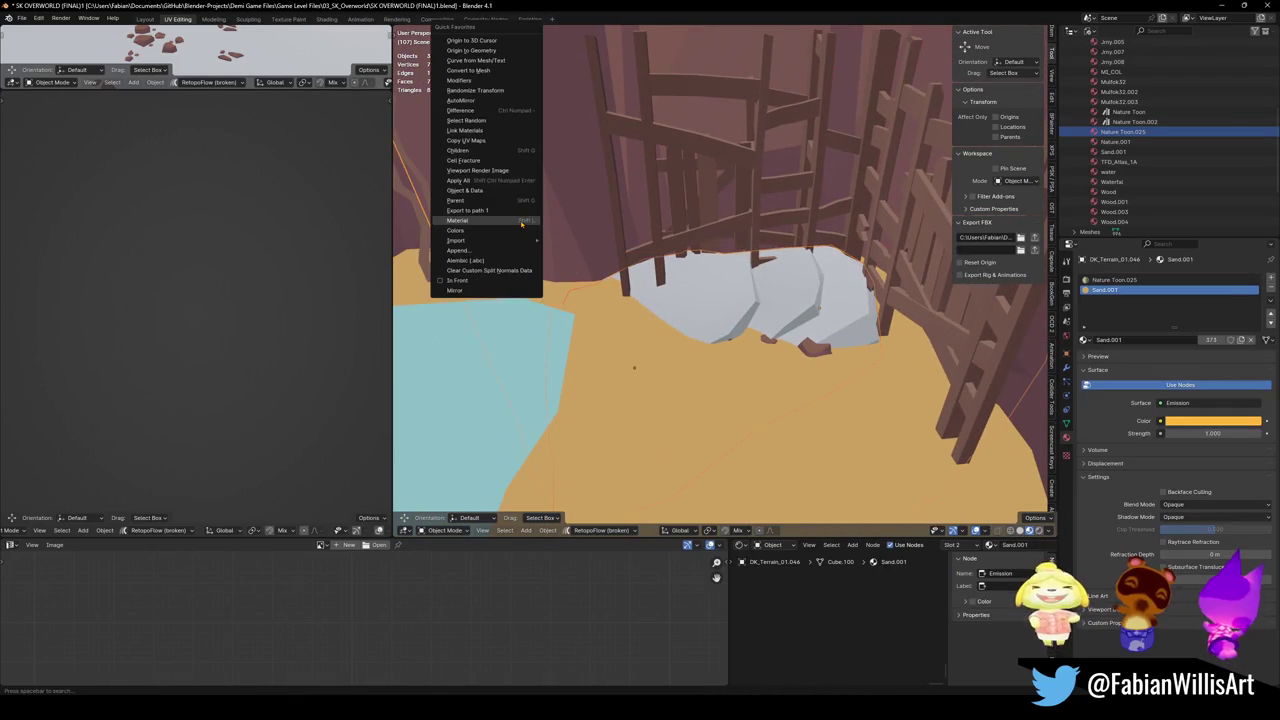
click(486, 132)
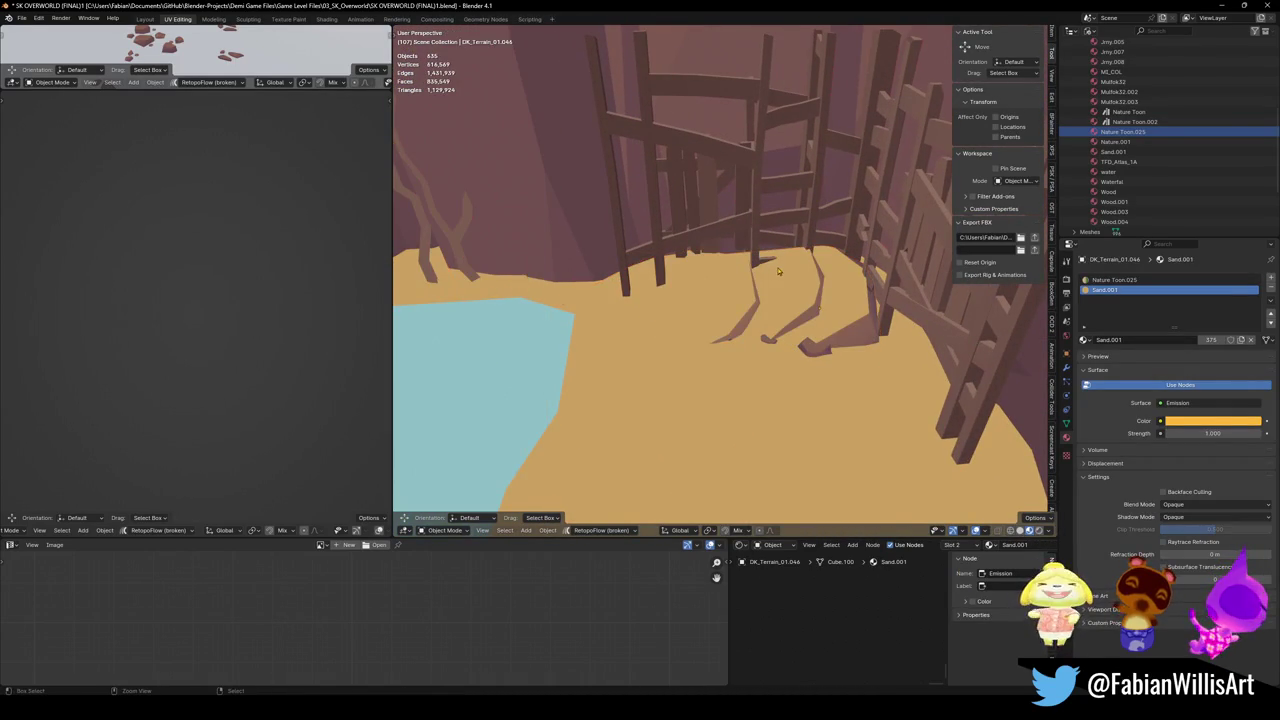
Fly through the stone archway to the white arched ledge and select its mesh, Cube.270.
key(shift+grave)
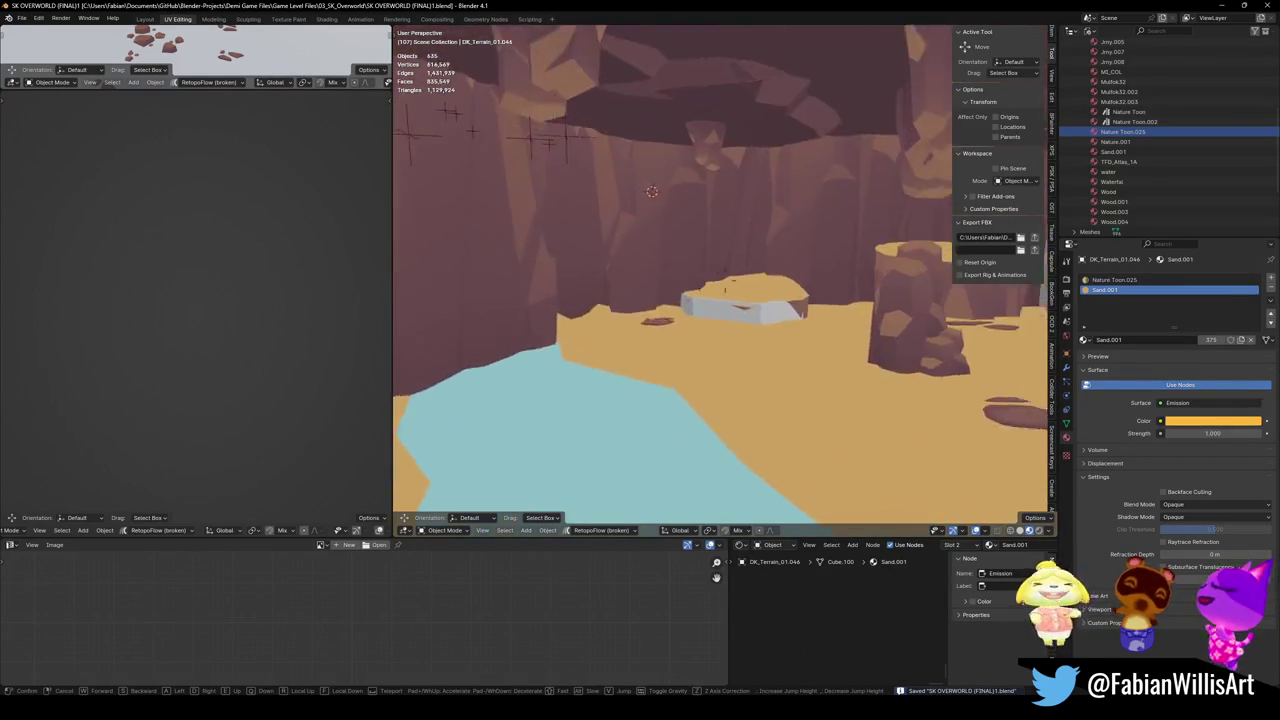
key(w)
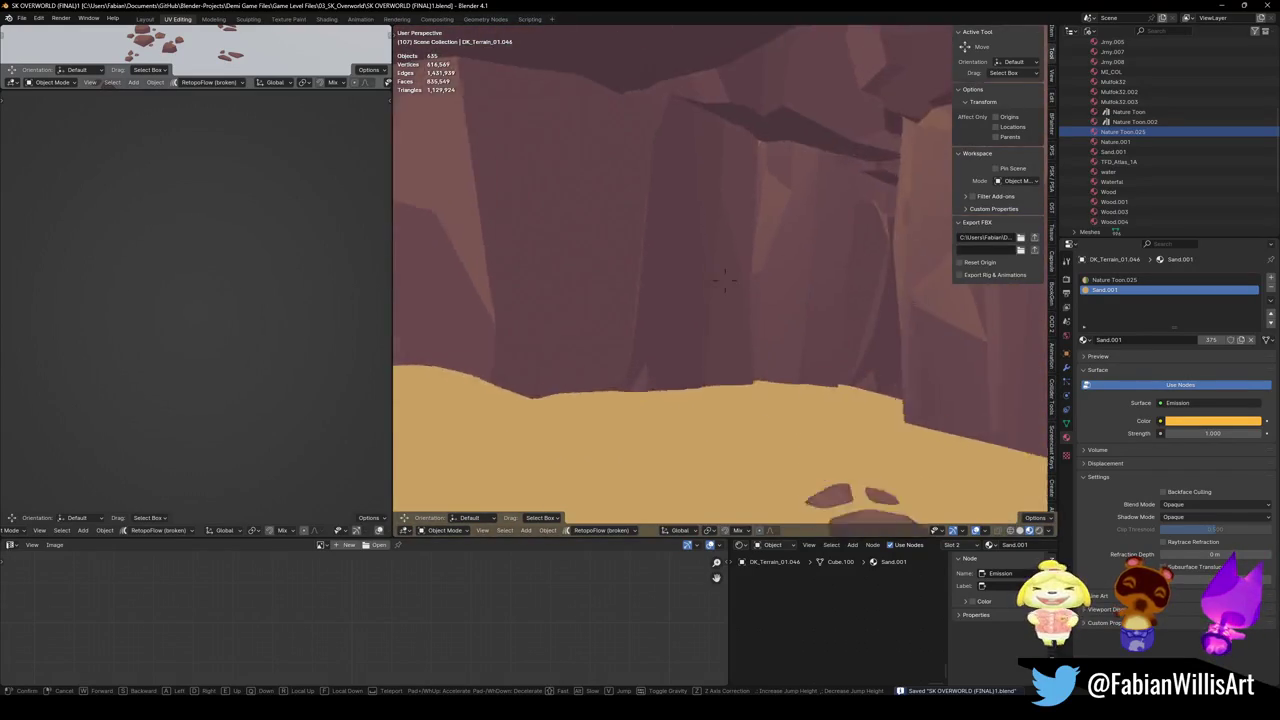
key(w)
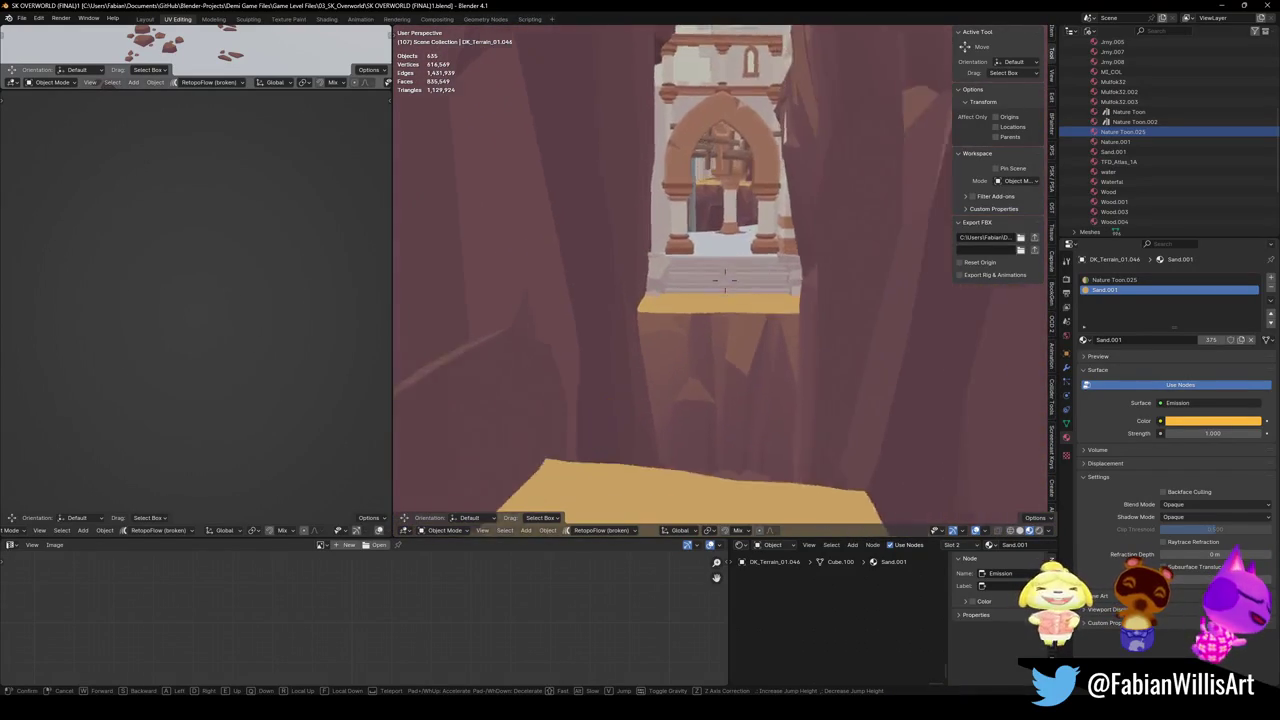
key(w)
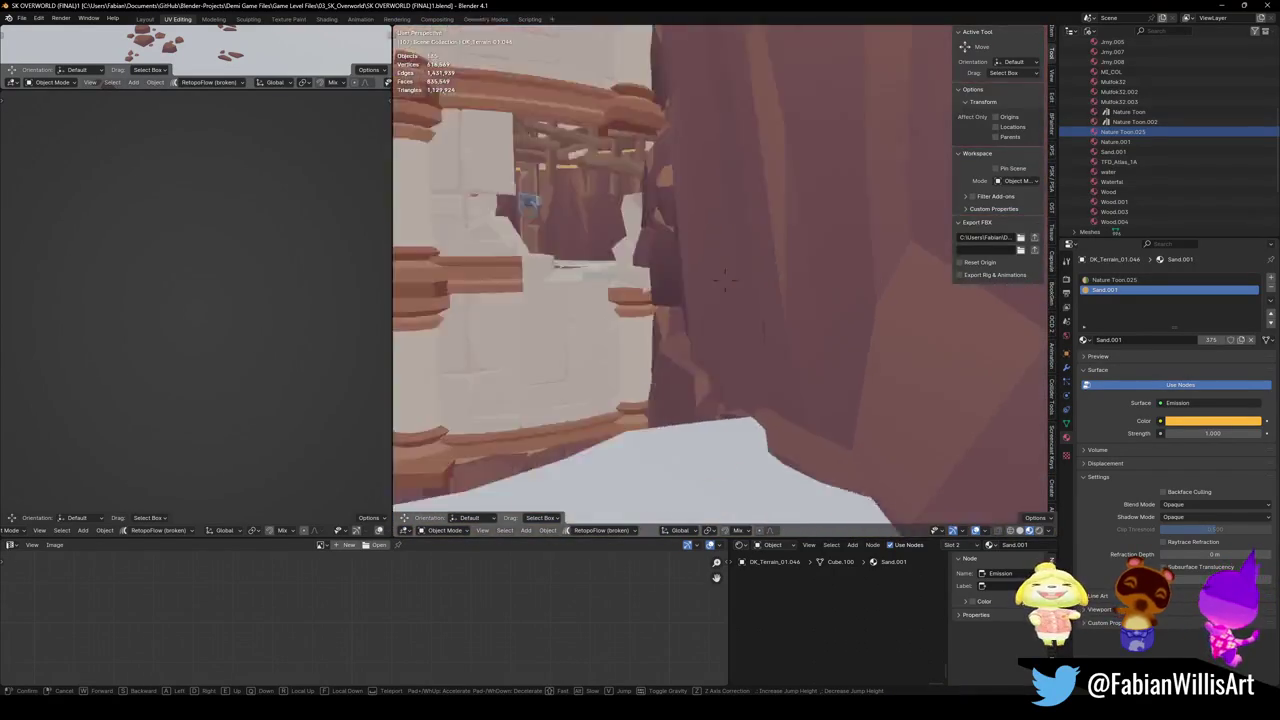
key(w)
click(854, 295)
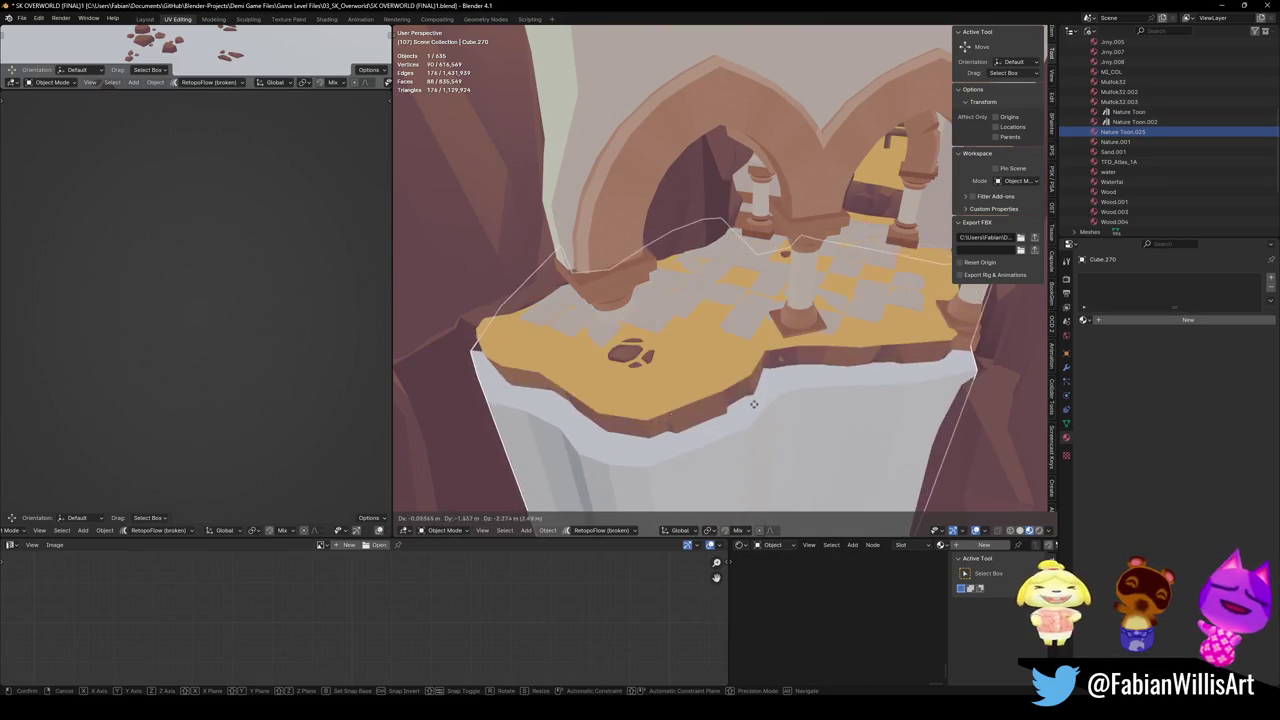
click(755, 417)
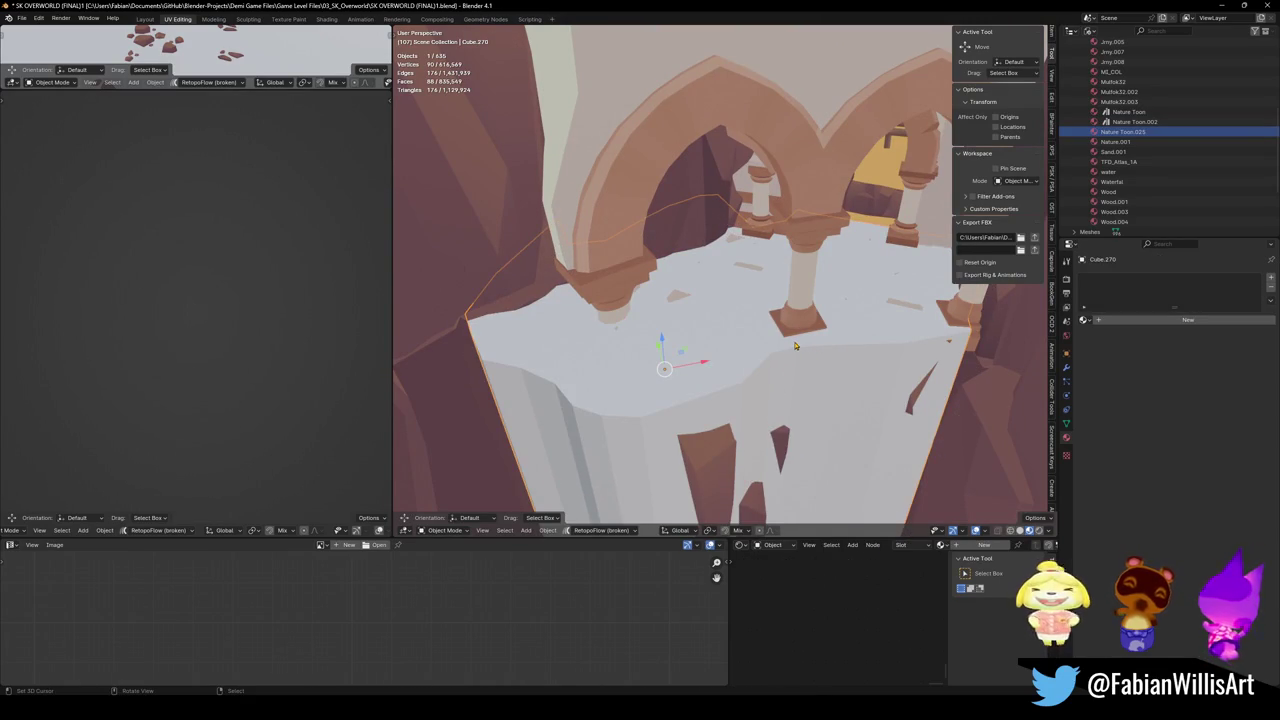
key(shift+grave)
key(w)
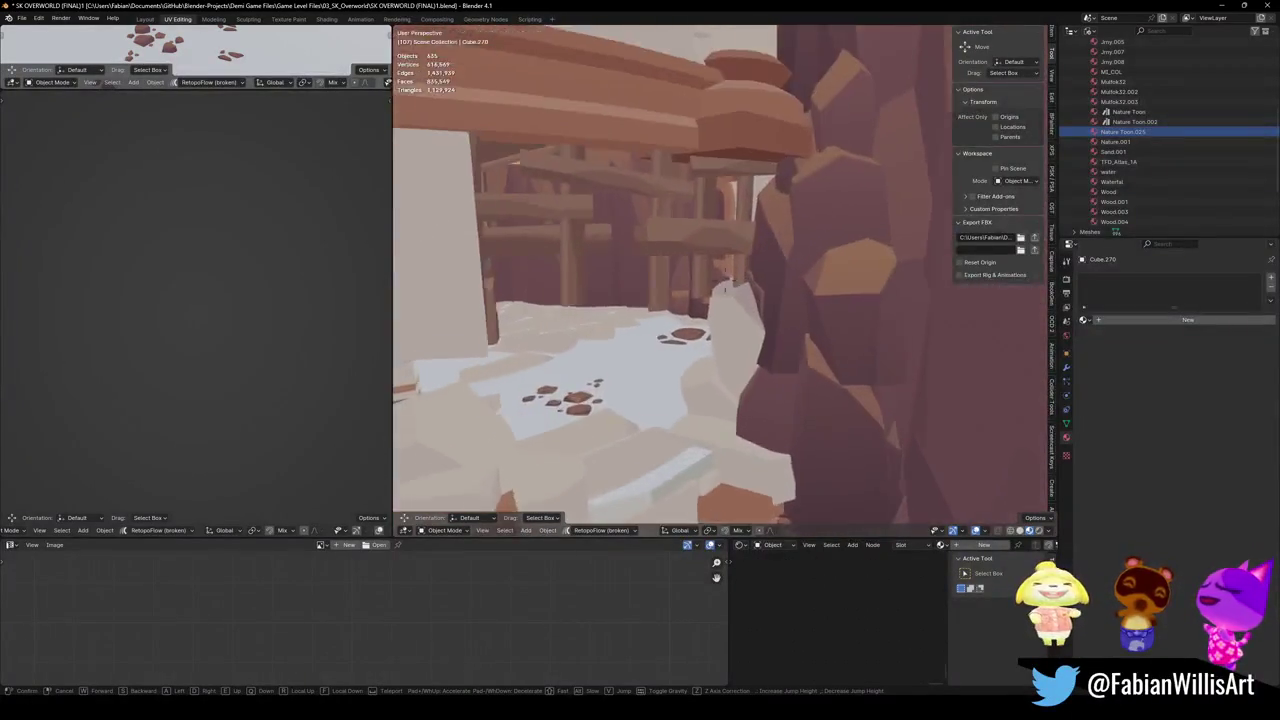
click(834, 393)
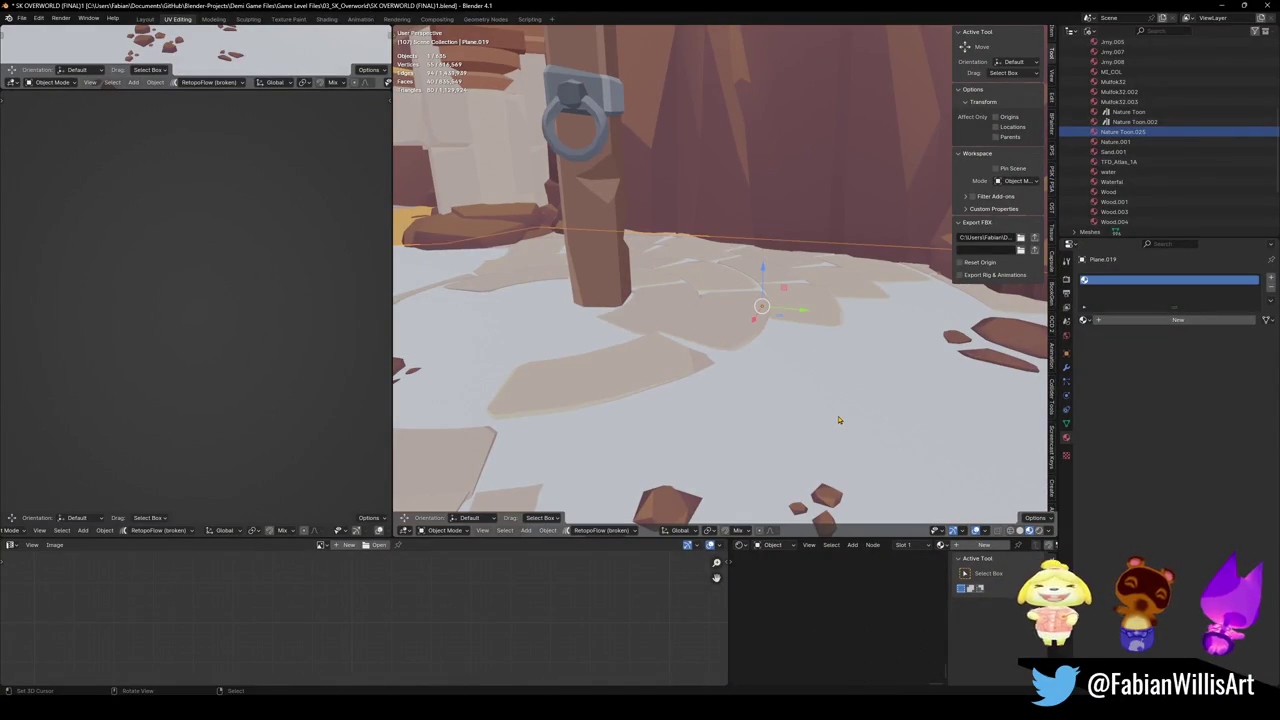
Hide and unhide ground plane Plane.103, then link the orange Sand.001 material onto it.
key(h)
key(shift+grave)
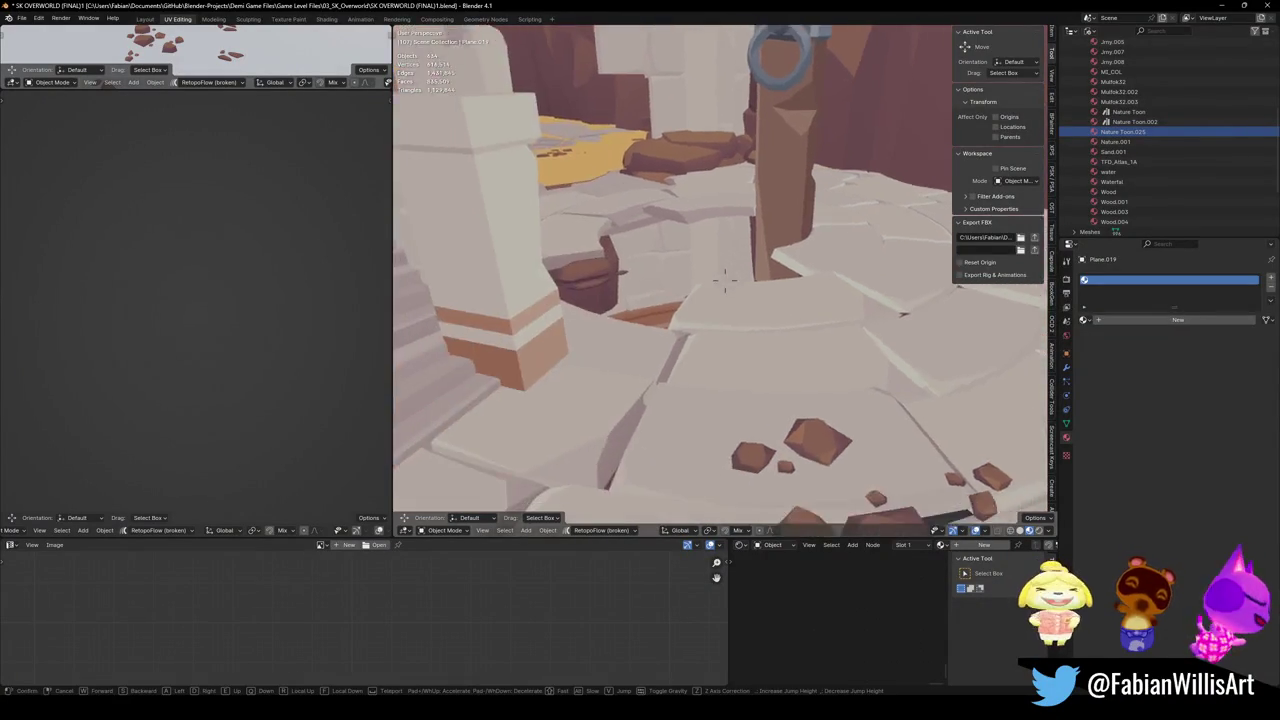
key(w)
click(811, 392)
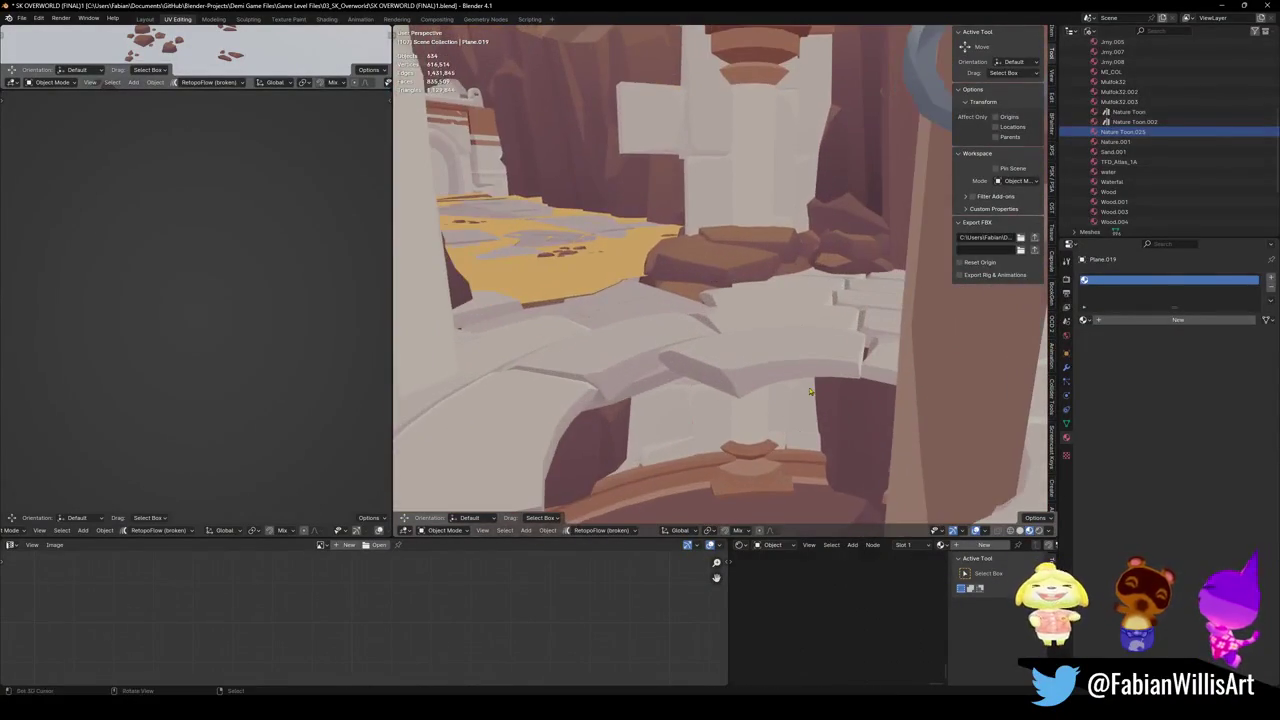
key(alt+h)
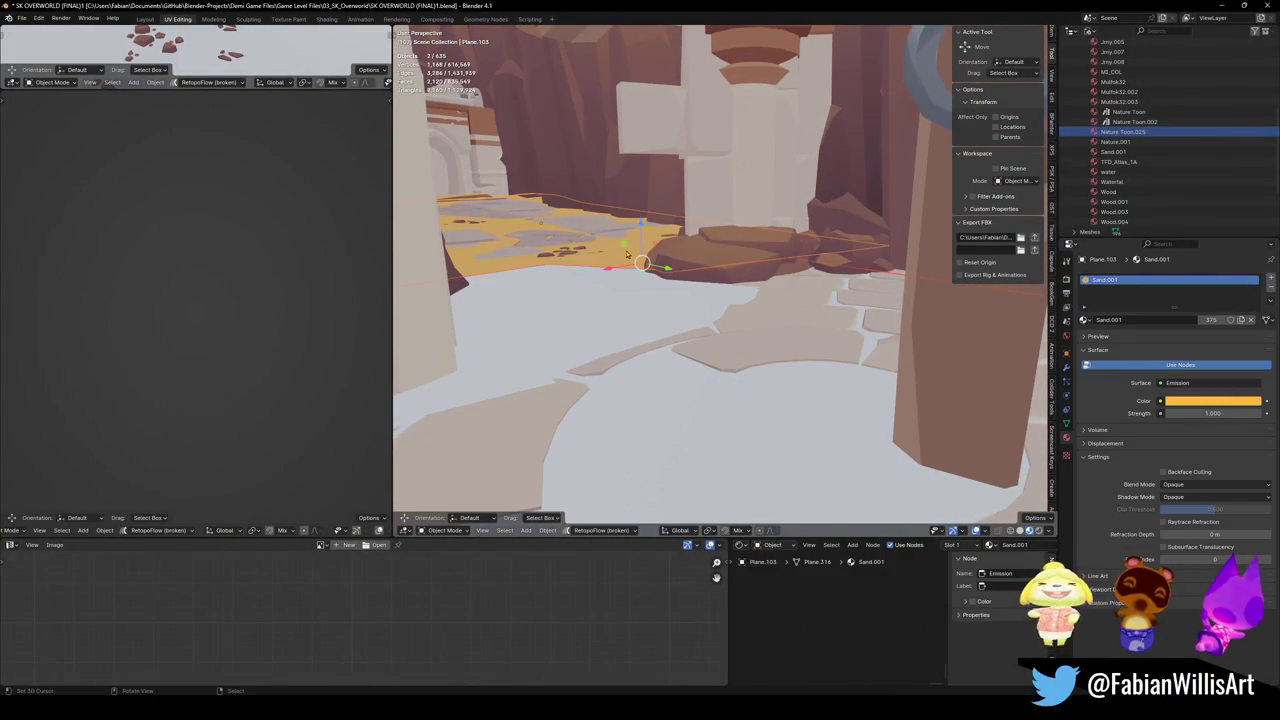
key(q)
click(626, 253)
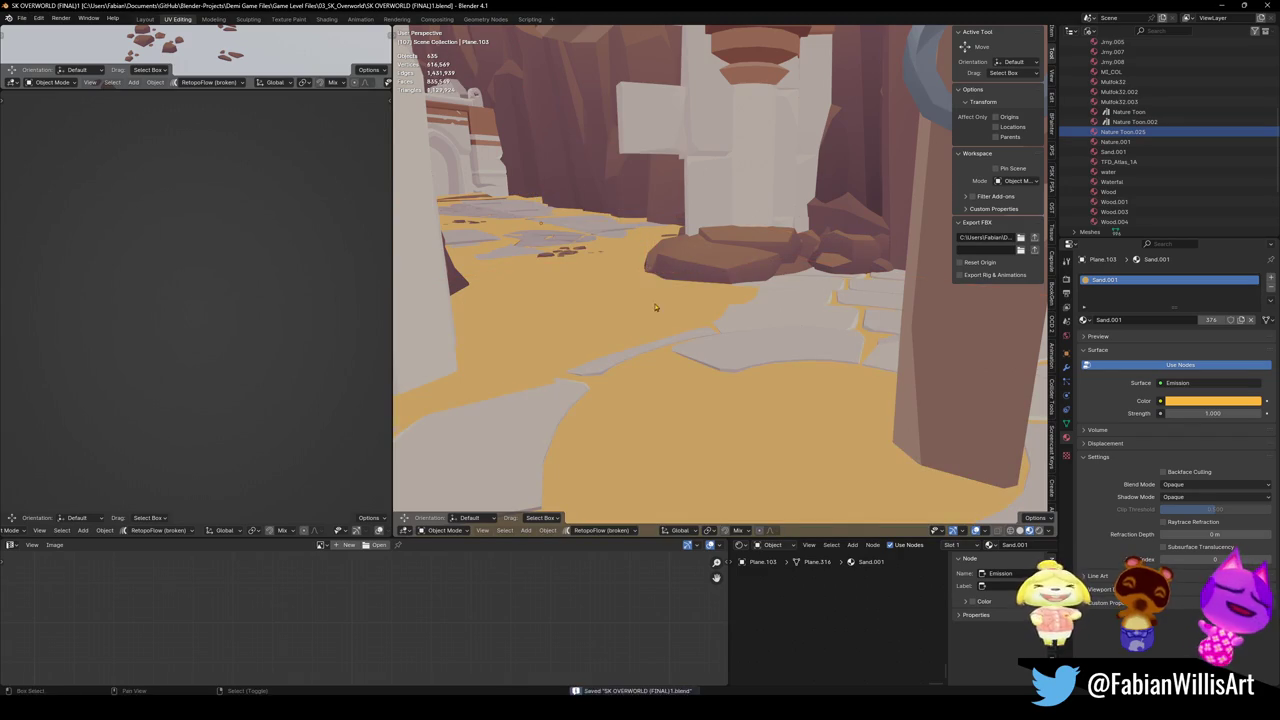
Fly along the canyon wall past the sand-topped pillar to inspect the sand ledges.
key(shift+grave)
key(w)
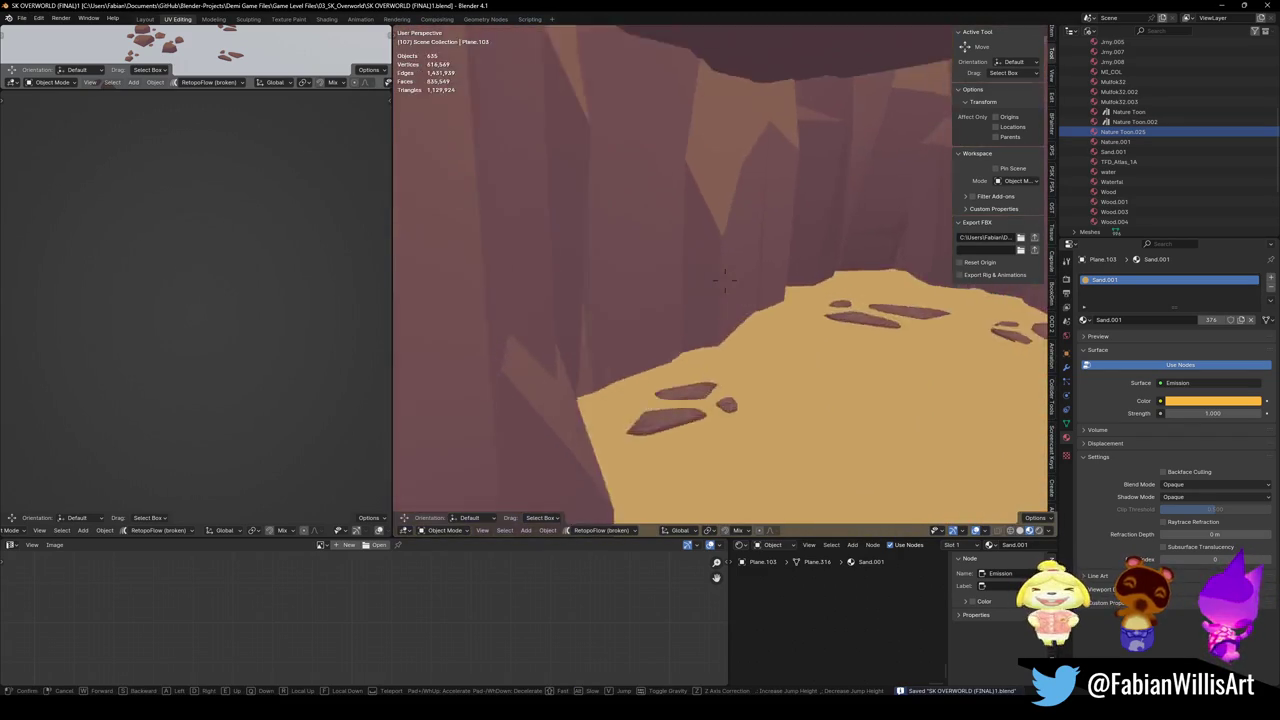
key(w)
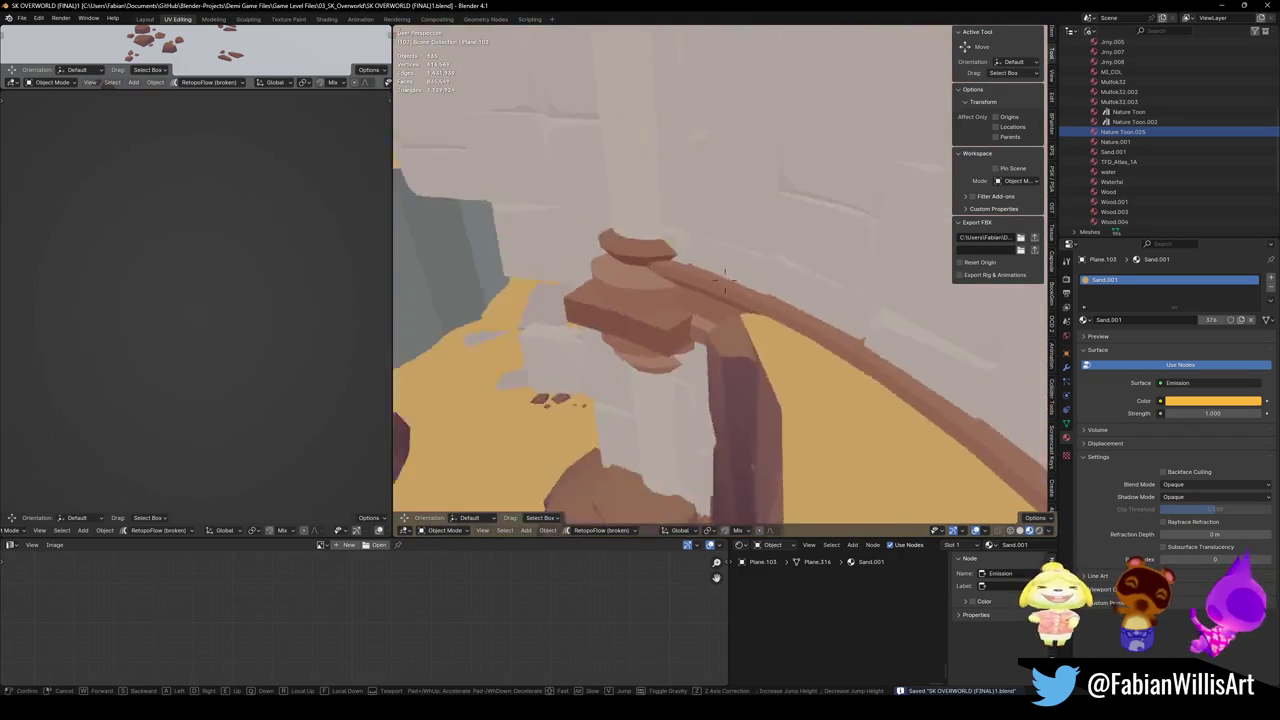
key(w)
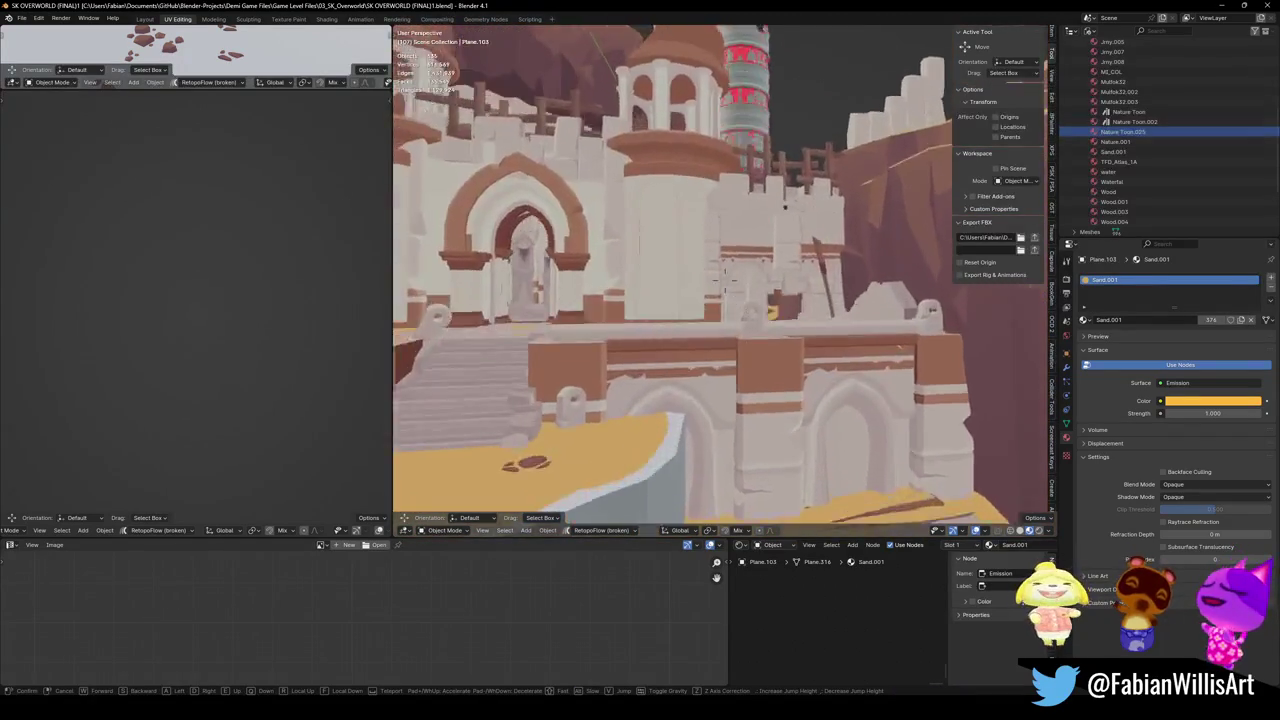
key(w)
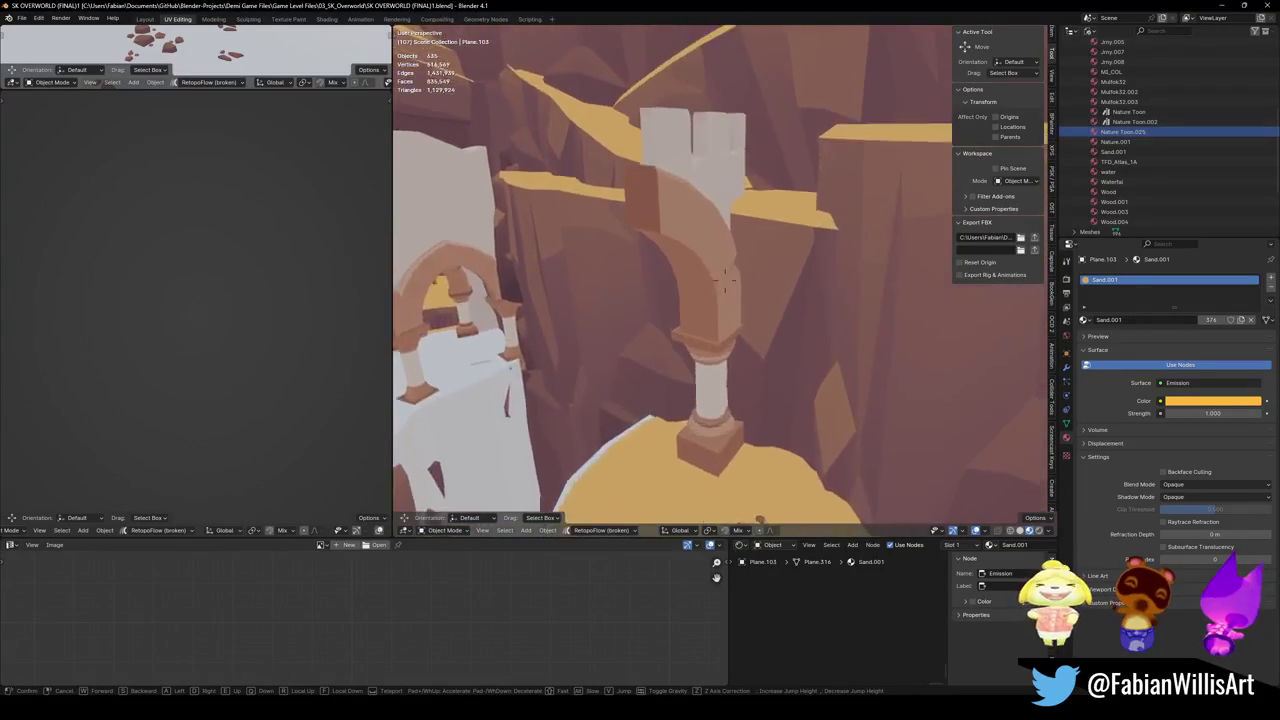
key(w)
key(s)
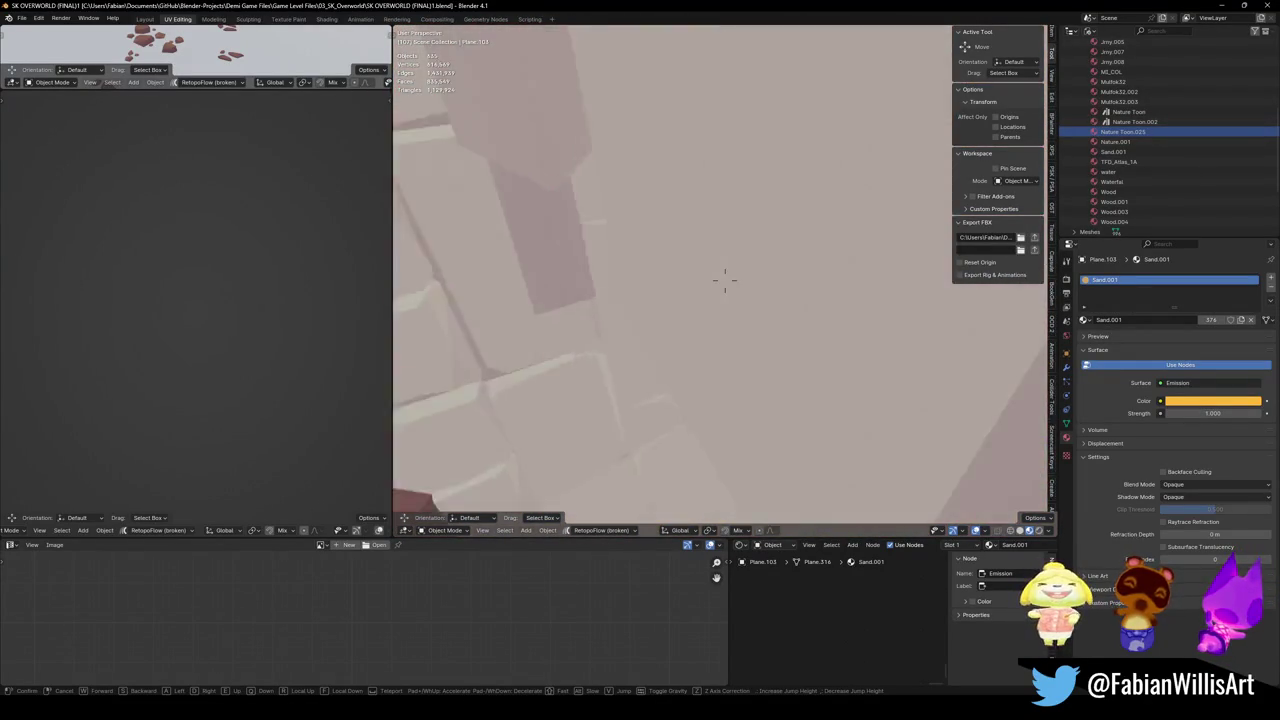
Fly down to the sand corner and select the pale pillar to show its Jmy.003 and Jmy.005 slots.
click(725, 283)
click(697, 356)
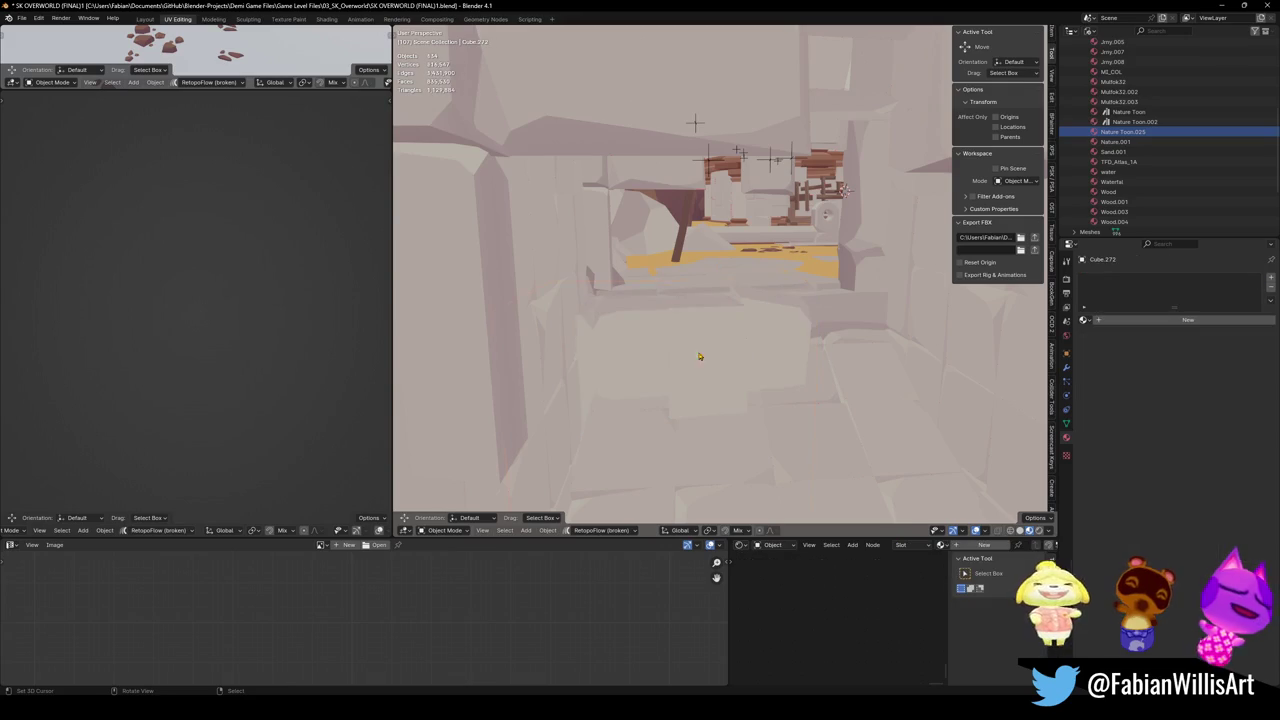
key(shift+grave)
key(w)
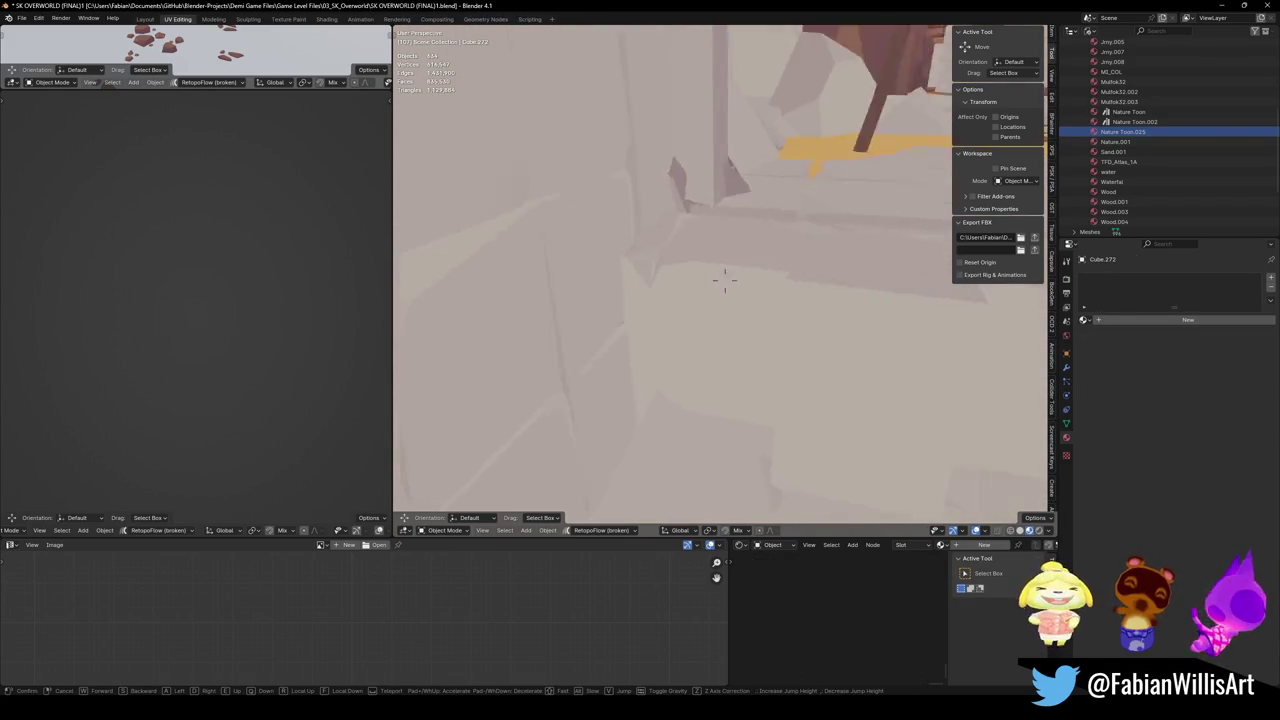
key(w)
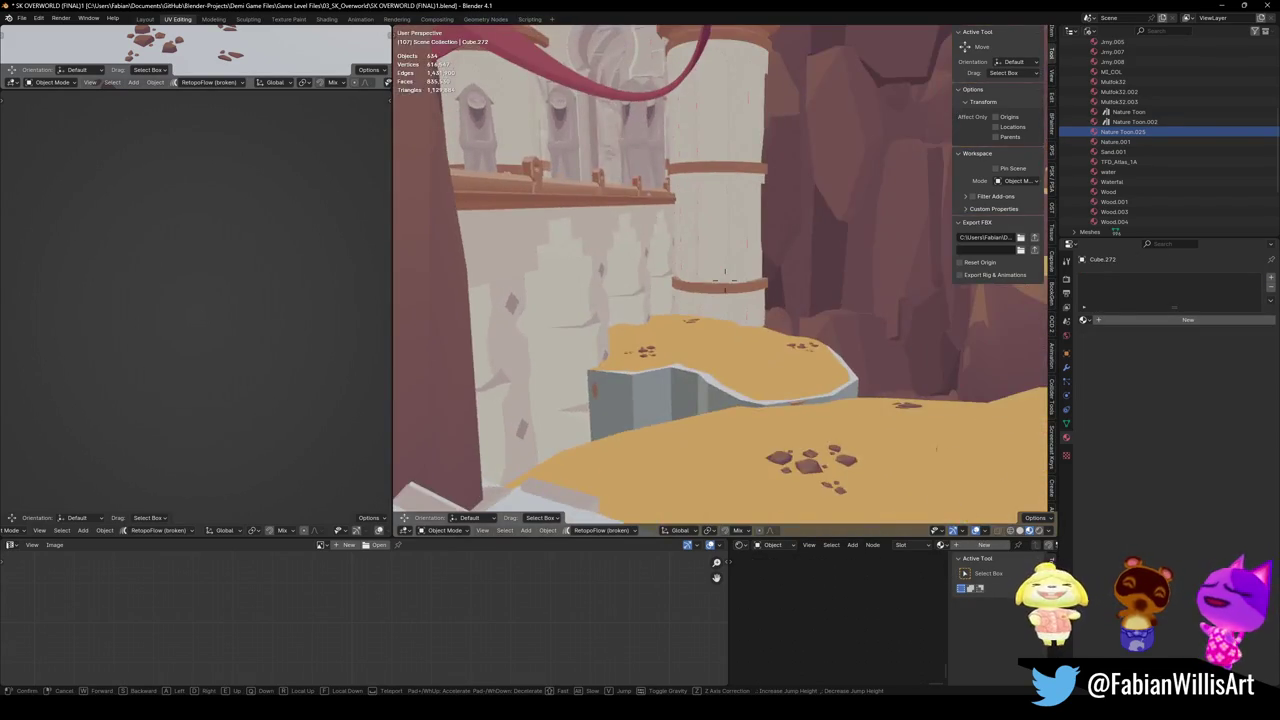
key(s)
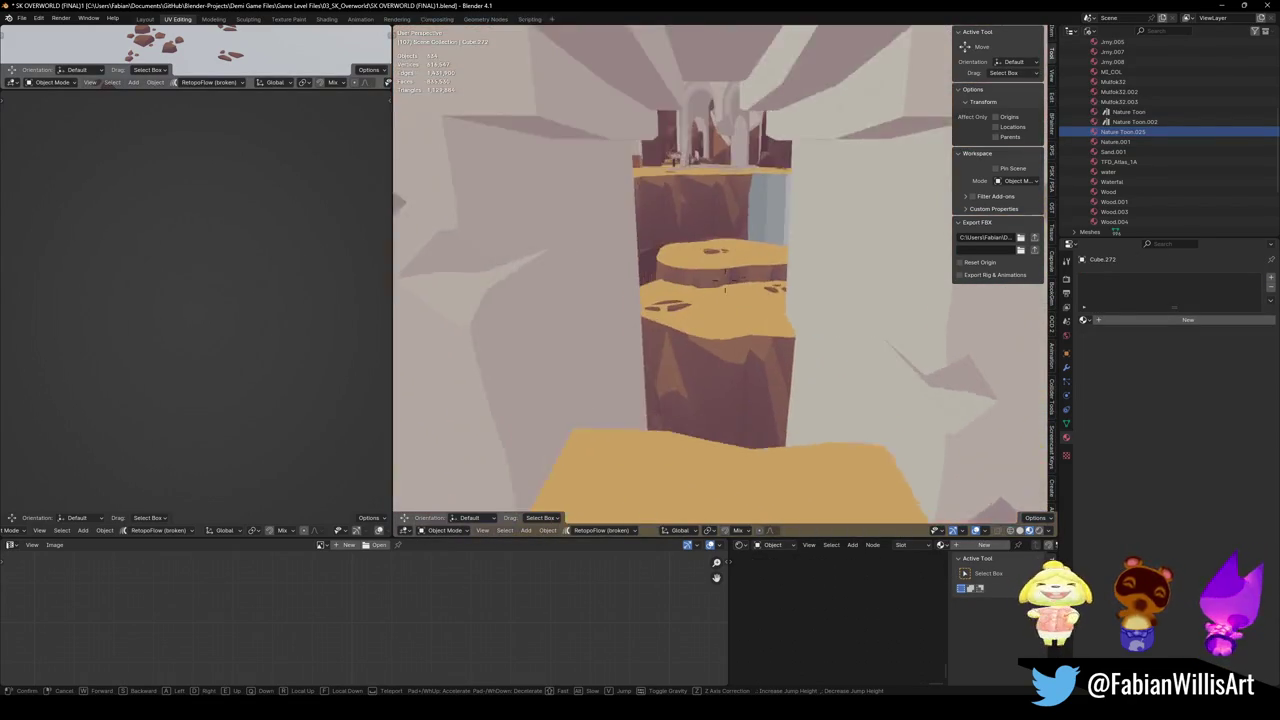
key(w)
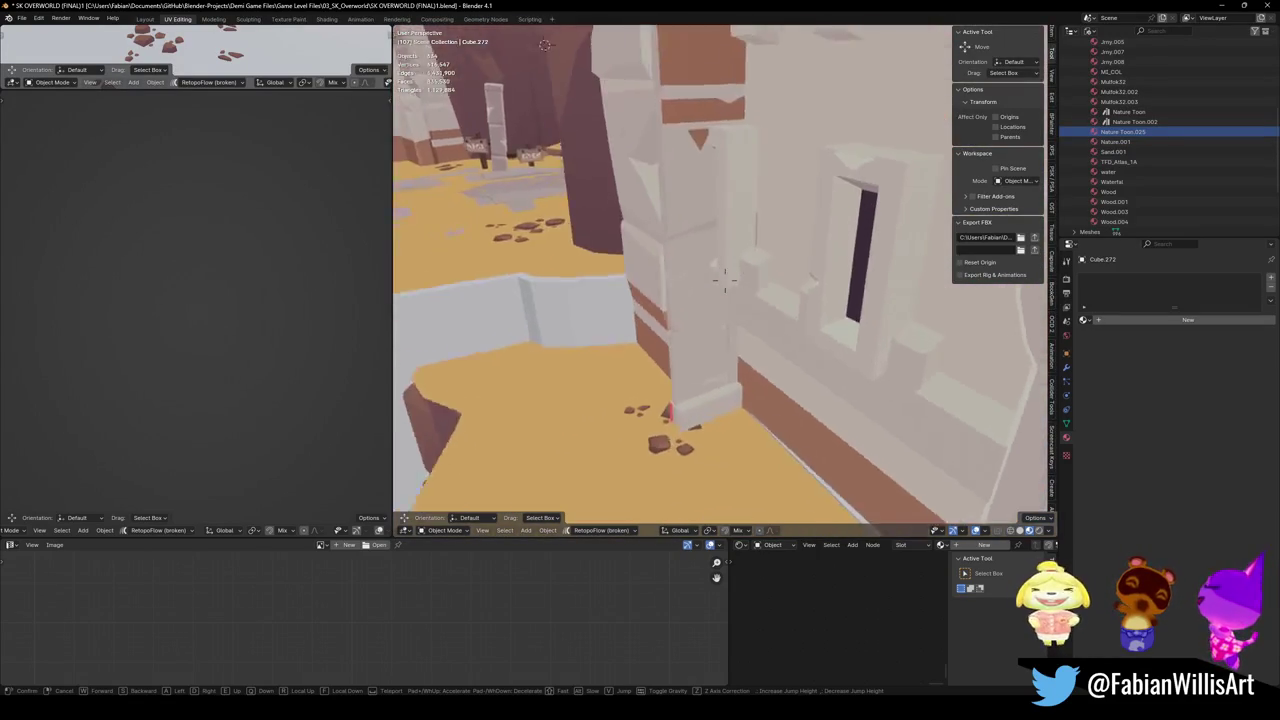
click(770, 383)
click(705, 287)
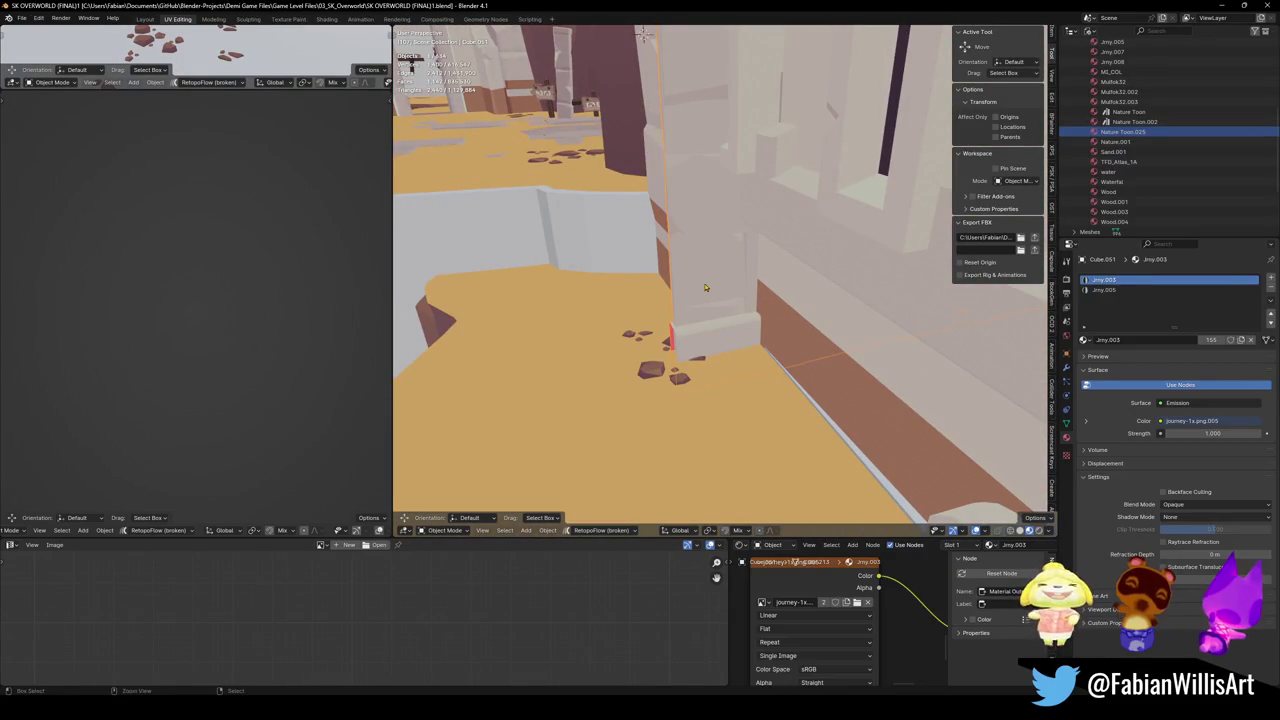
Remove the Jmy.005 slot from the pillar and the empty second slot from wall piece Cube.097.
click(1125, 290)
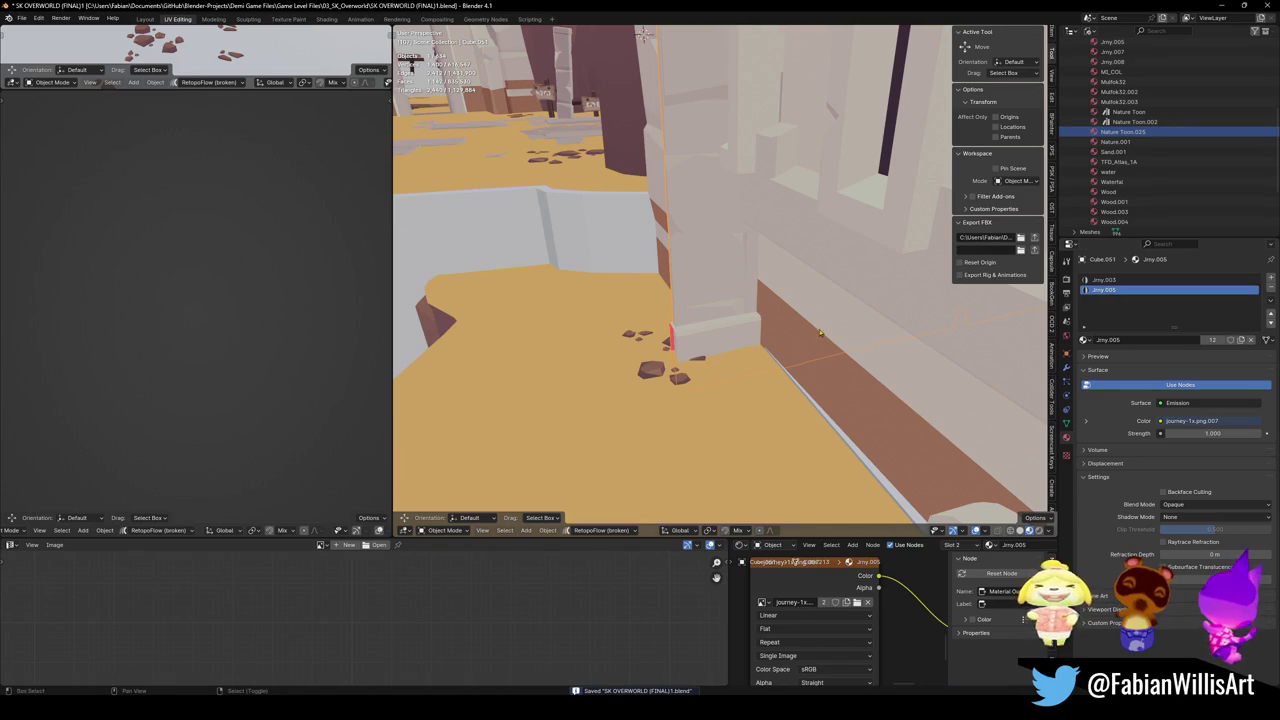
key(shift+grave)
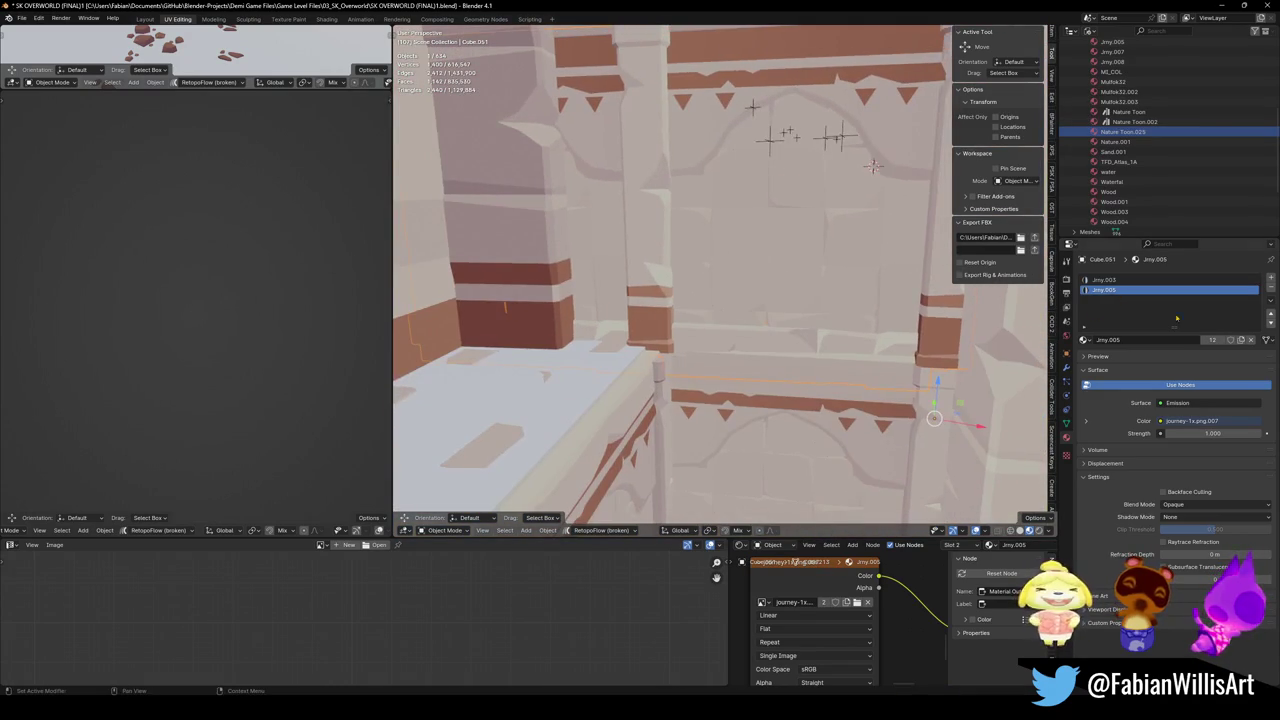
click(1271, 288)
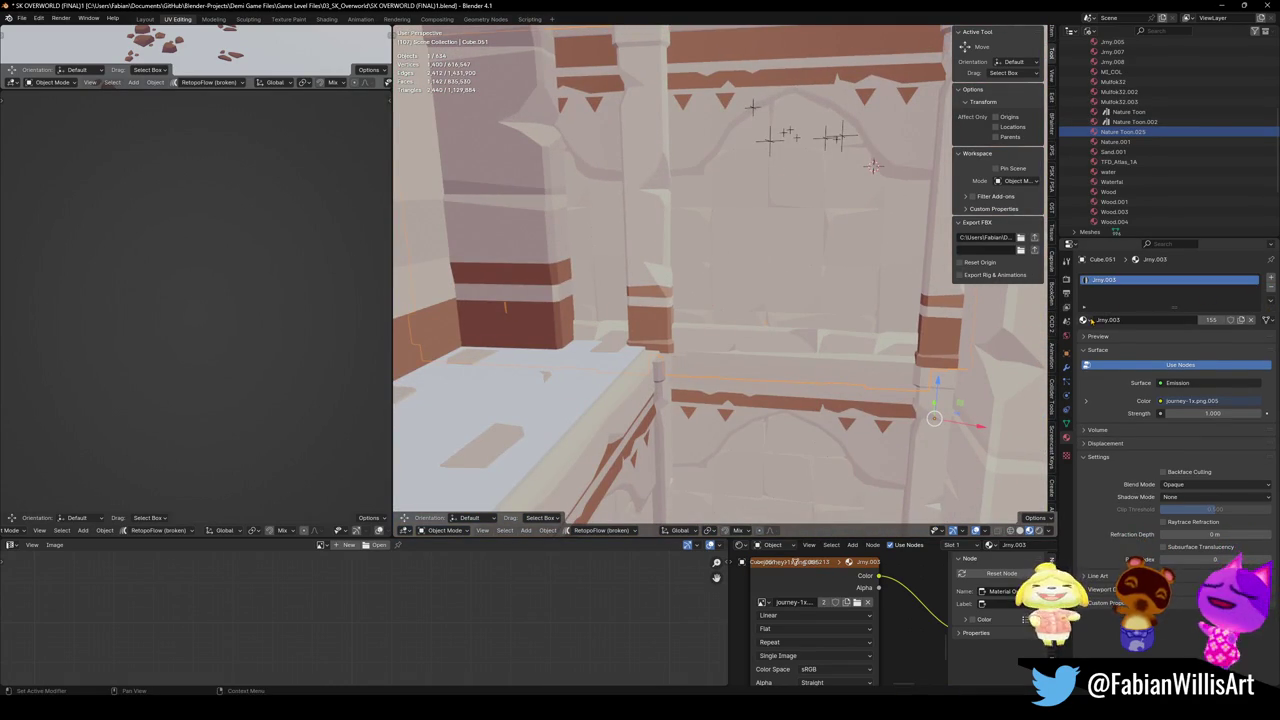
key(shift+grave)
click(636, 302)
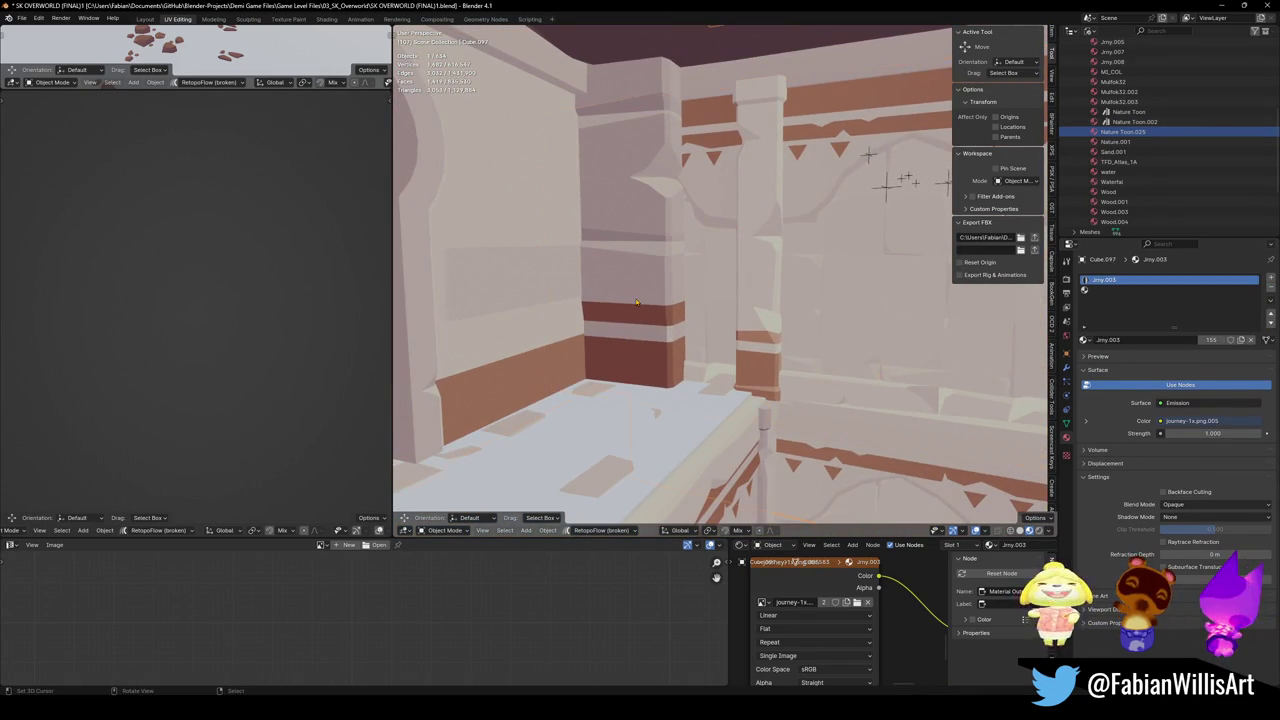
click(1220, 290)
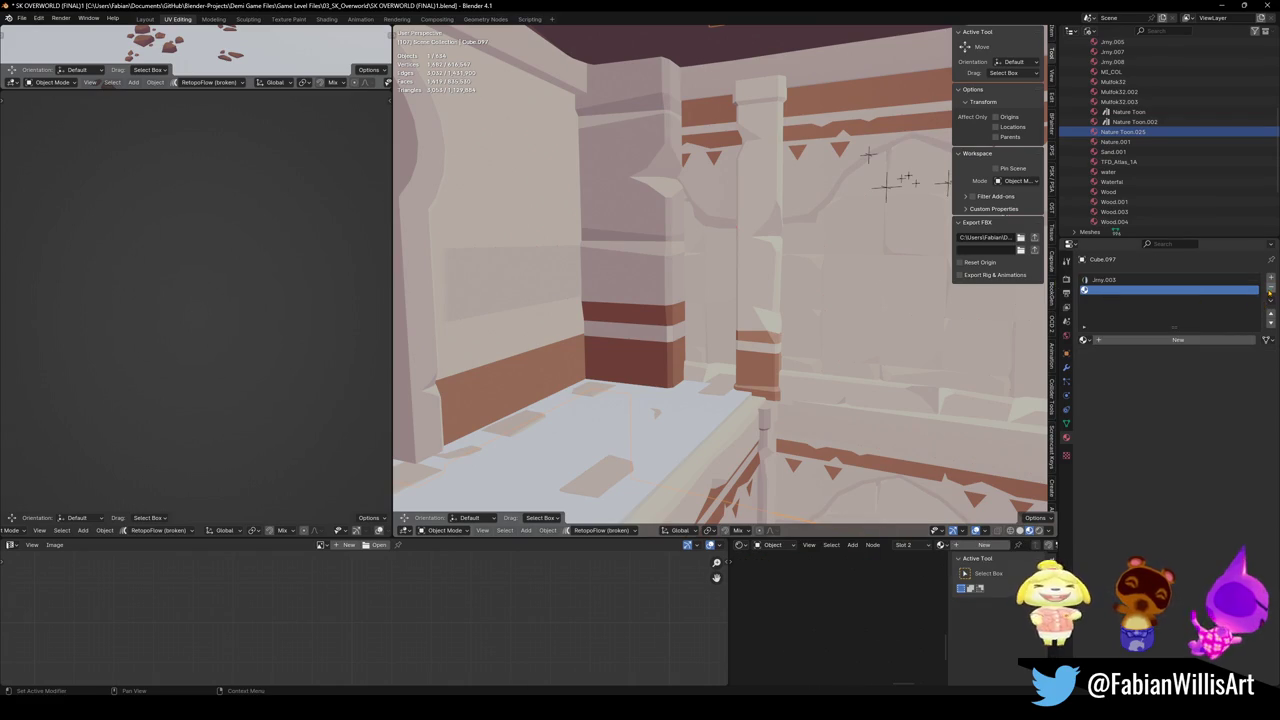
click(1270, 295)
Select wall section Cube.051 and show its Array modifier in Modifier Properties.
click(482, 327)
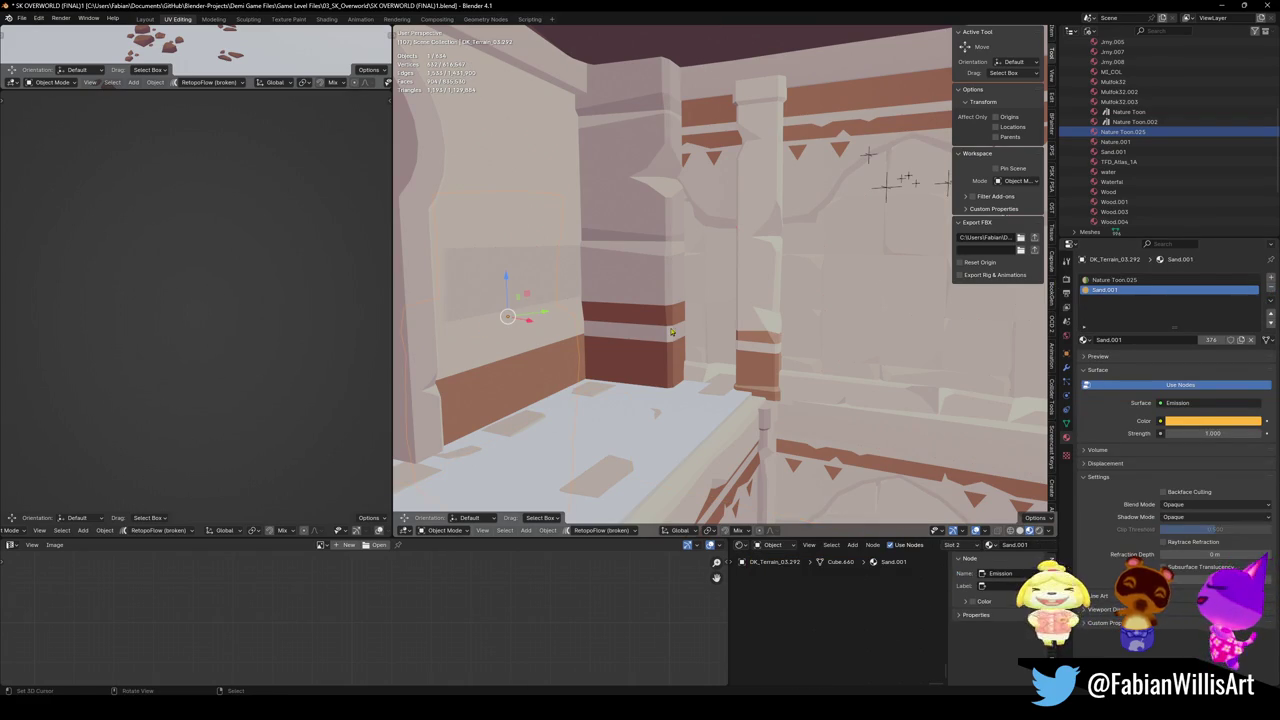
click(758, 325)
key(shift+grave)
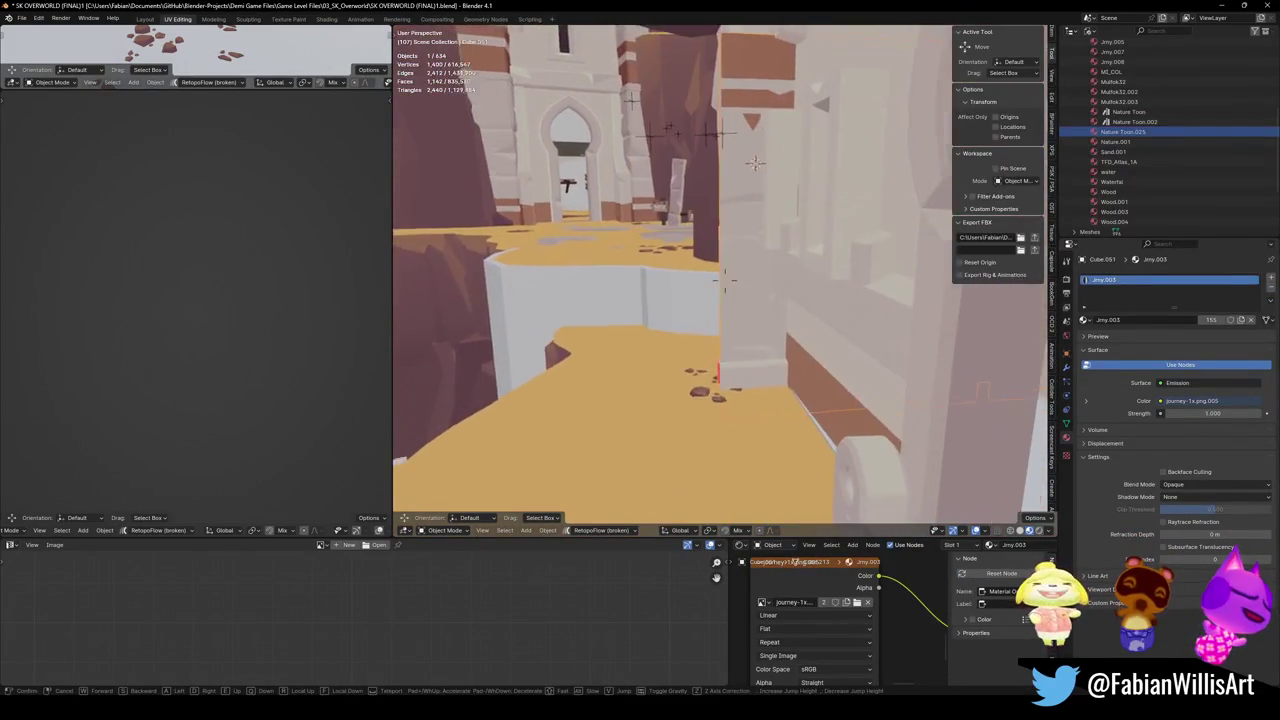
click(984, 401)
click(1066, 366)
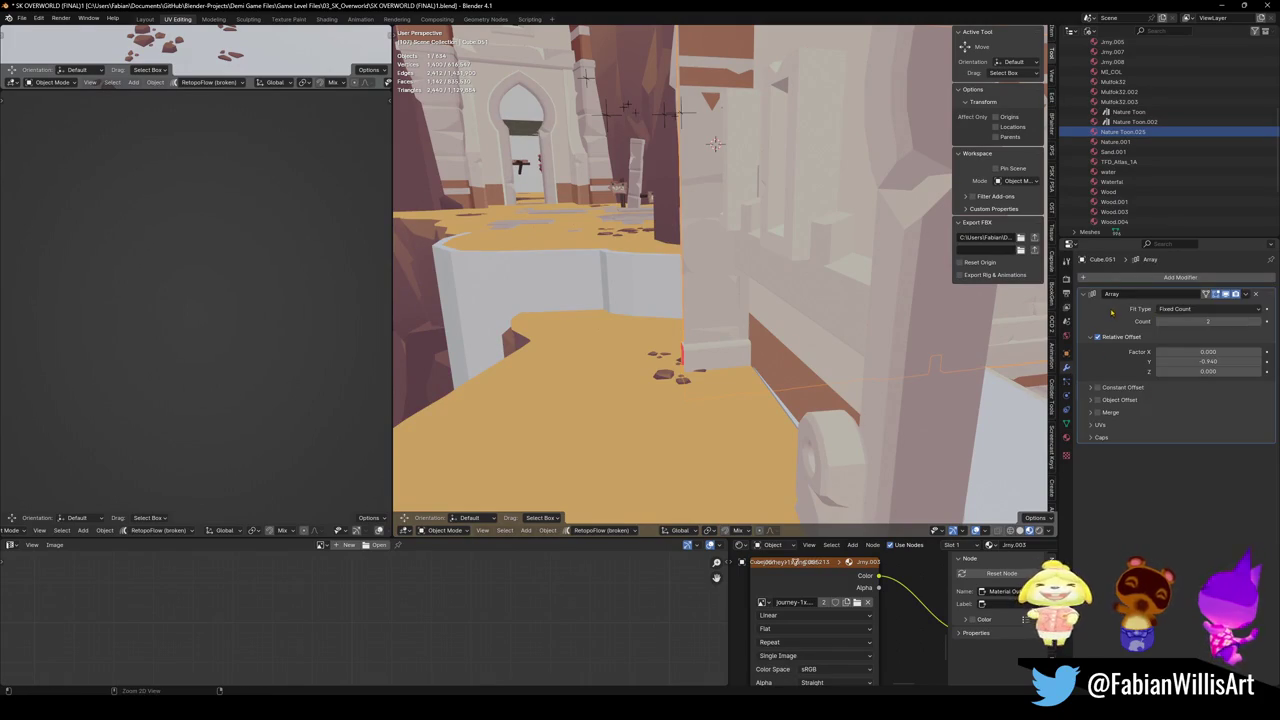
Apply the Array modifier on Cube.051 and enter Edit Mode on its mesh.
key(ctrl+a)
key(Tab)
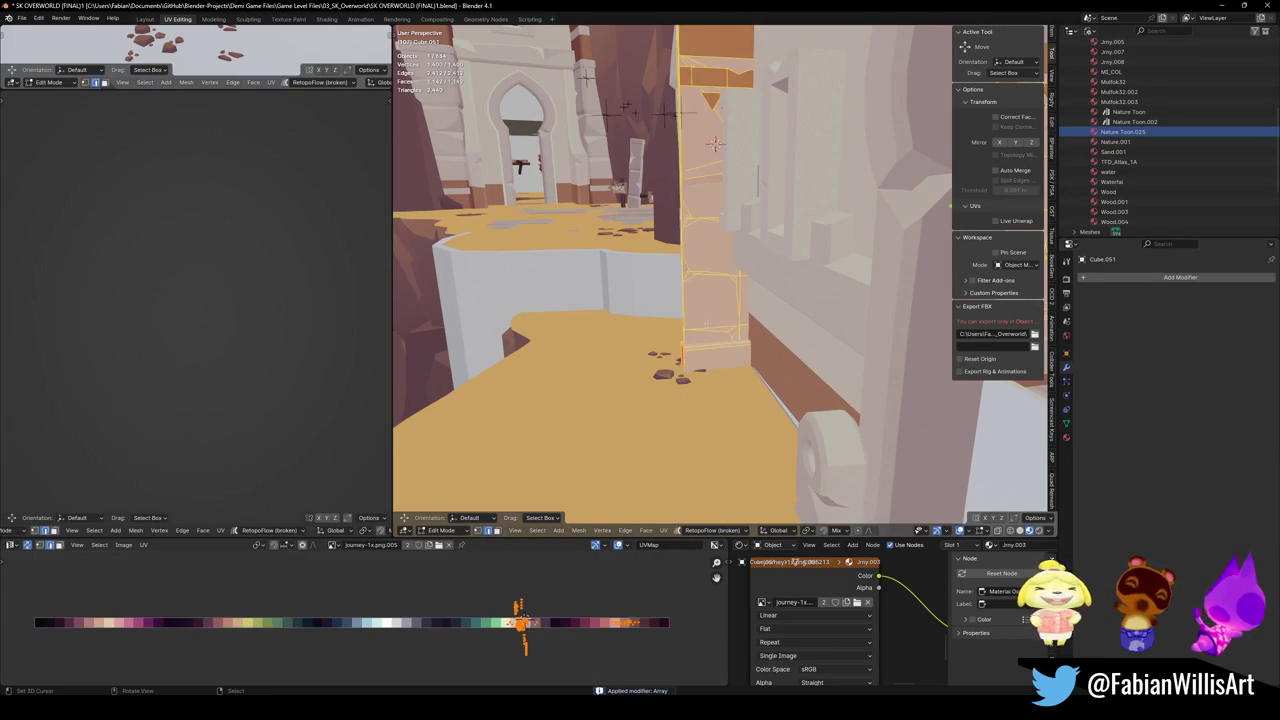
key(w)
click(748, 340)
key(shift+grave)
key(s)
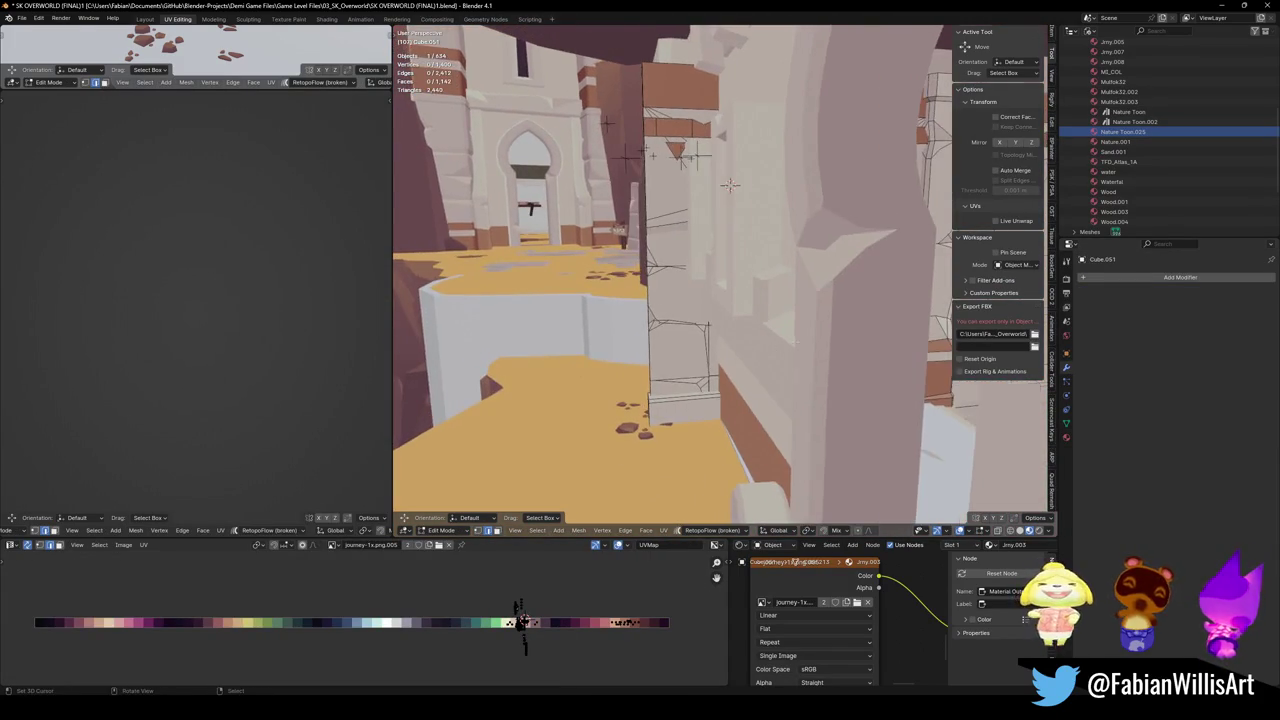
click(701, 346)
Select the whole wall mesh and switch to the plane-slicing Bisect tool.
key(a)
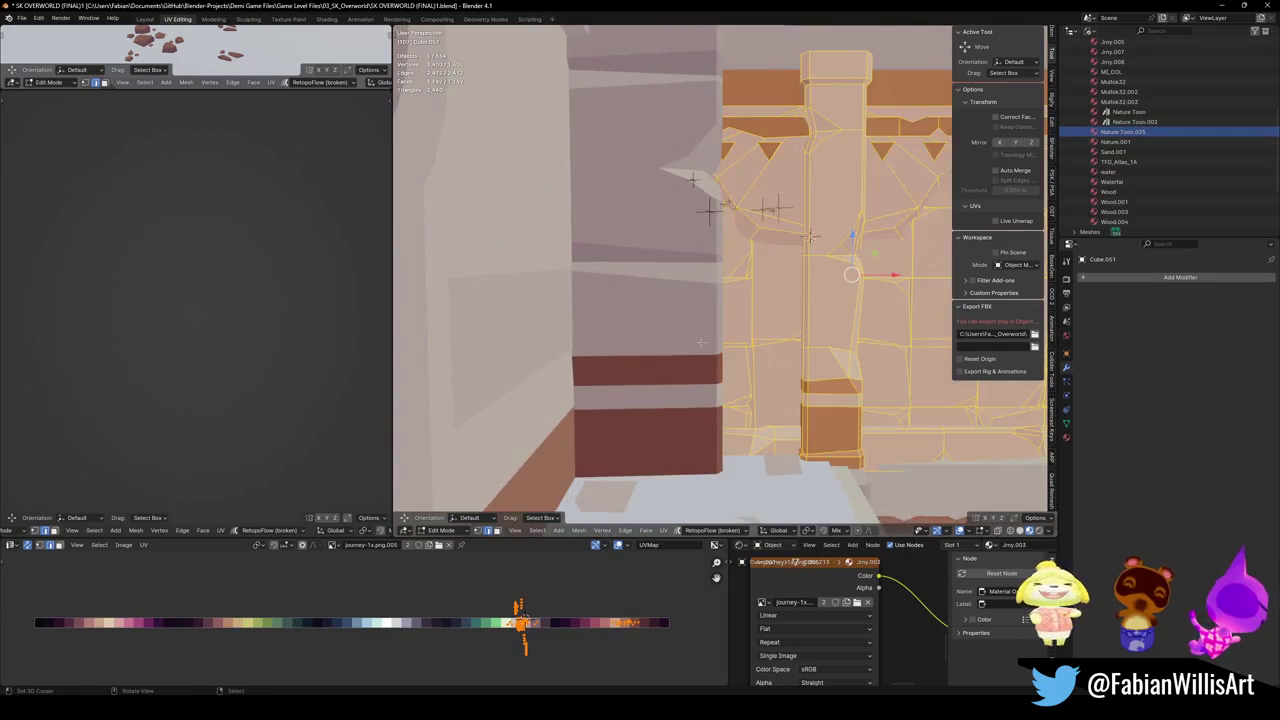
key(shift+grave)
key(w)
key(Escape)
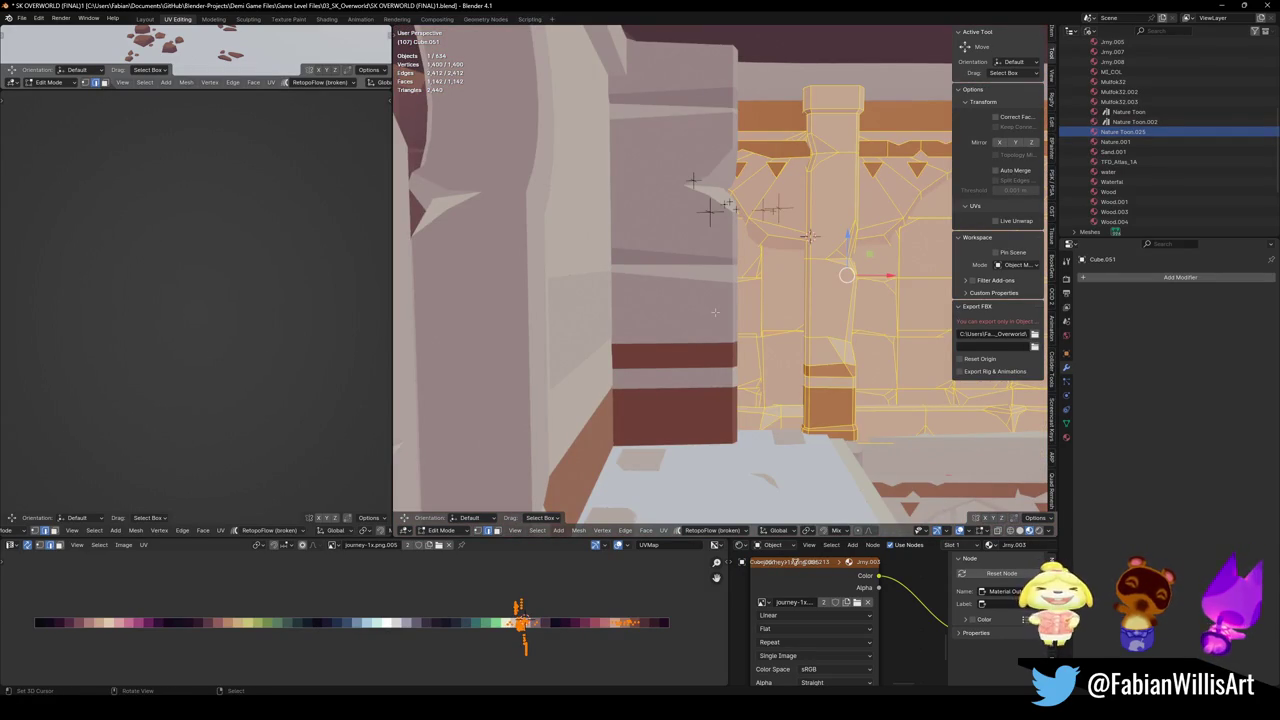
key(k)
scroll(808, 237, up, 4)
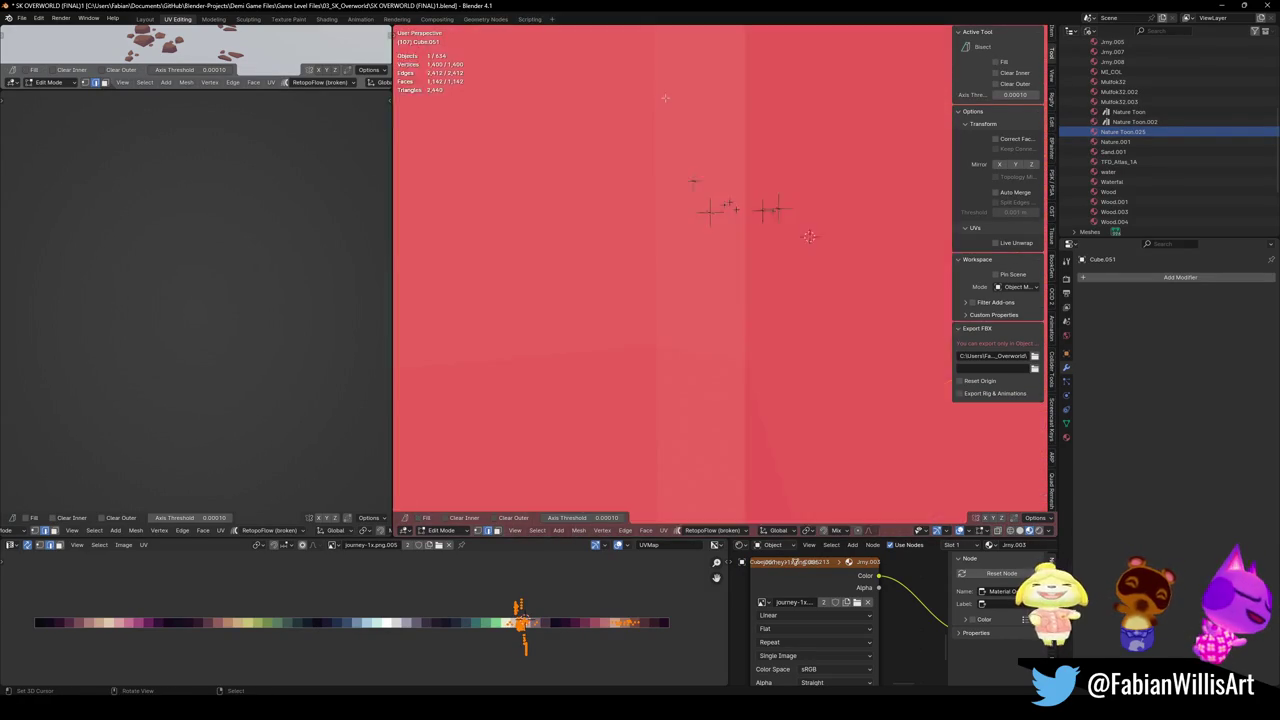
In Local View, bisect the selected wall vertically near its left end and clear the inner side.
key(KP_Divide)
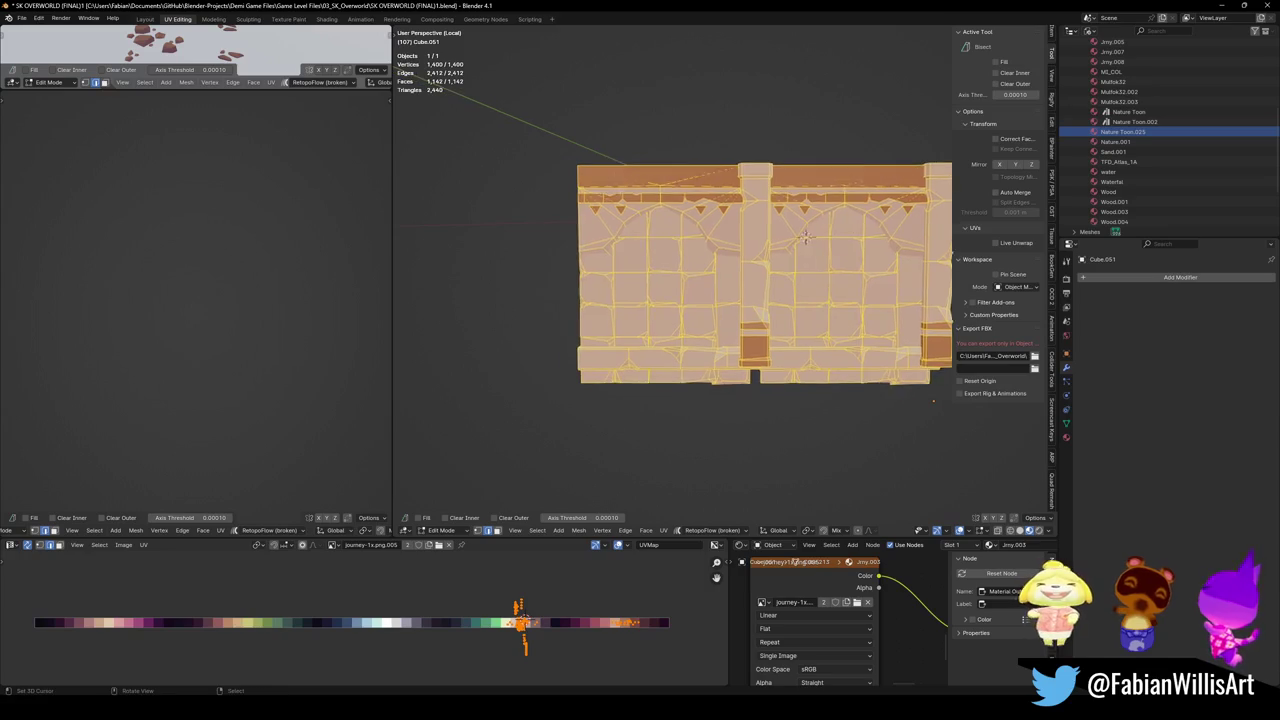
key(alt+a)
key(a)
drag(633, 76, 638, 507)
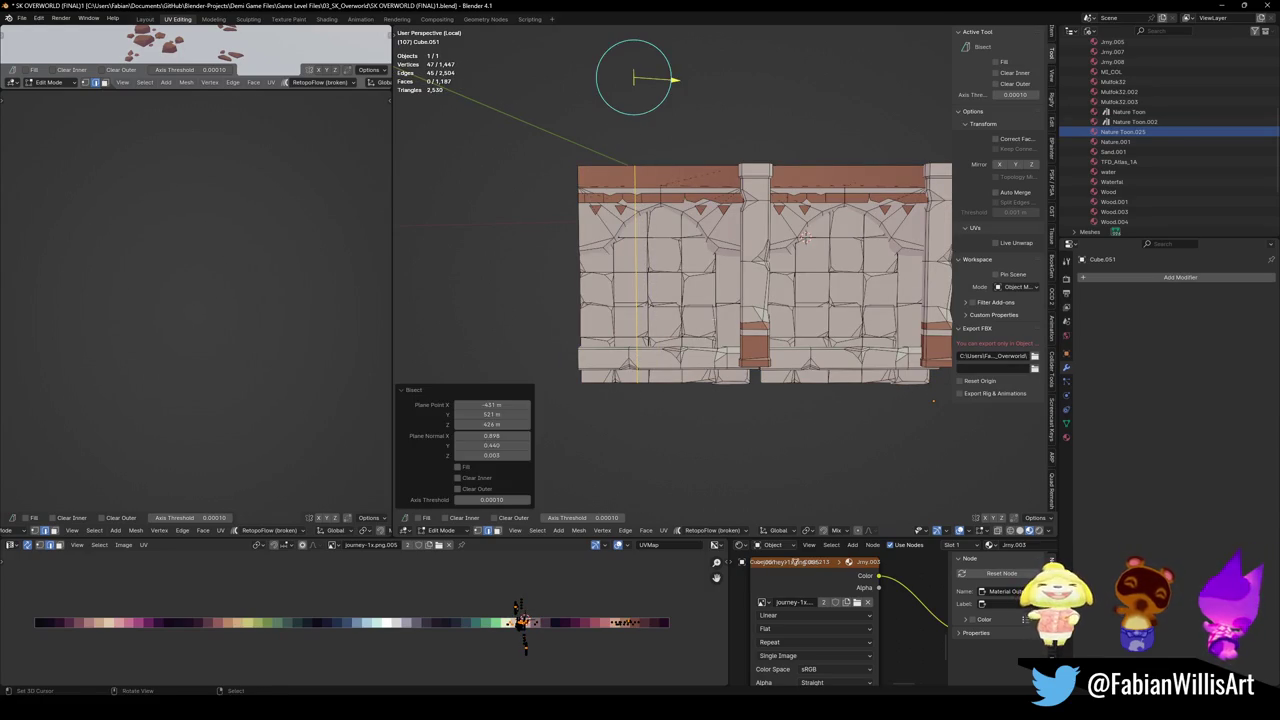
drag(675, 79, 676, 83)
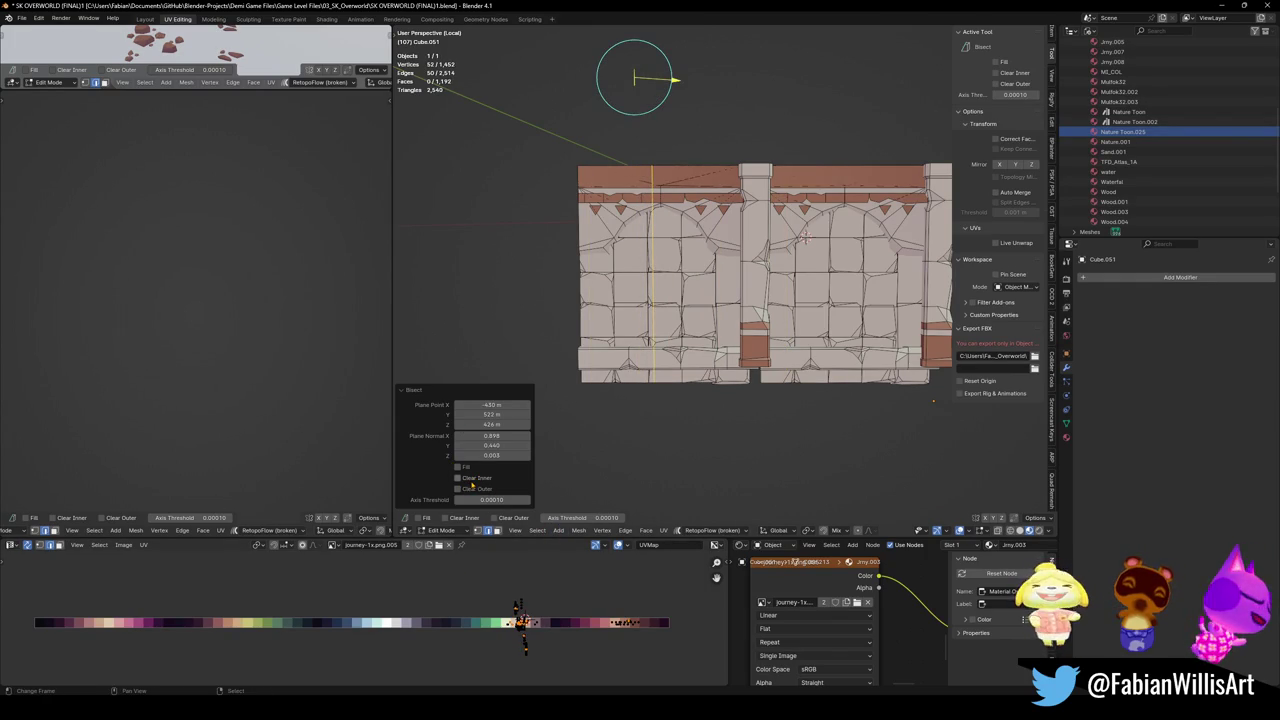
click(471, 480)
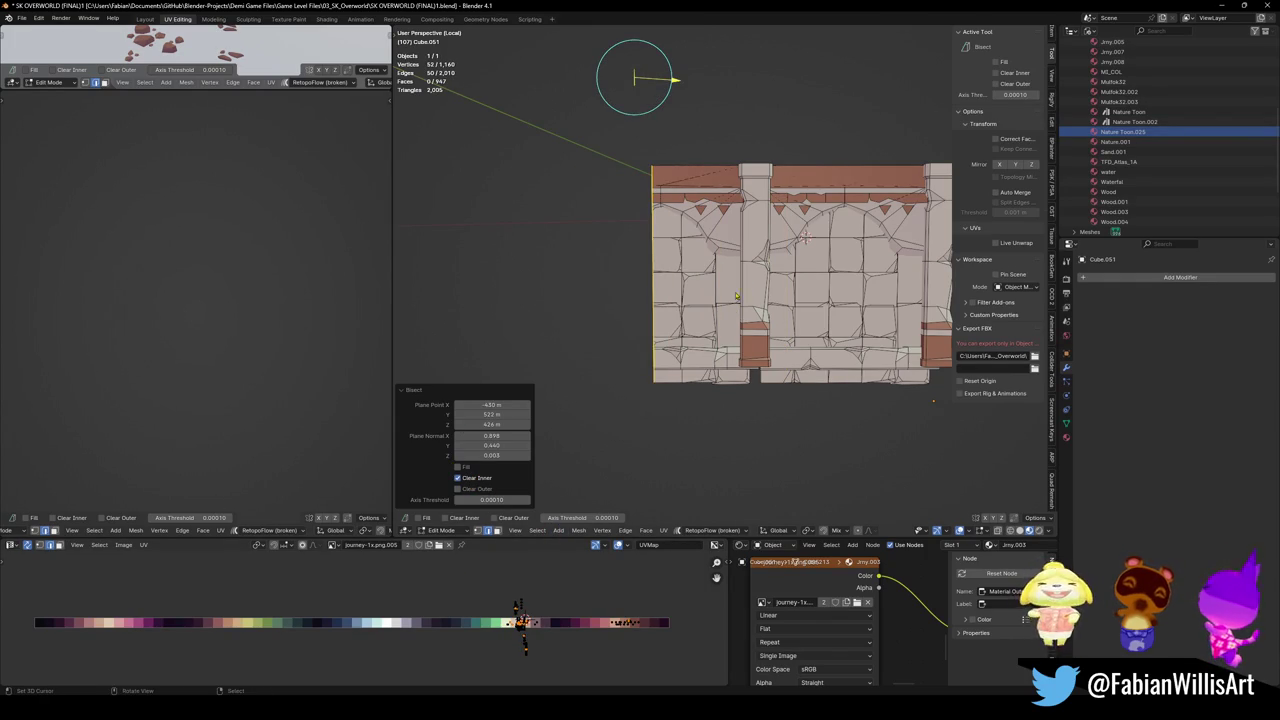
Return to Object Mode and the full scene, then select wall section Cube.050.
drag(933, 401, 829, 371)
key(Tab)
key(KP_Divide)
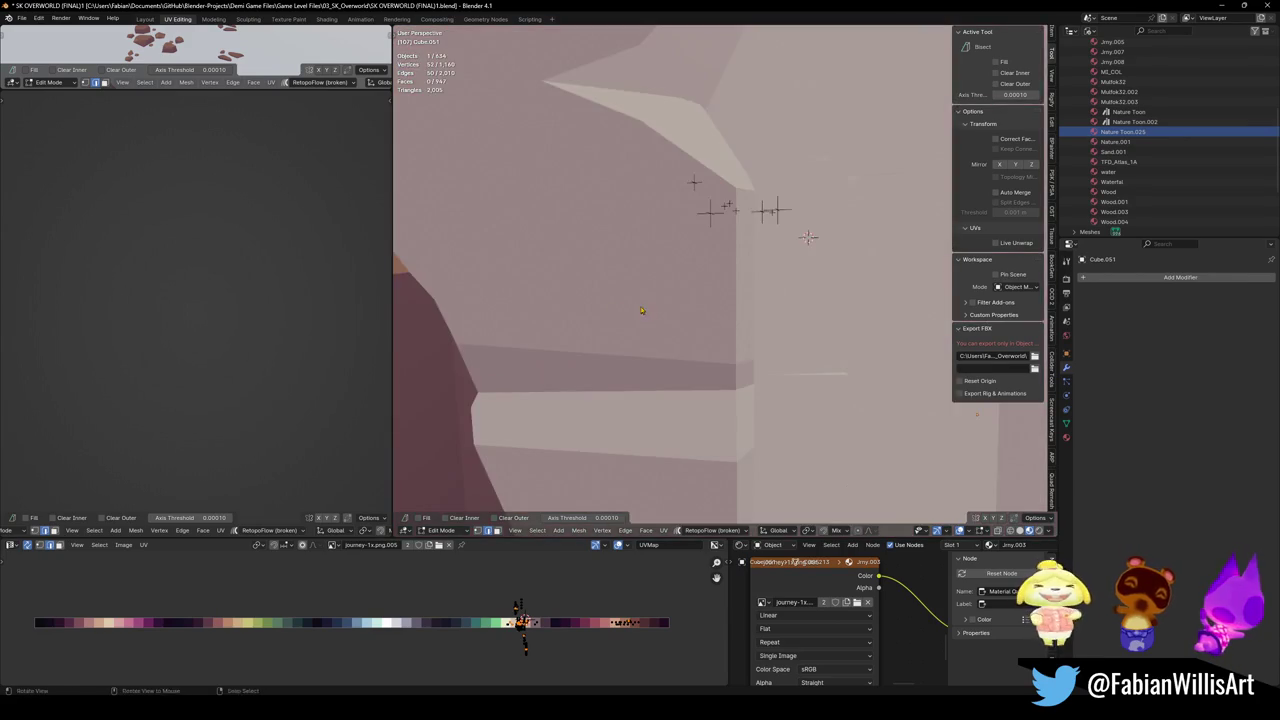
drag(721, 322, 625, 293)
click(679, 358)
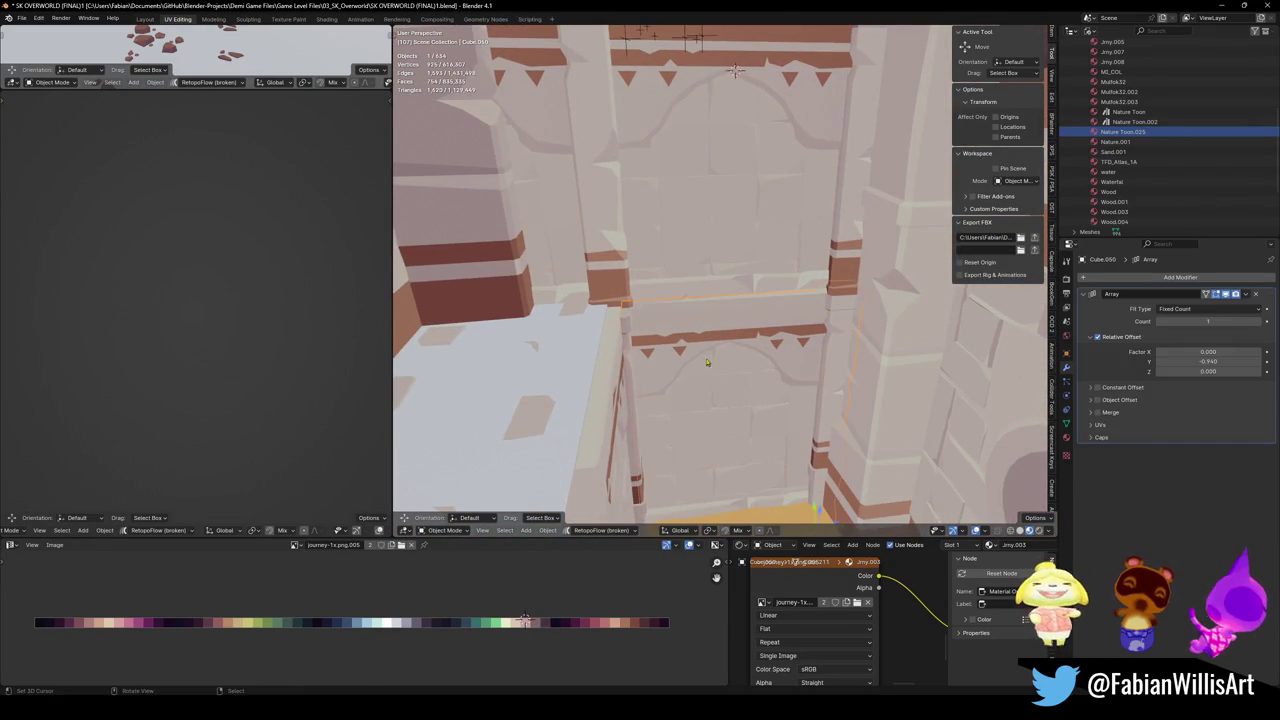
Save the level, select archway Cube.296, and walk through it across the sand to the white ledge.
key(ctrl+s)
key(shift+grave)
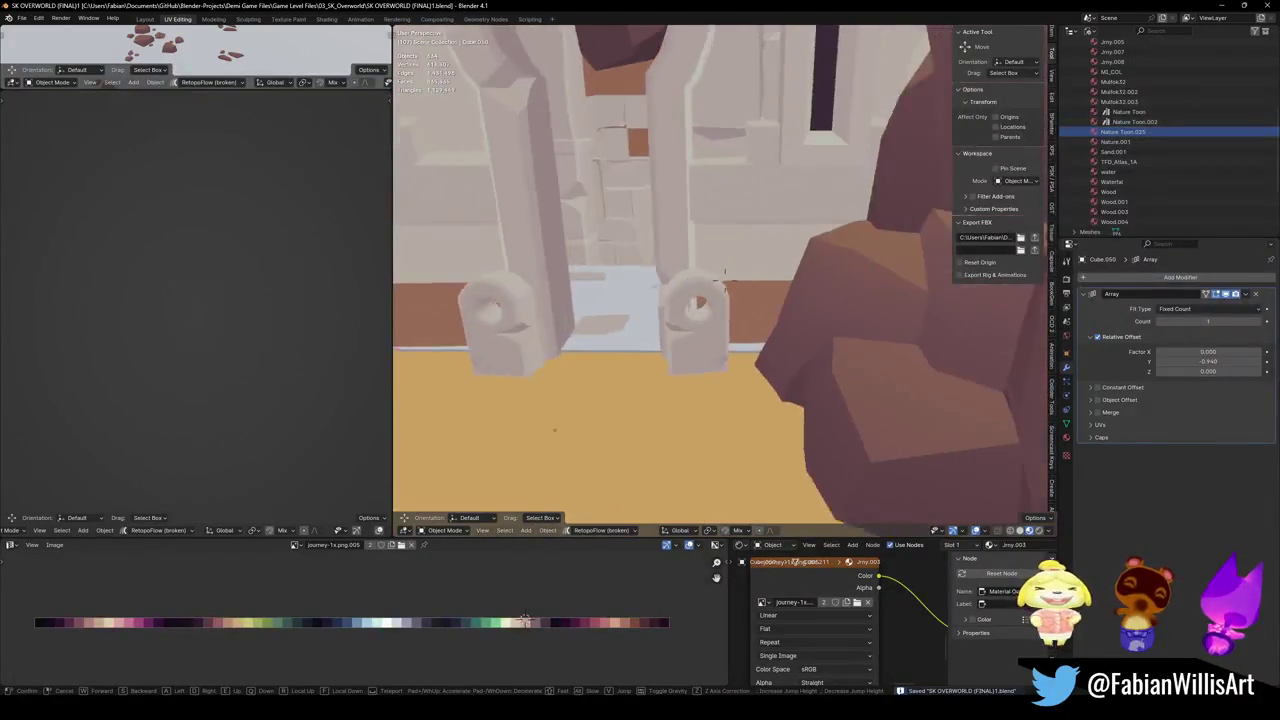
click(758, 372)
click(768, 317)
key(shift+grave)
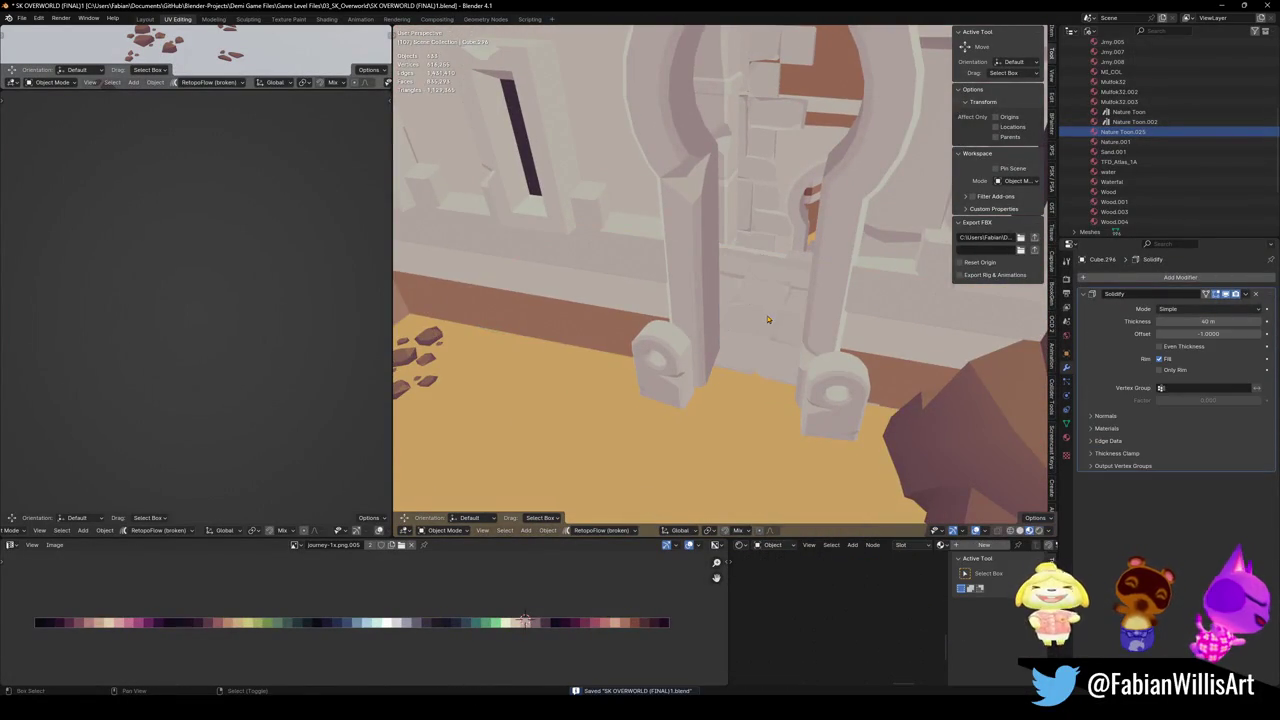
key(w)
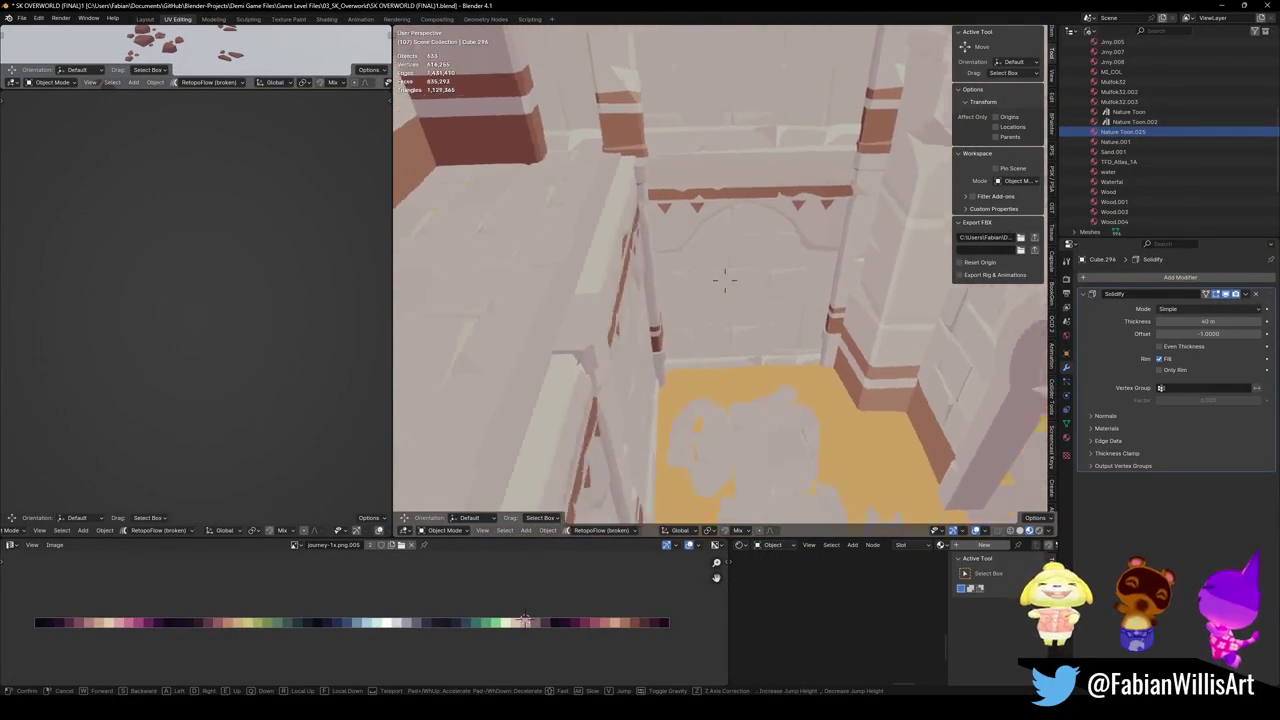
key(w)
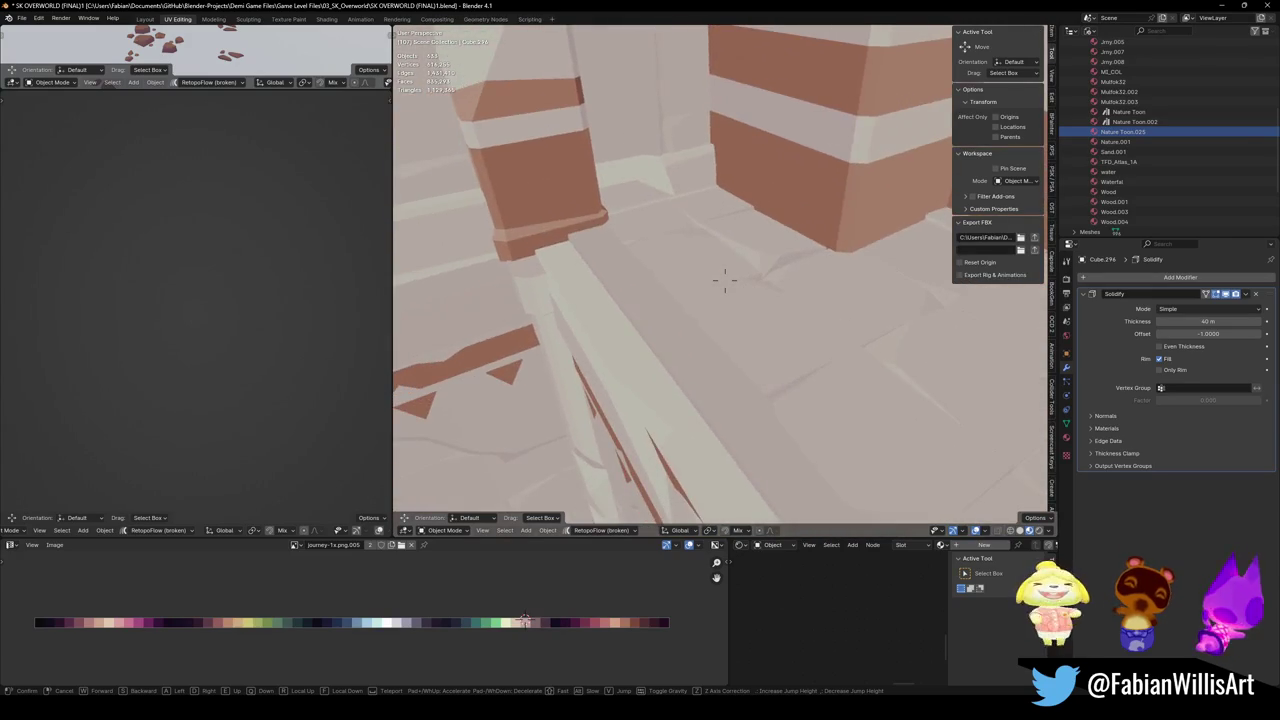
key(w)
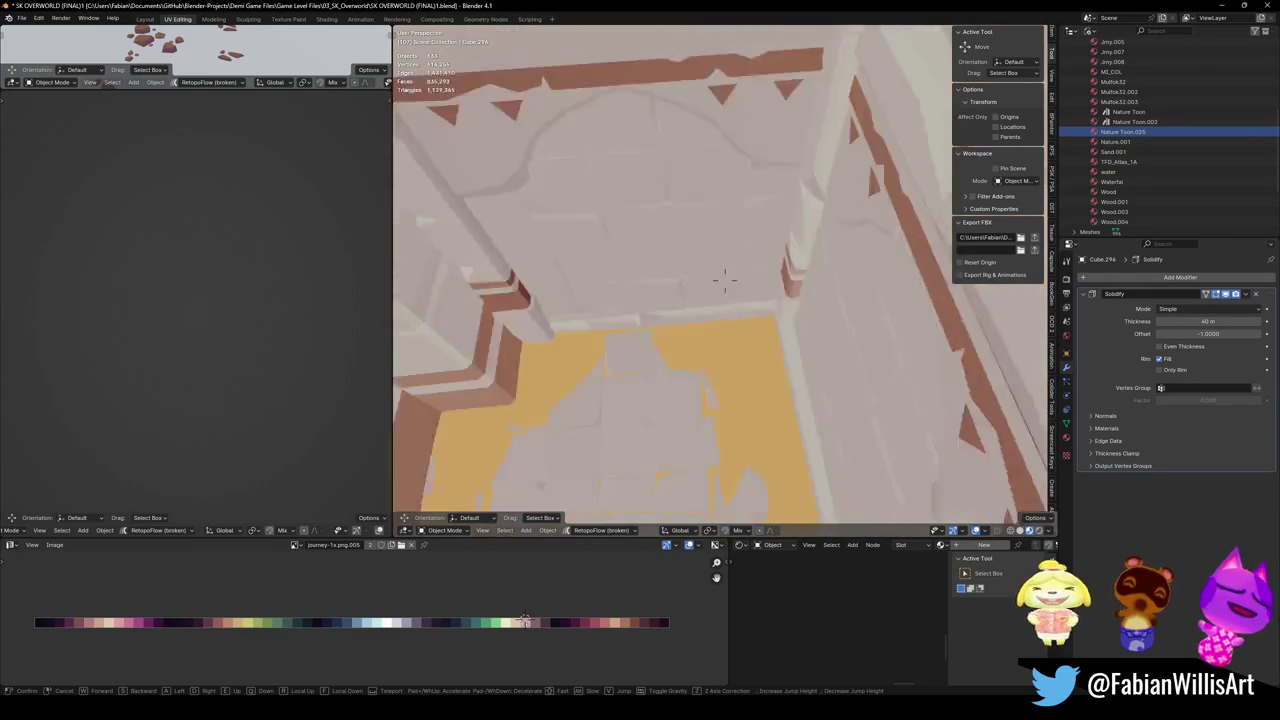
key(w)
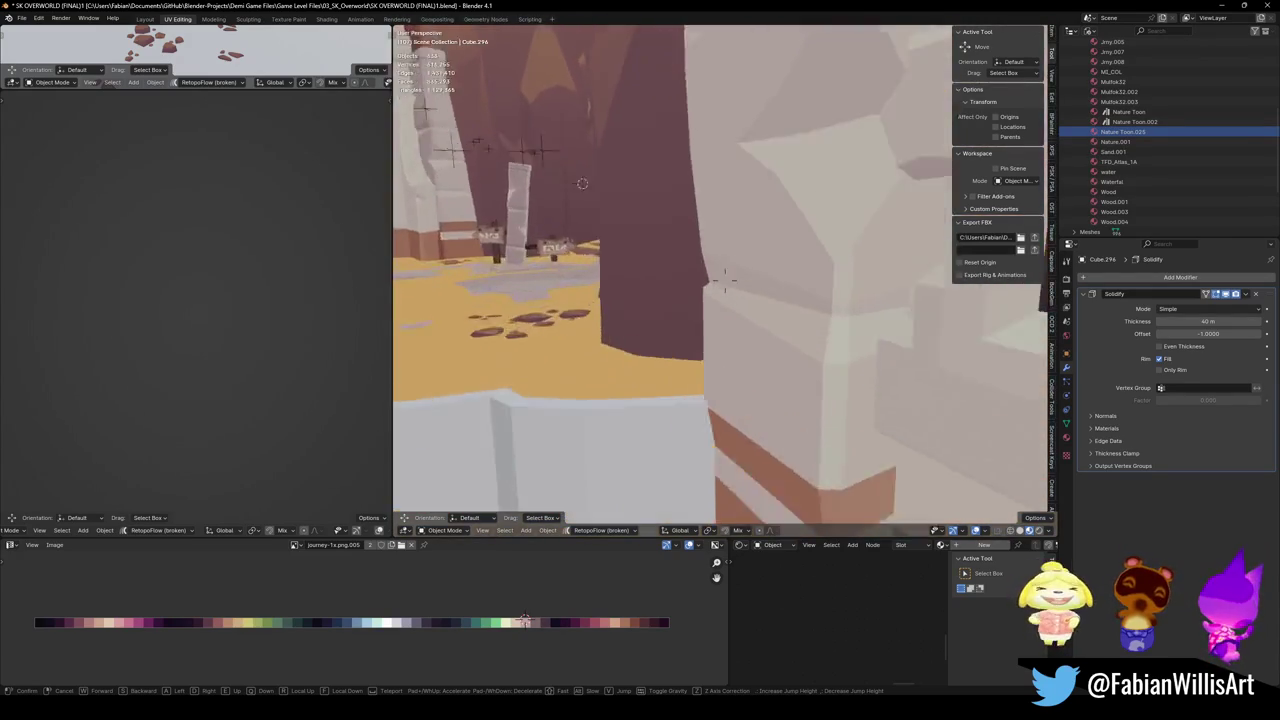
key(w)
click(736, 345)
Walk on through the archway rooms past the character and orbit around the light slab.
key(shift+grave)
key(w)
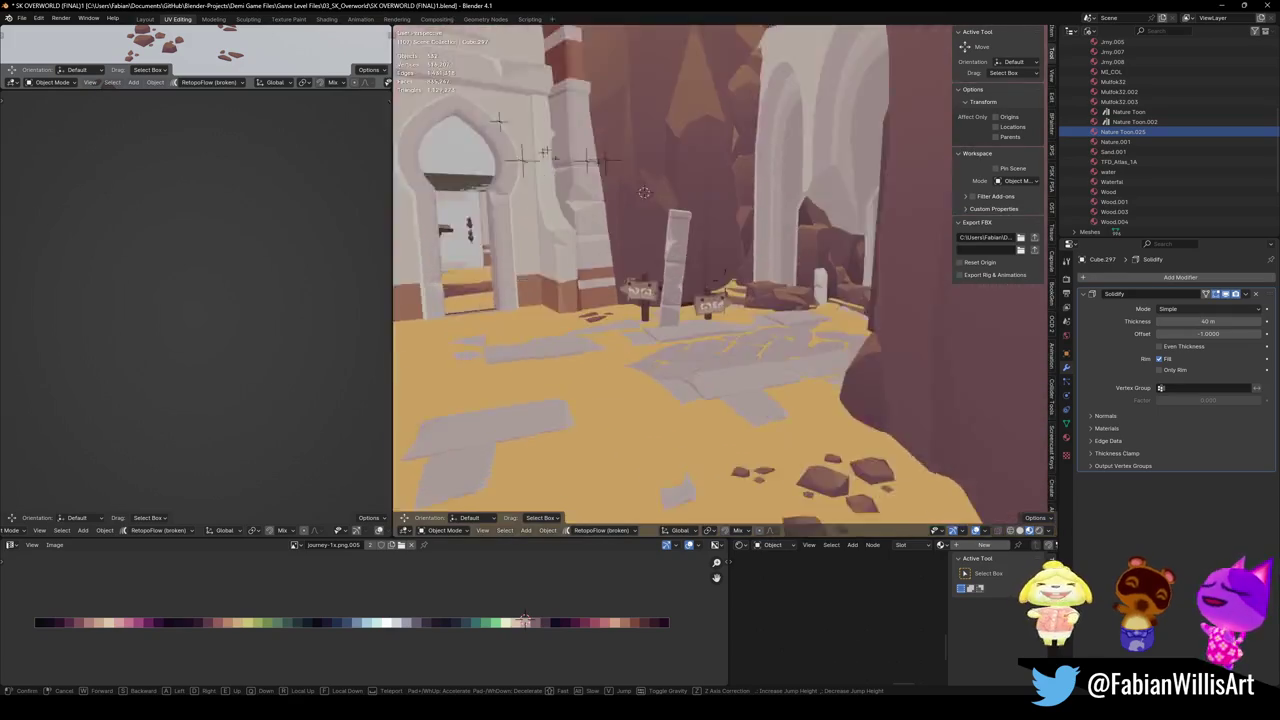
key(w)
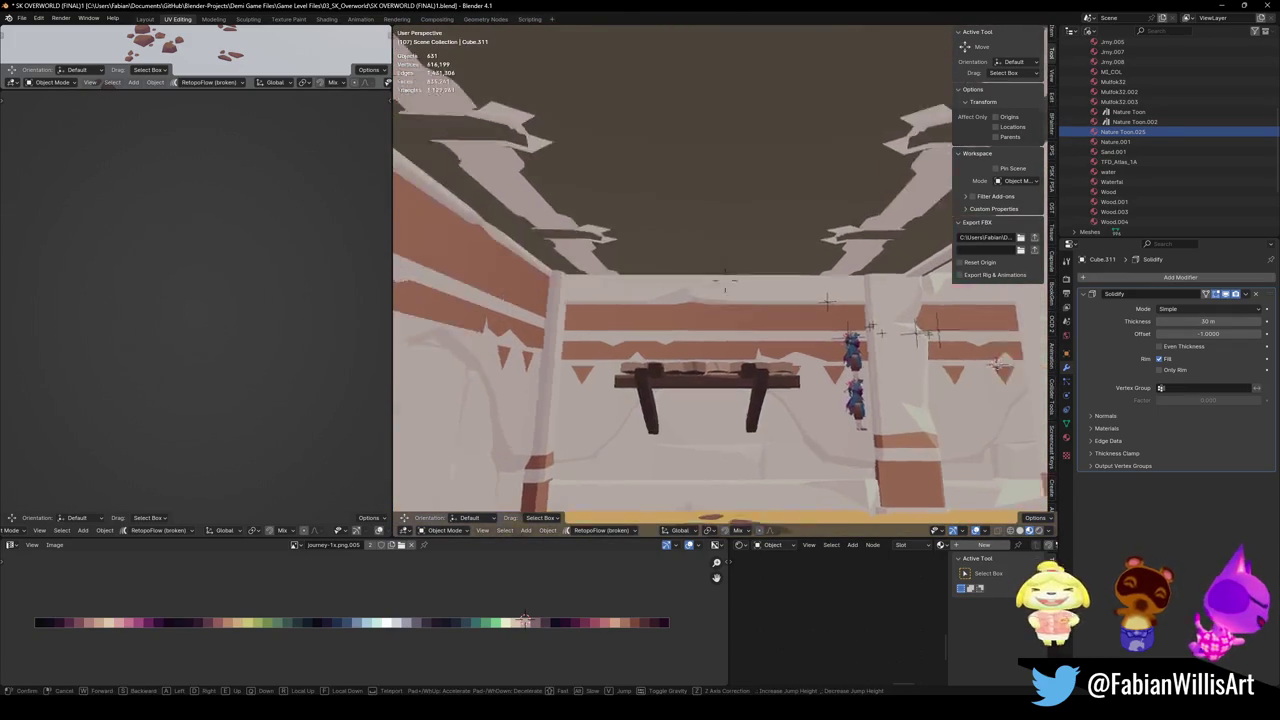
key(w)
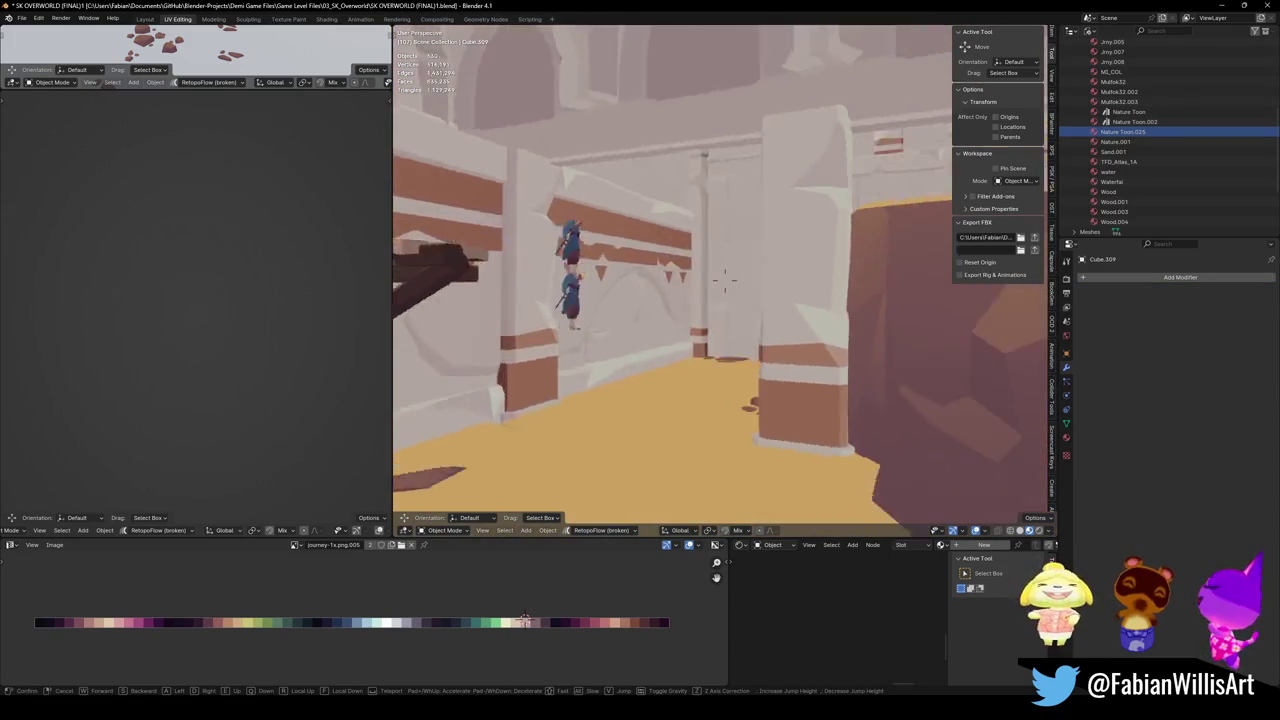
key(w)
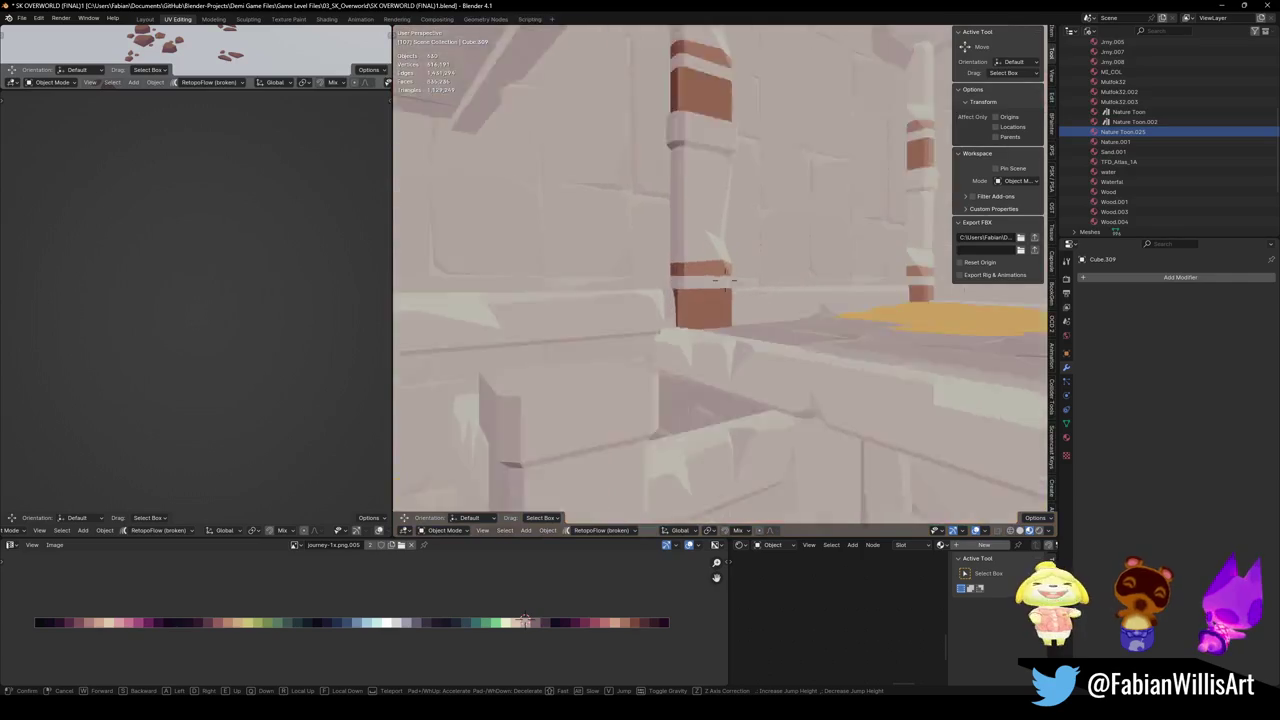
key(w)
click(663, 104)
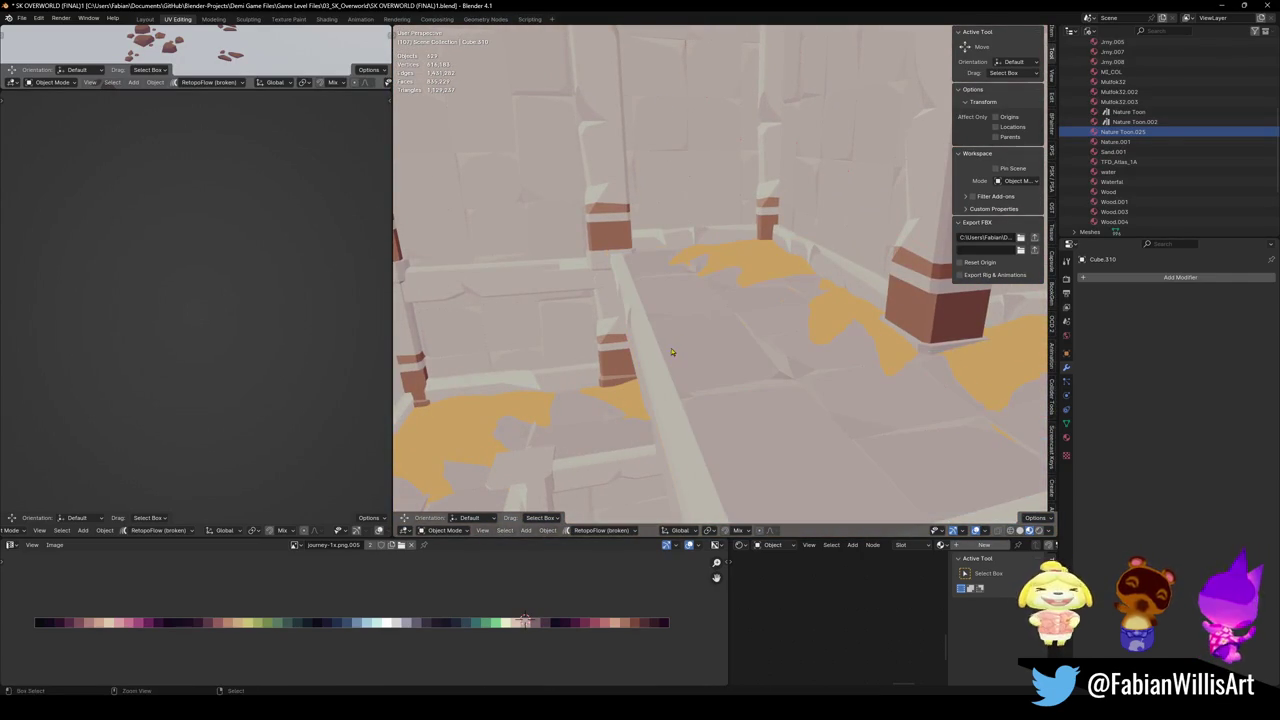
mouse_move(657, 286)
mouse_down()
mouse_move(568, 284)
mouse_move(611, 253)
mouse_up()
Slide the pale slab's edge, then move it with Z excluded and return to Object Mode.
key(Tab)
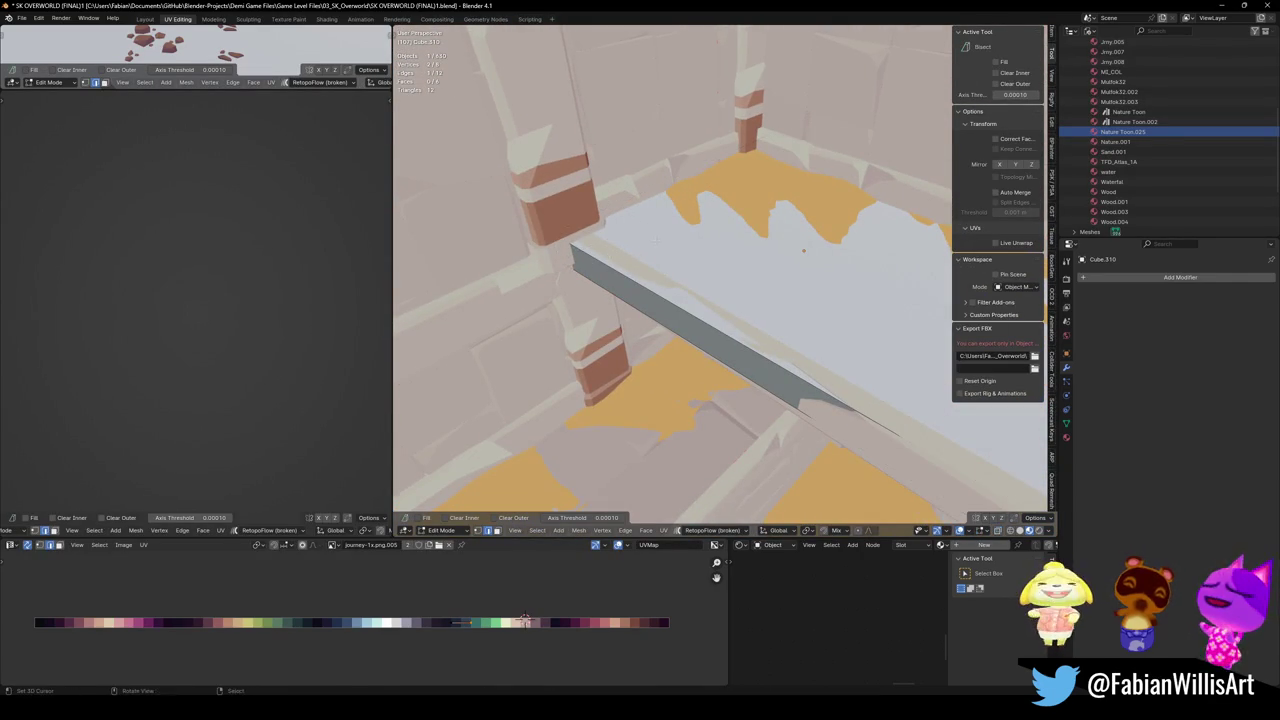
key(g)
key(g)
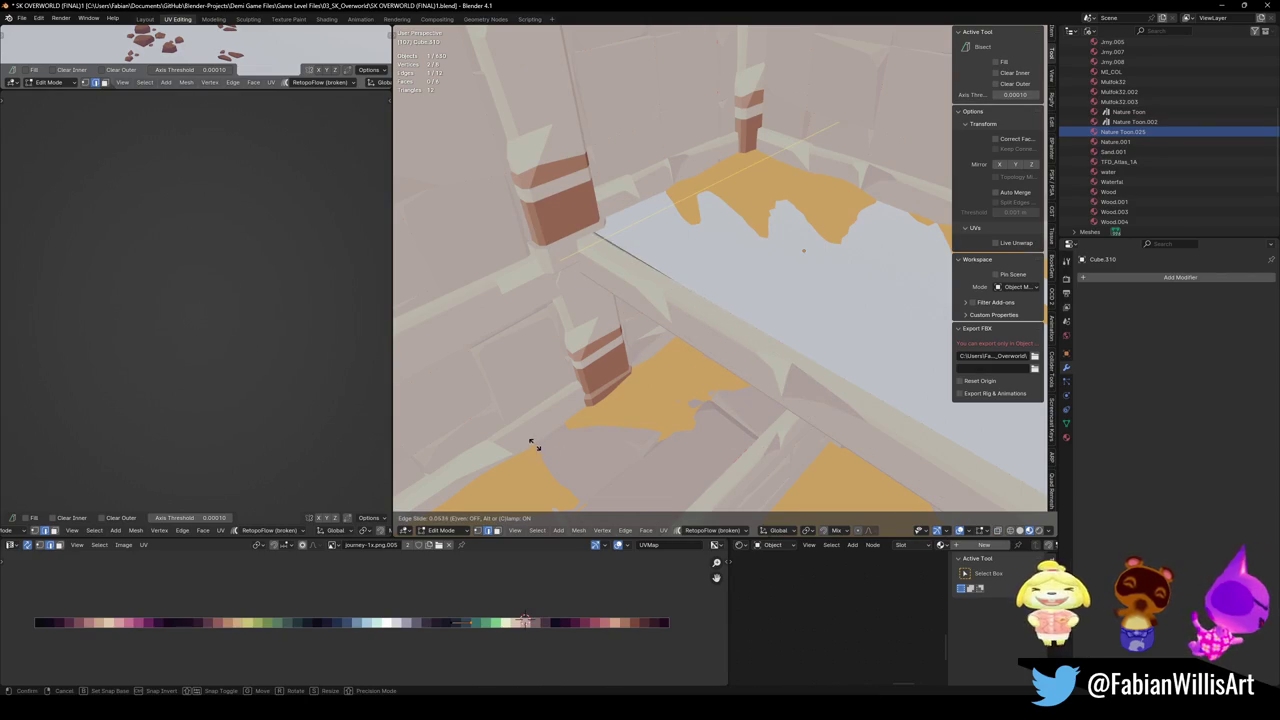
click(603, 452)
drag(603, 452, 740, 381)
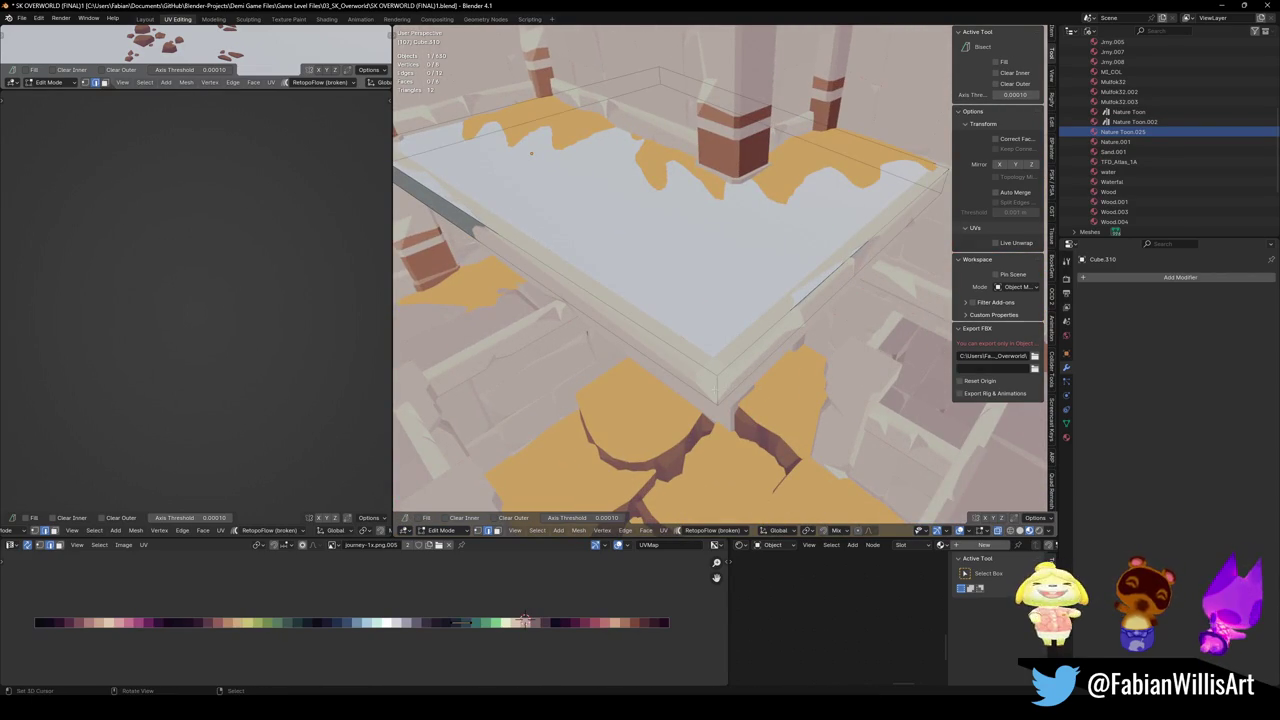
key(g)
key(shift+z)
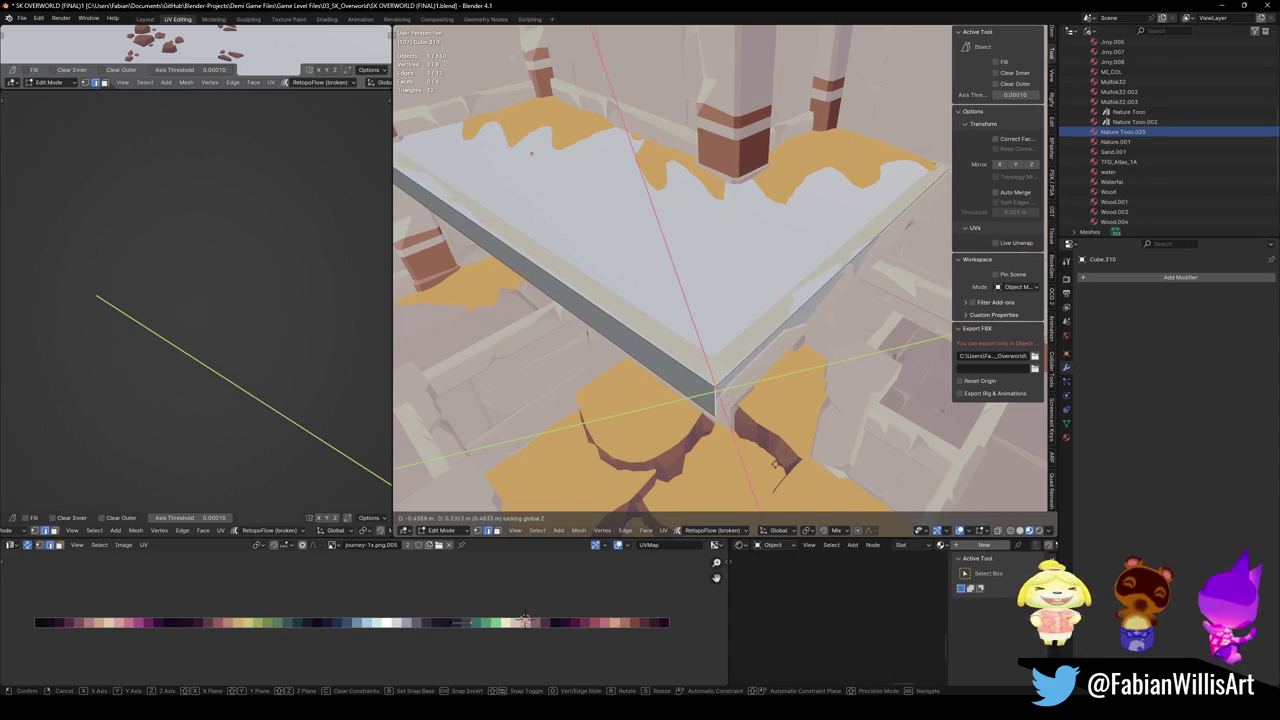
click(793, 400)
mouse_move(793, 400)
mouse_down()
mouse_move(848, 276)
mouse_move(714, 371)
mouse_move(714, 355)
mouse_move(677, 360)
mouse_up()
key(Tab)
Save the blend file, walk through the arch to the statue-flanked doorway, and save again.
key(ctrl+s)
key(shift+grave)
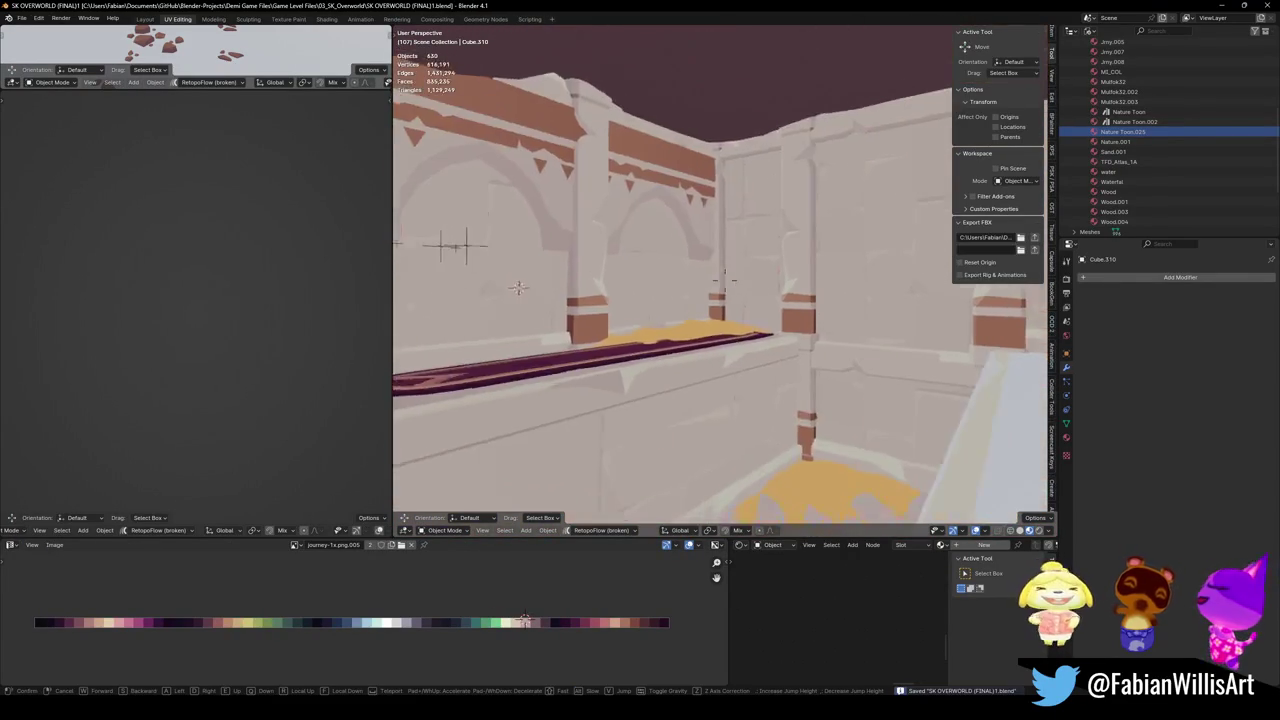
click(537, 397)
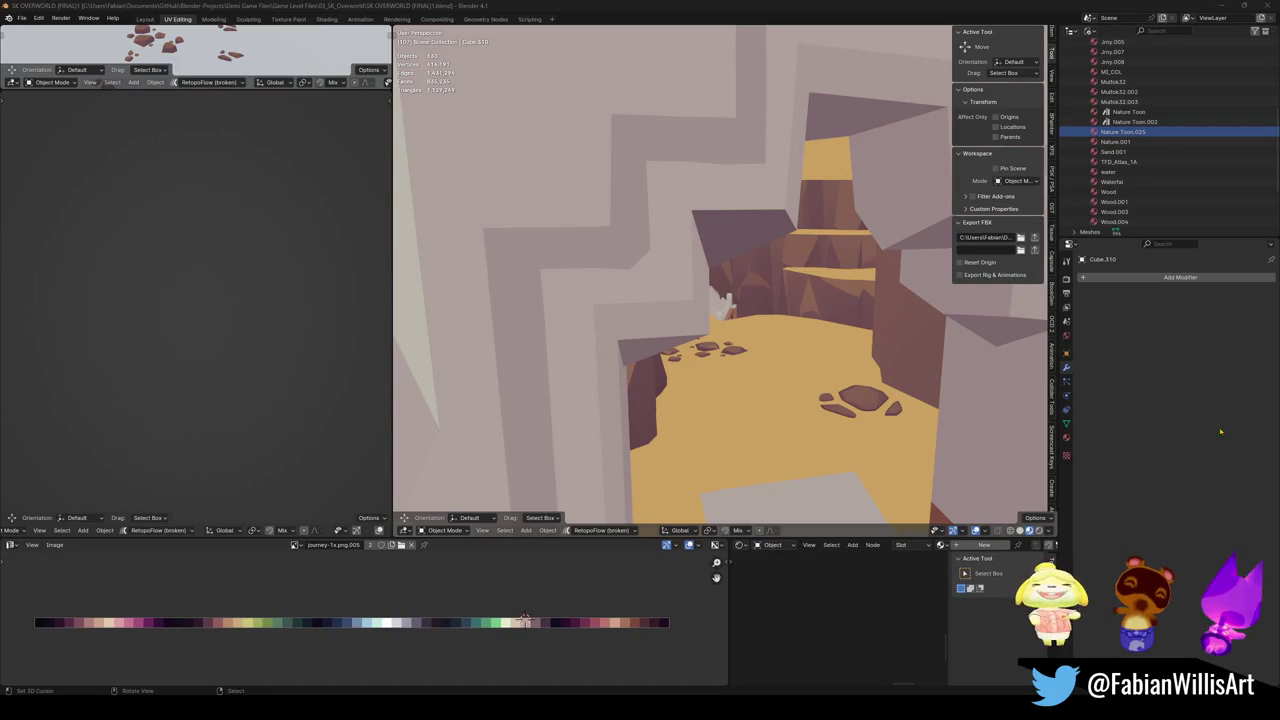
key(shift+grave)
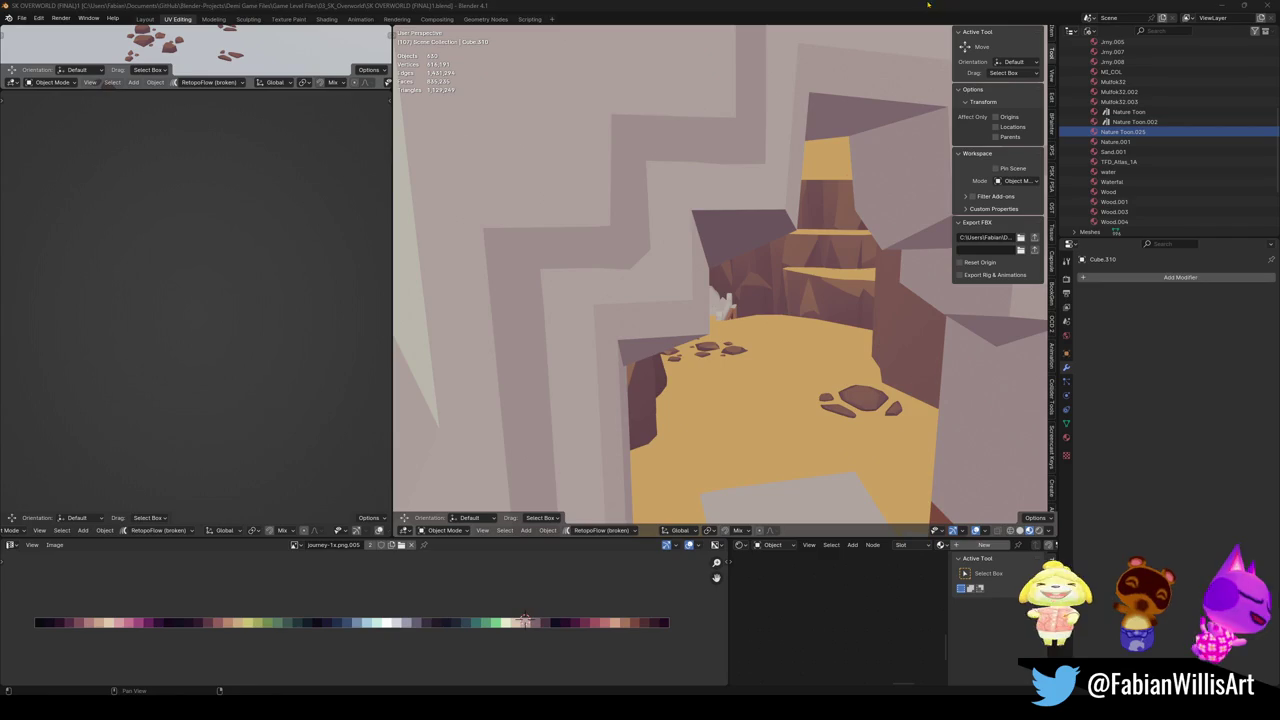
key(w)
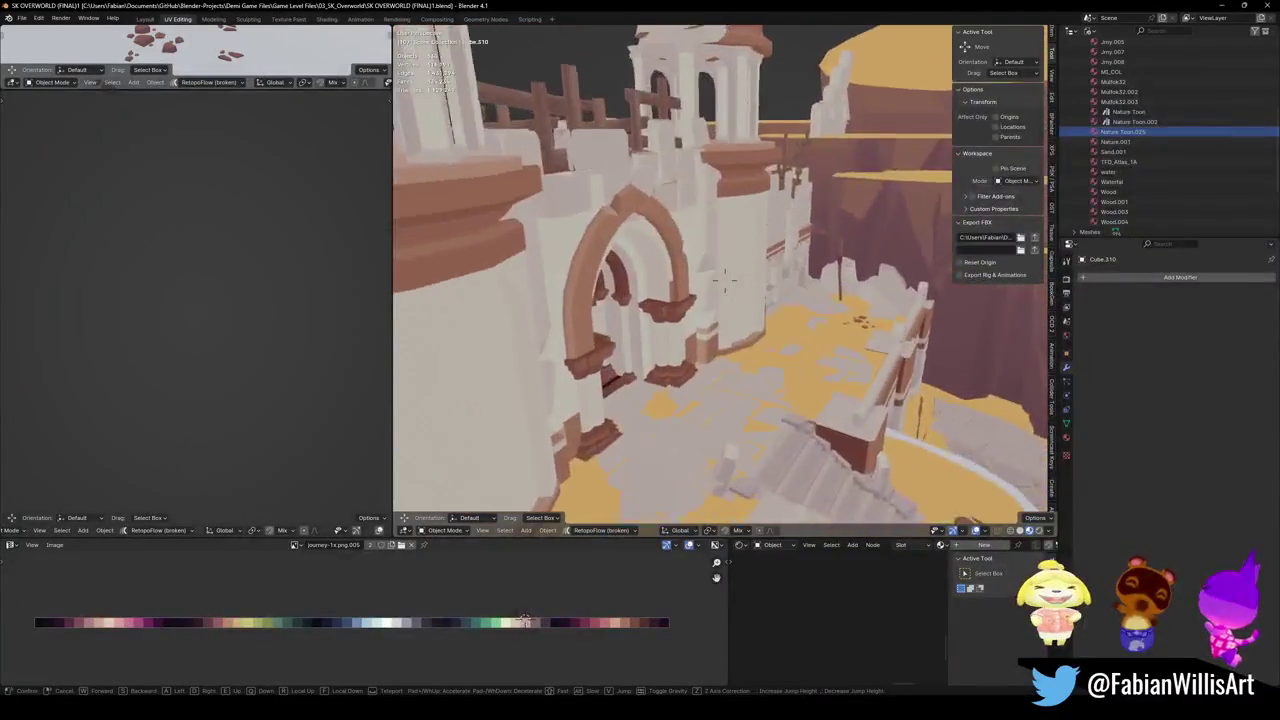
key(s)
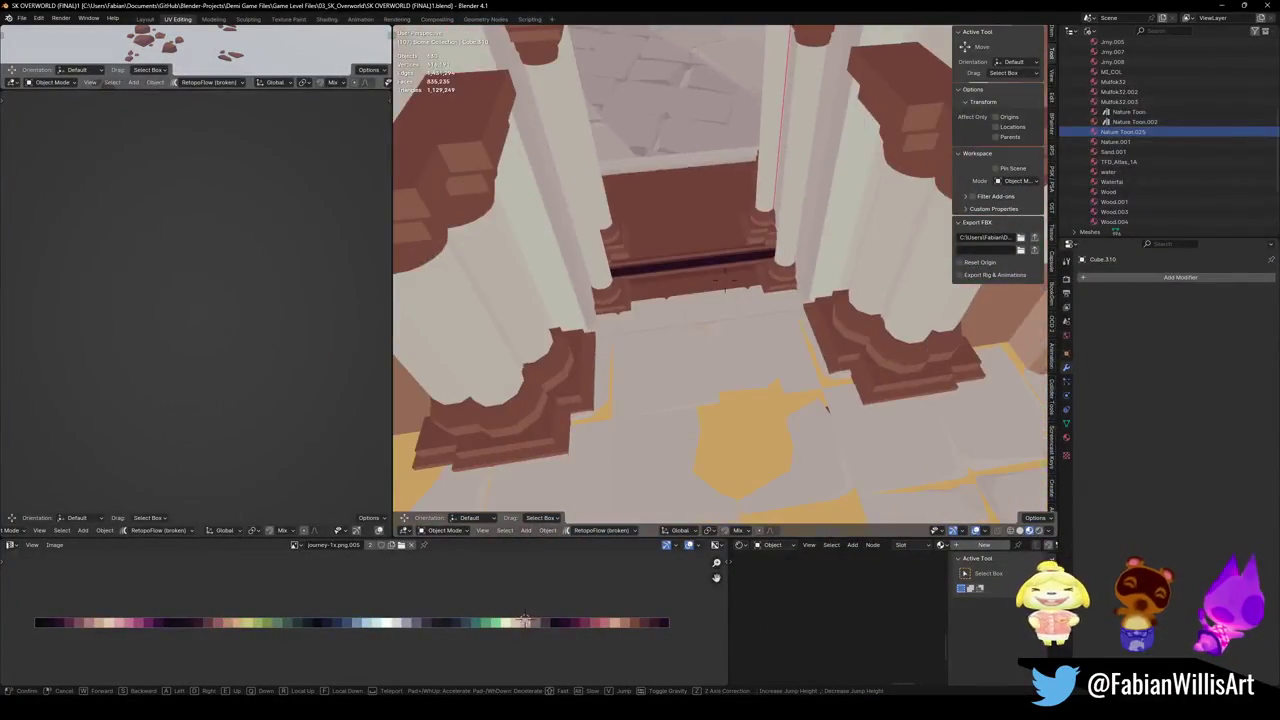
key(w)
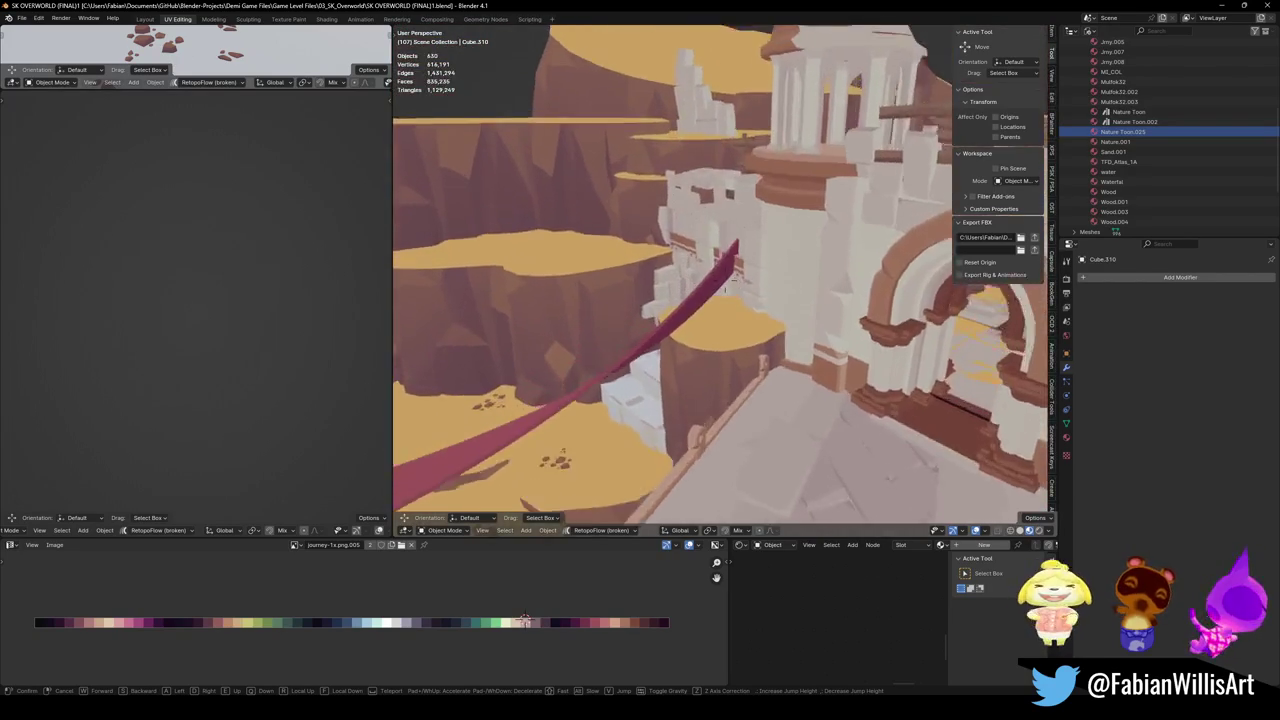
key(s)
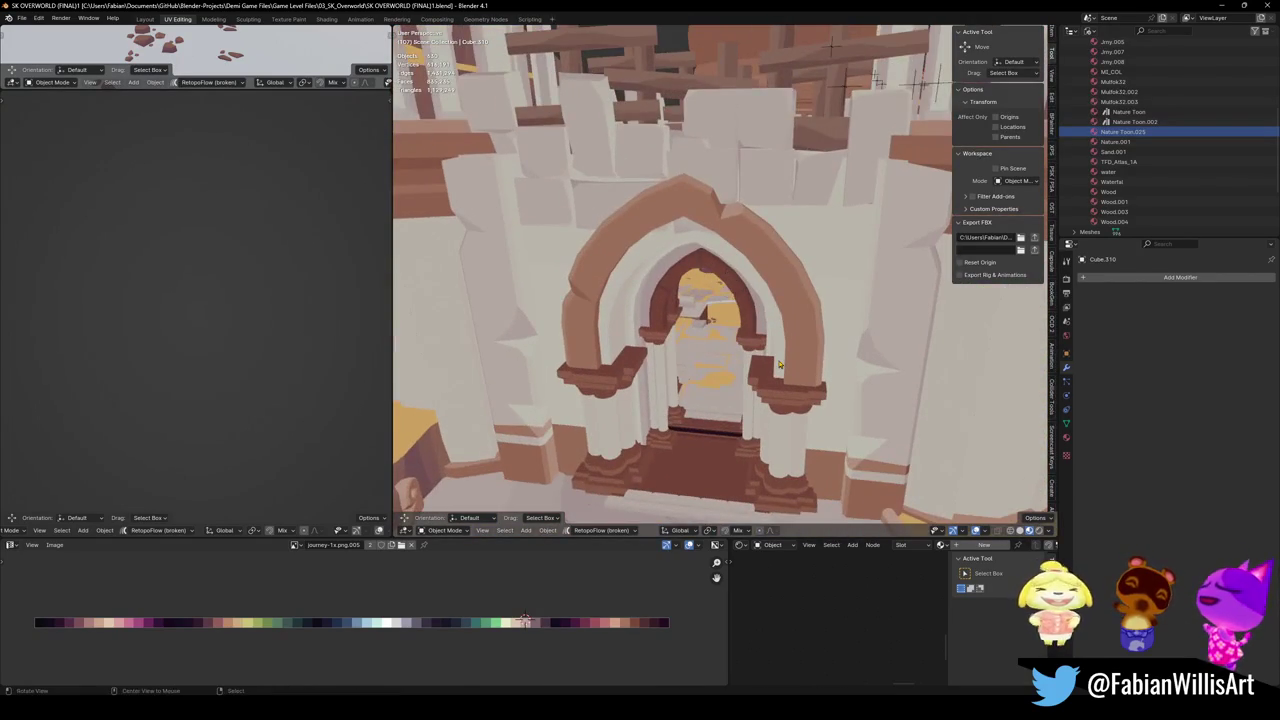
key(ctrl+s)
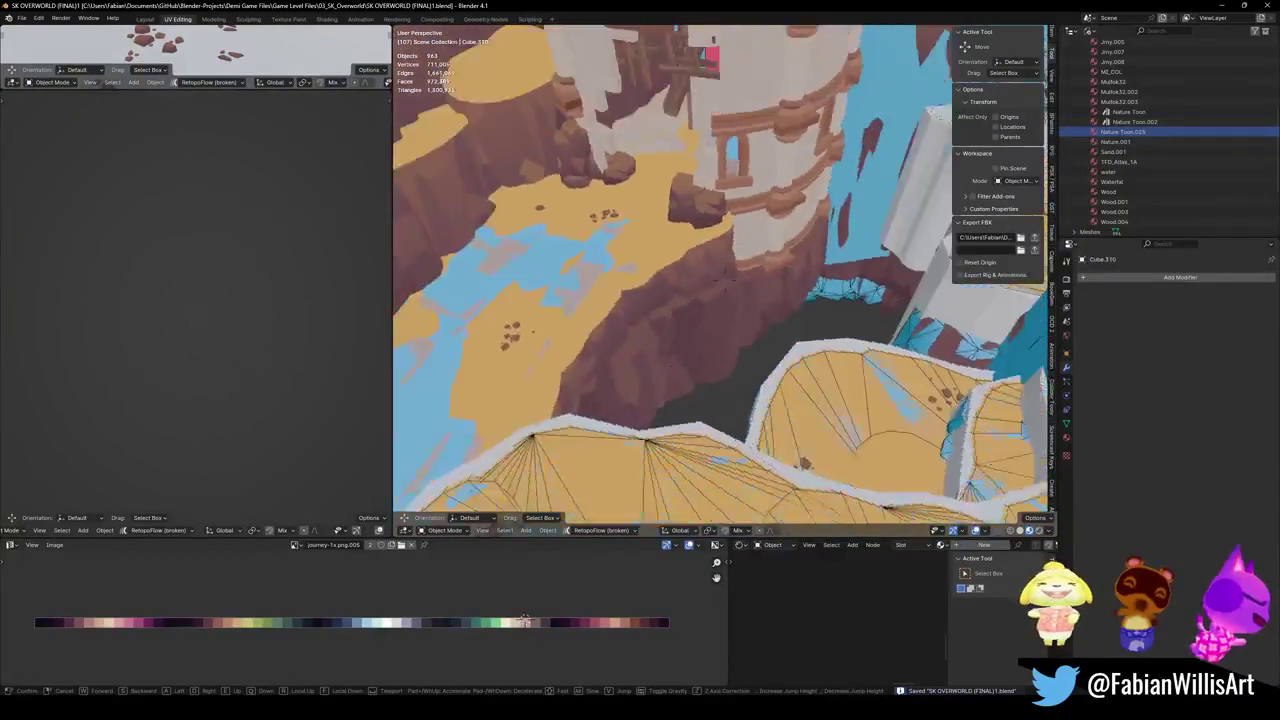
click(765, 365)
Walk past the beams into the tower for a wide view of its white wall.
key(shift+grave)
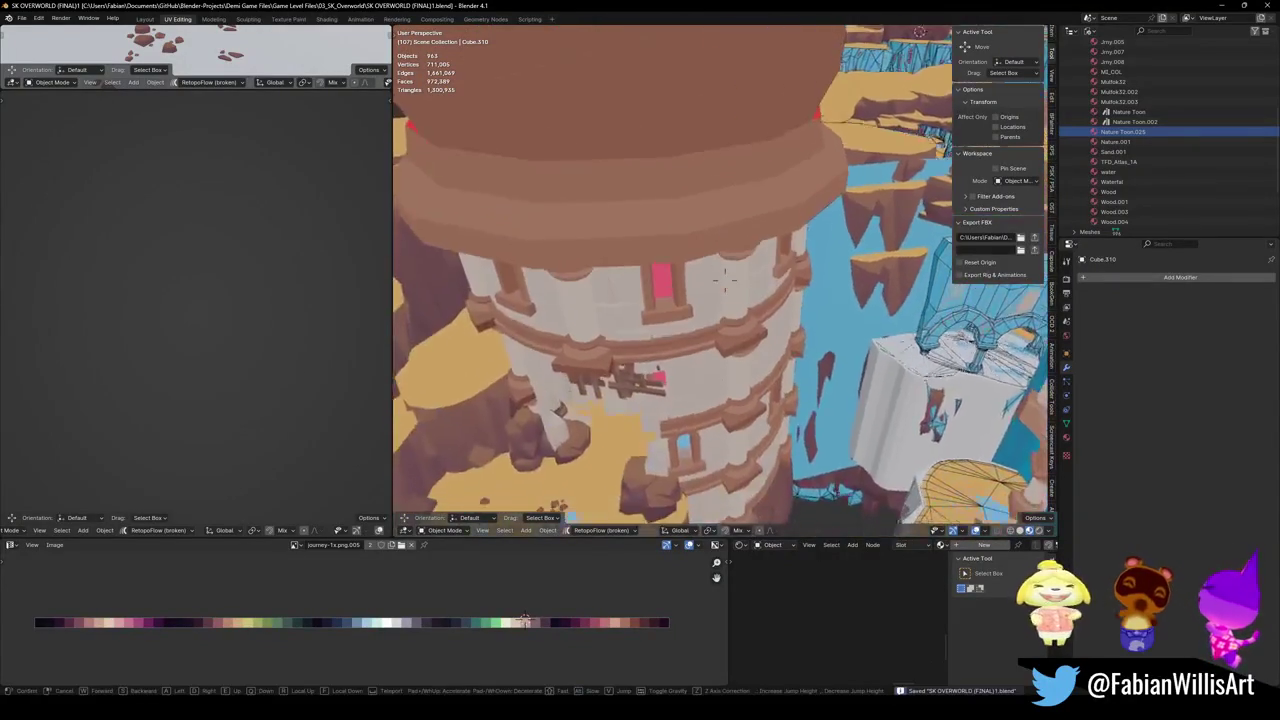
key(w)
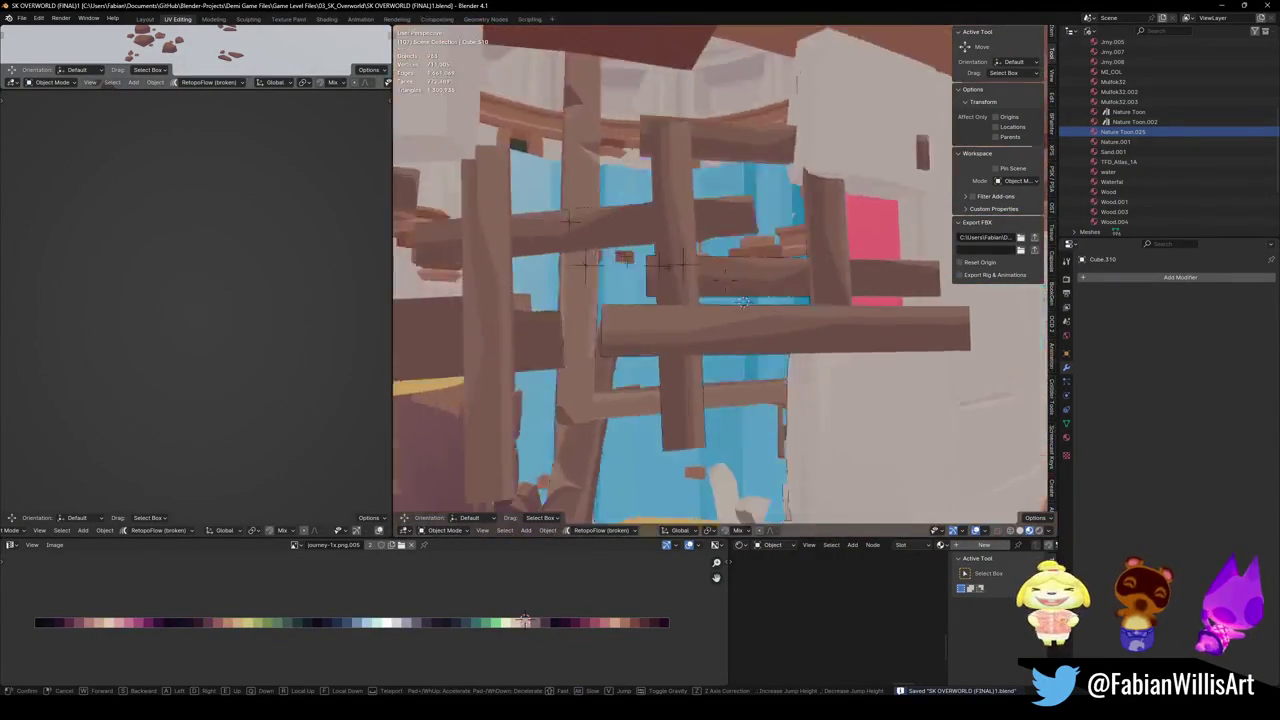
key(w)
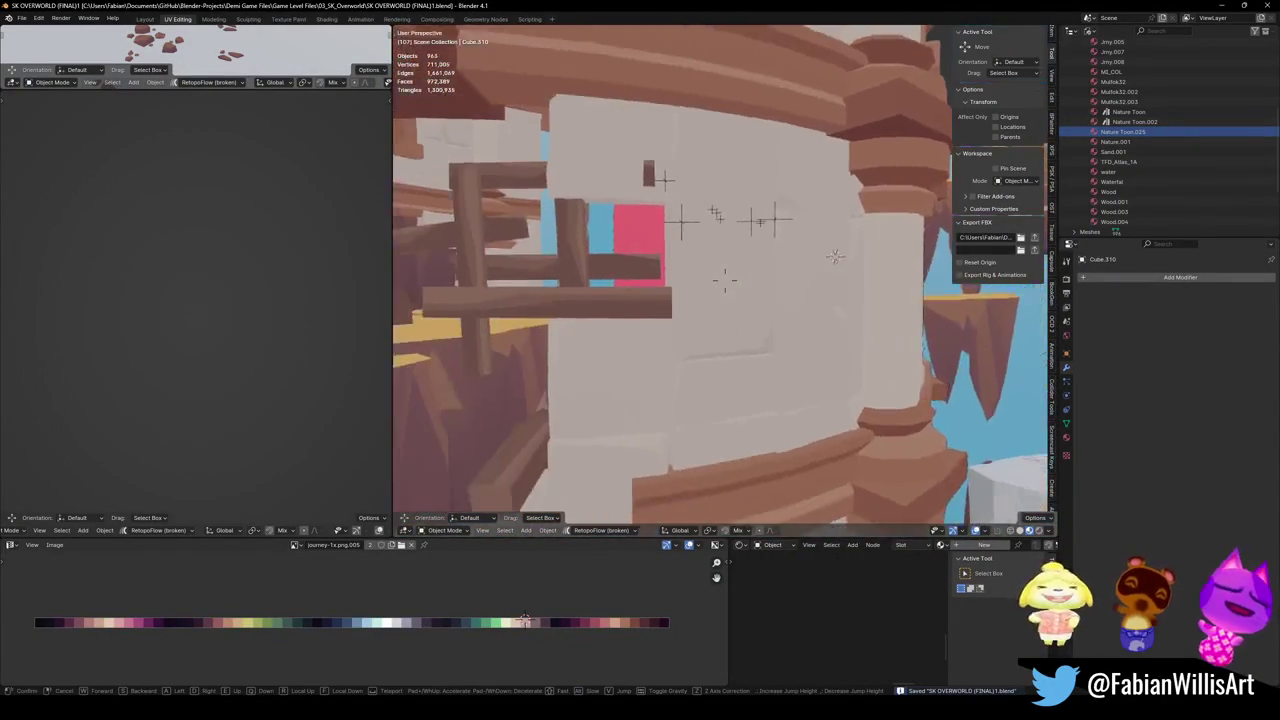
key(s)
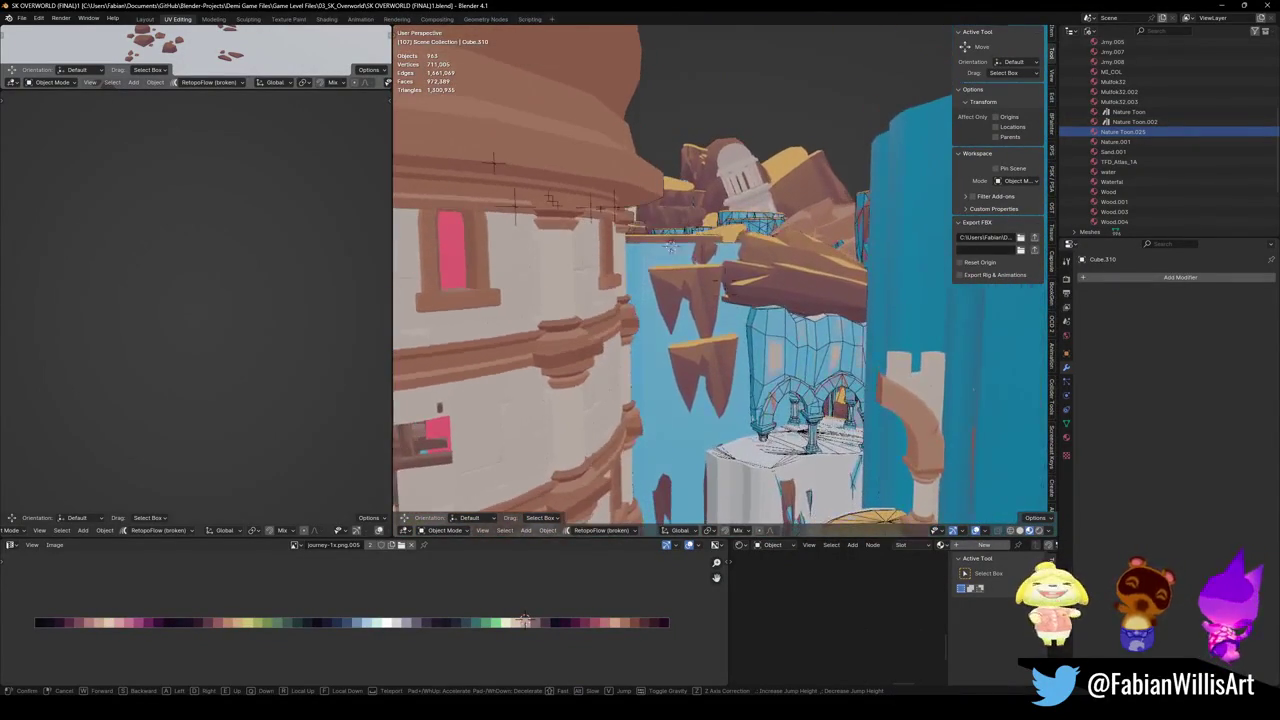
click(915, 313)
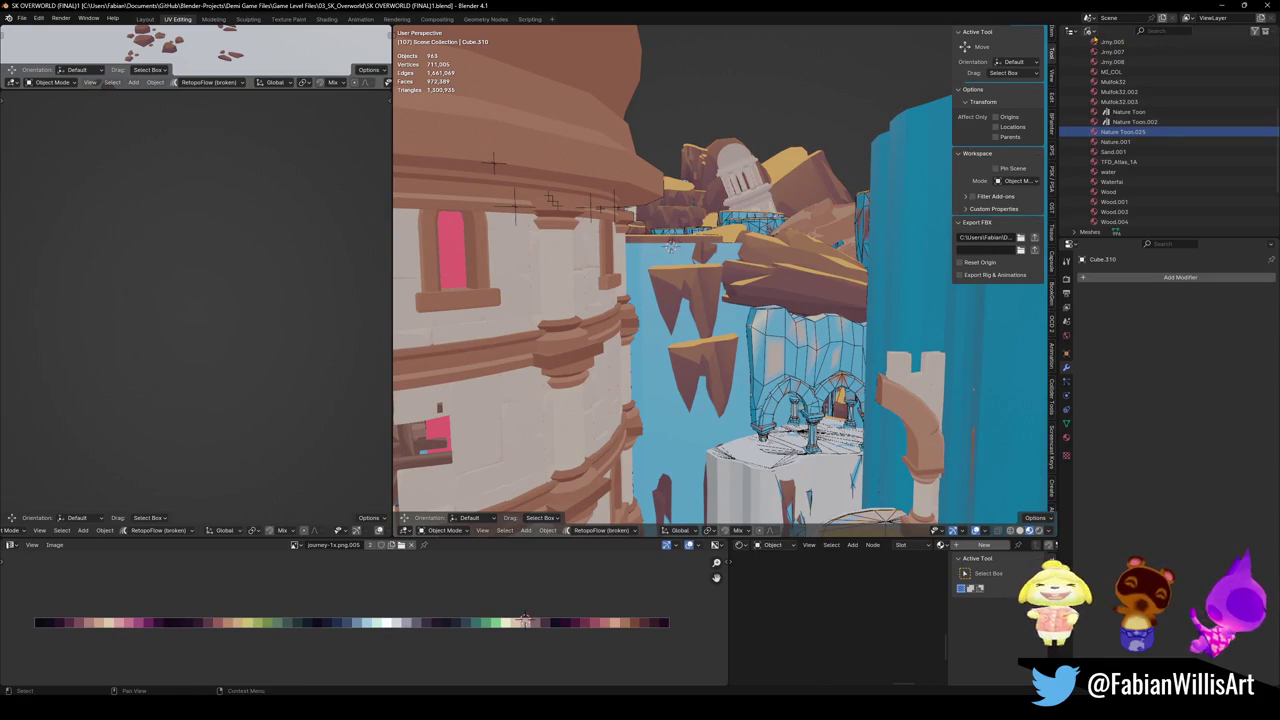
Set the Outliner to View Layer and select the SK_OverworldTerrainTest object with its whole hierarchy.
click(1091, 32)
click(1112, 66)
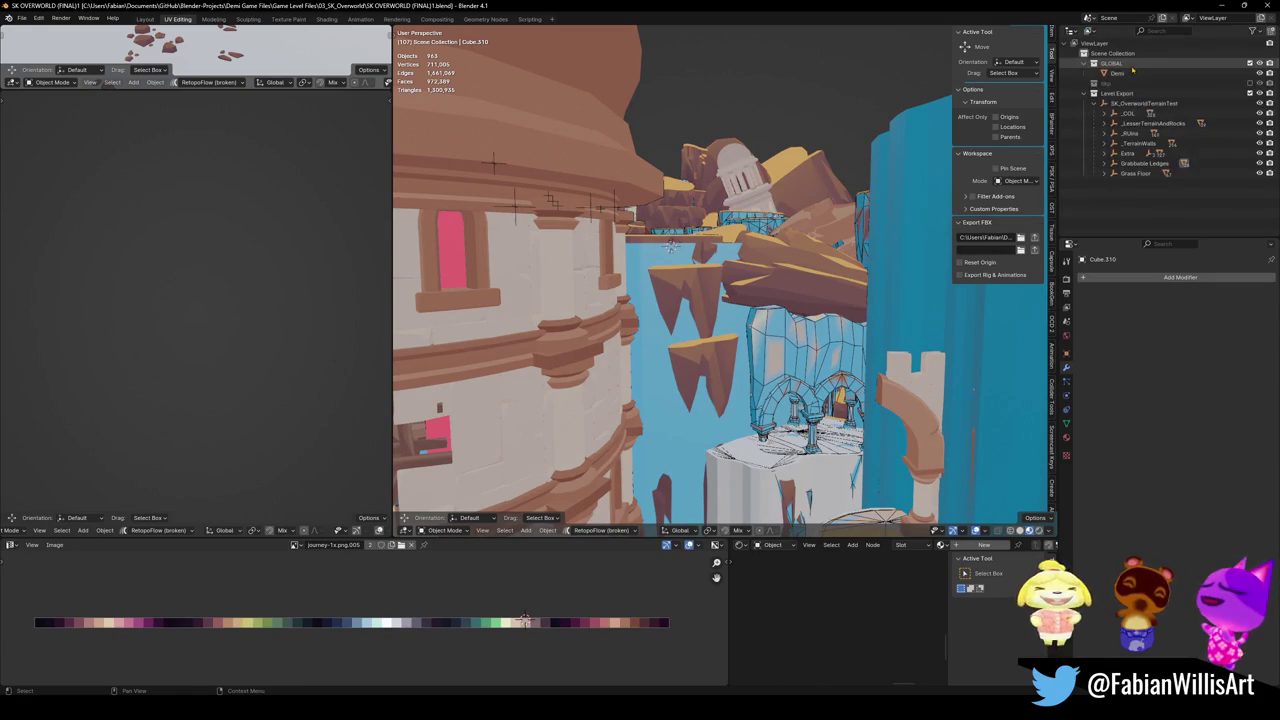
click(1146, 104)
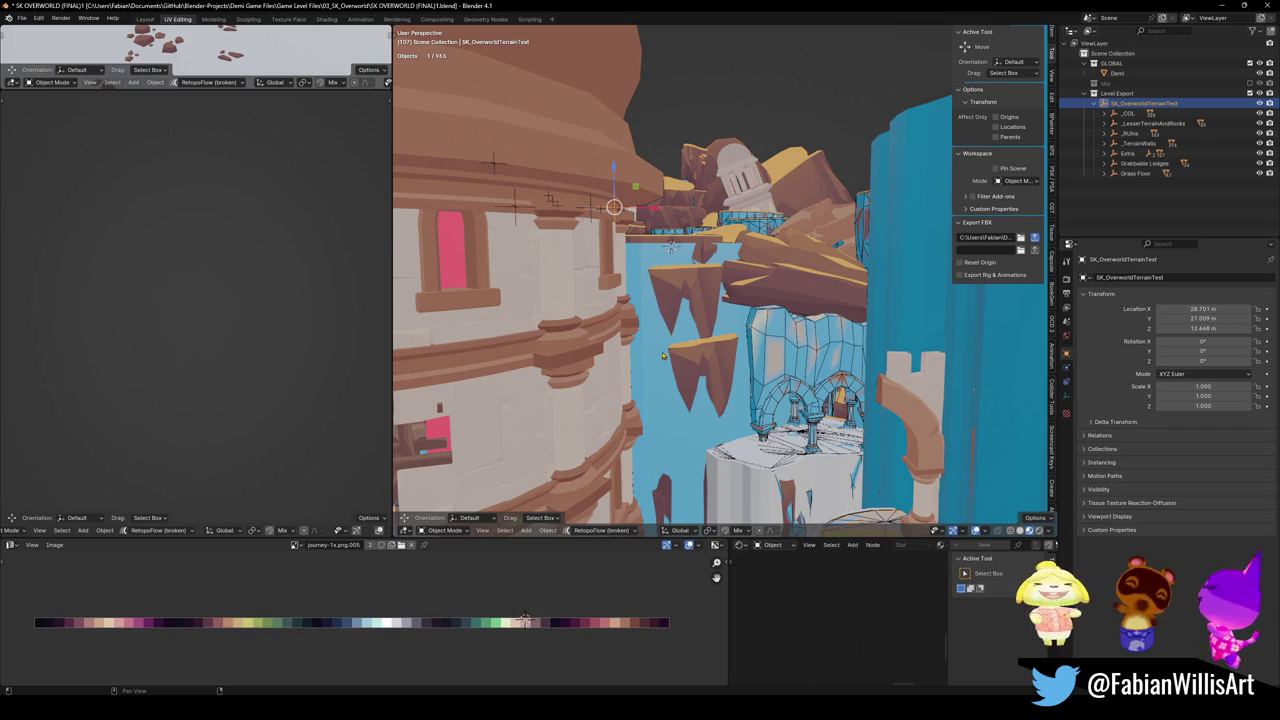
key(shift+g)
click(677, 285)
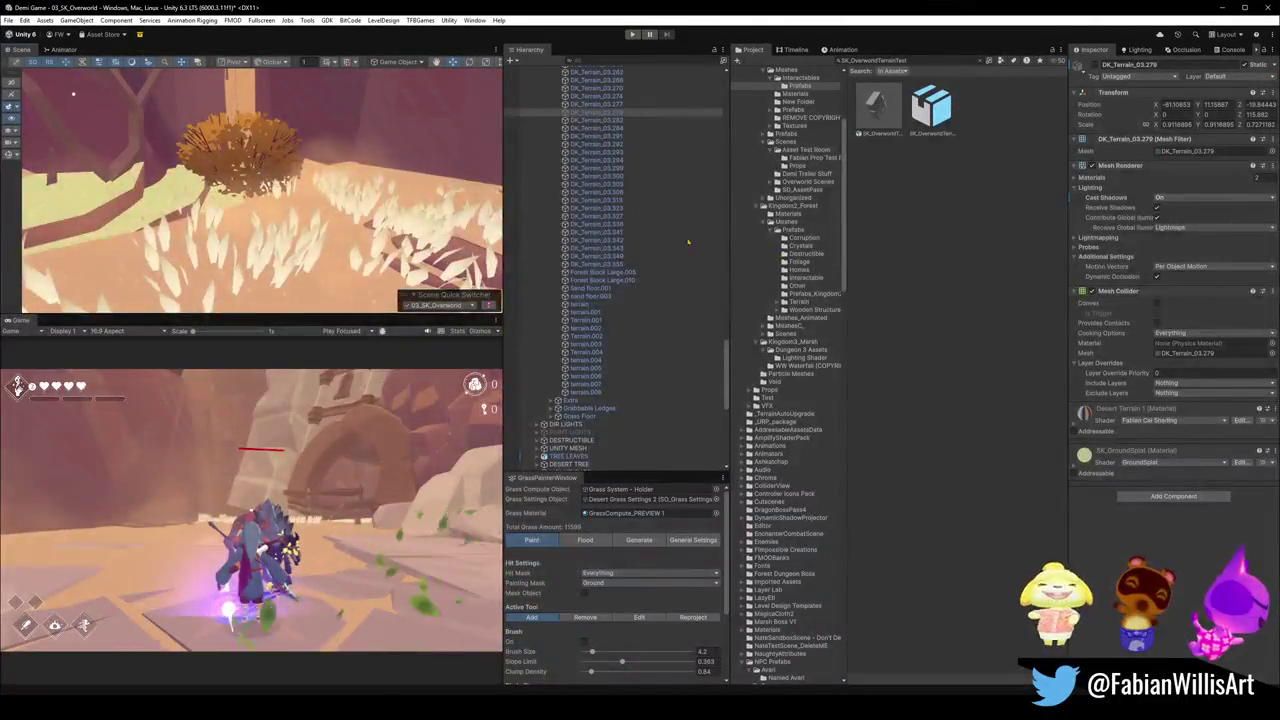
Look at the grass close-up in the Scene view, then minimize Unity.
mouse_move(231, 195)
mouse_down()
mouse_move(142, 252)
mouse_move(145, 202)
mouse_move(110, 198)
mouse_up()
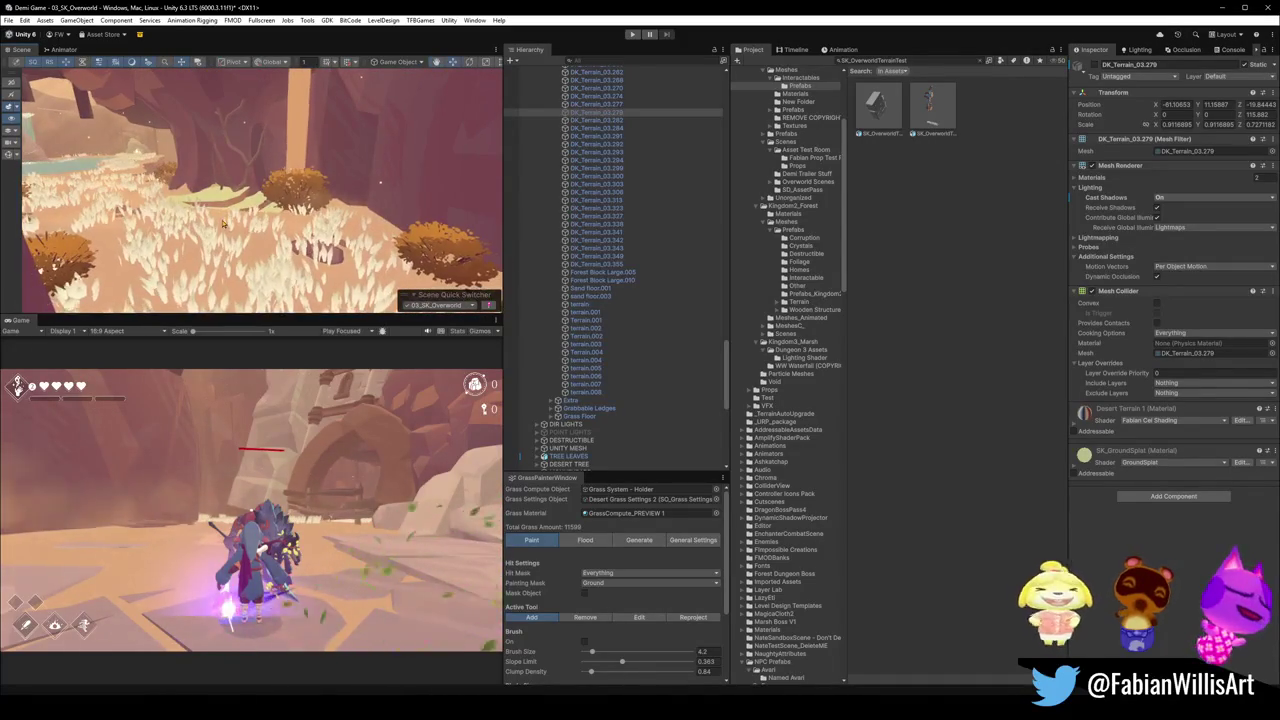
click(1217, 7)
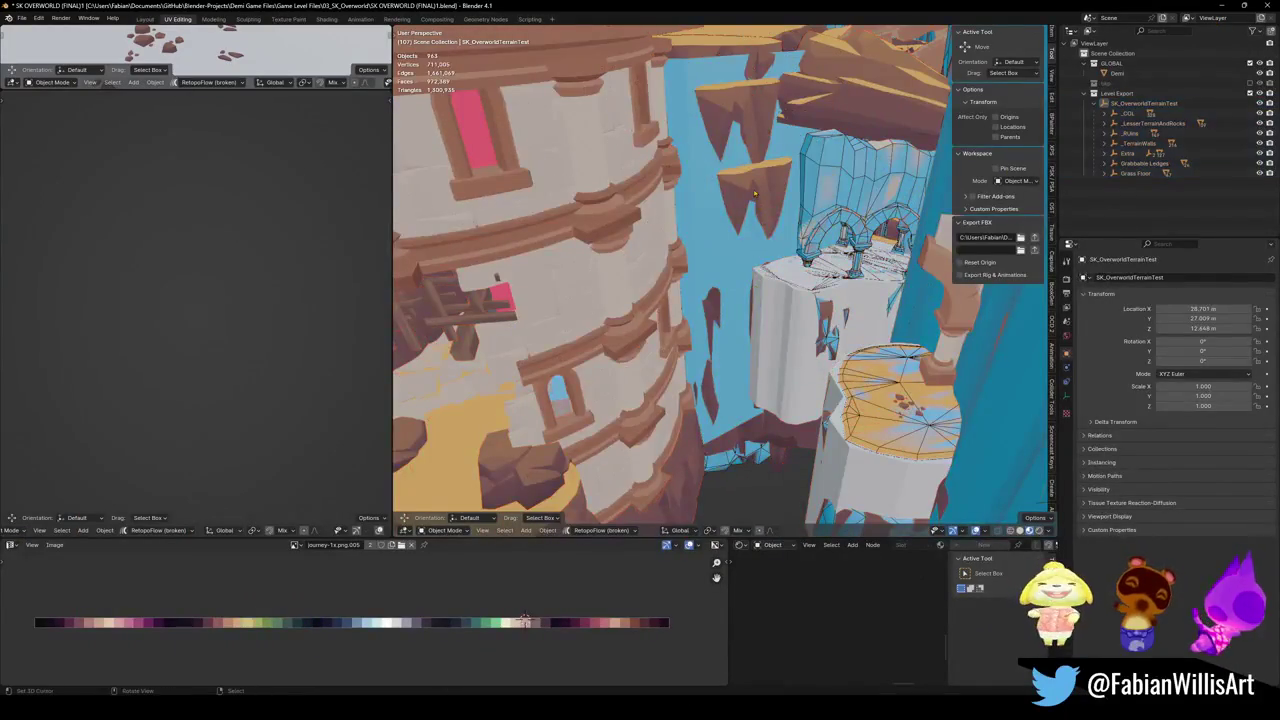
Select DK_Terrain_03.215 and every piece sharing its material, isolate them in local view, and save.
click(755, 193)
key(q)
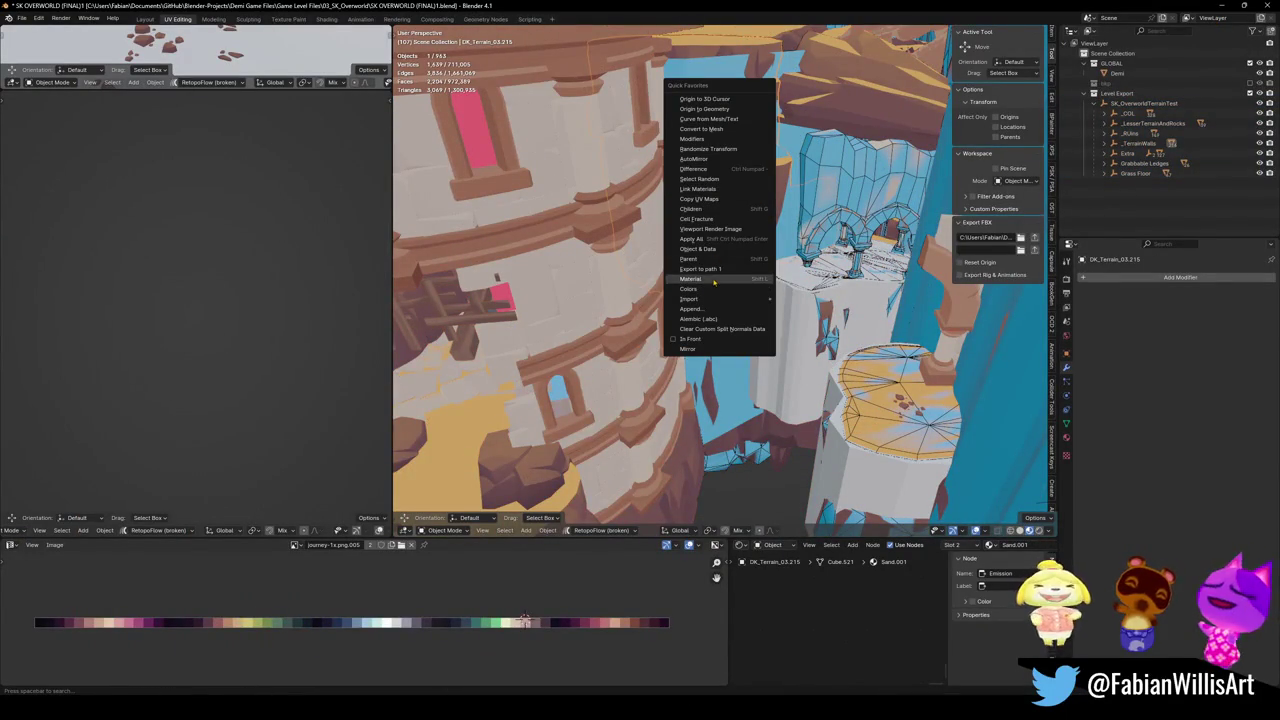
click(713, 279)
key(KP_Divide)
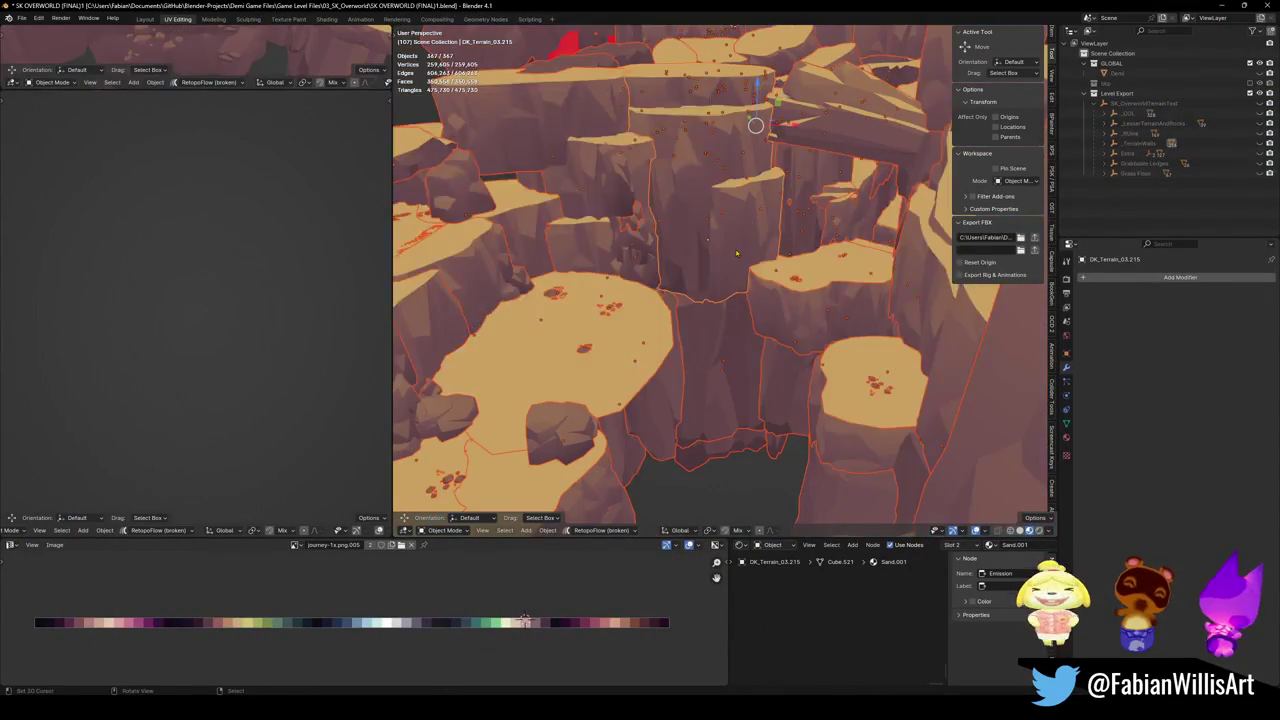
mouse_move(735, 247)
mouse_down()
mouse_move(850, 278)
mouse_move(640, 296)
mouse_move(666, 271)
mouse_move(762, 246)
mouse_move(707, 296)
mouse_up()
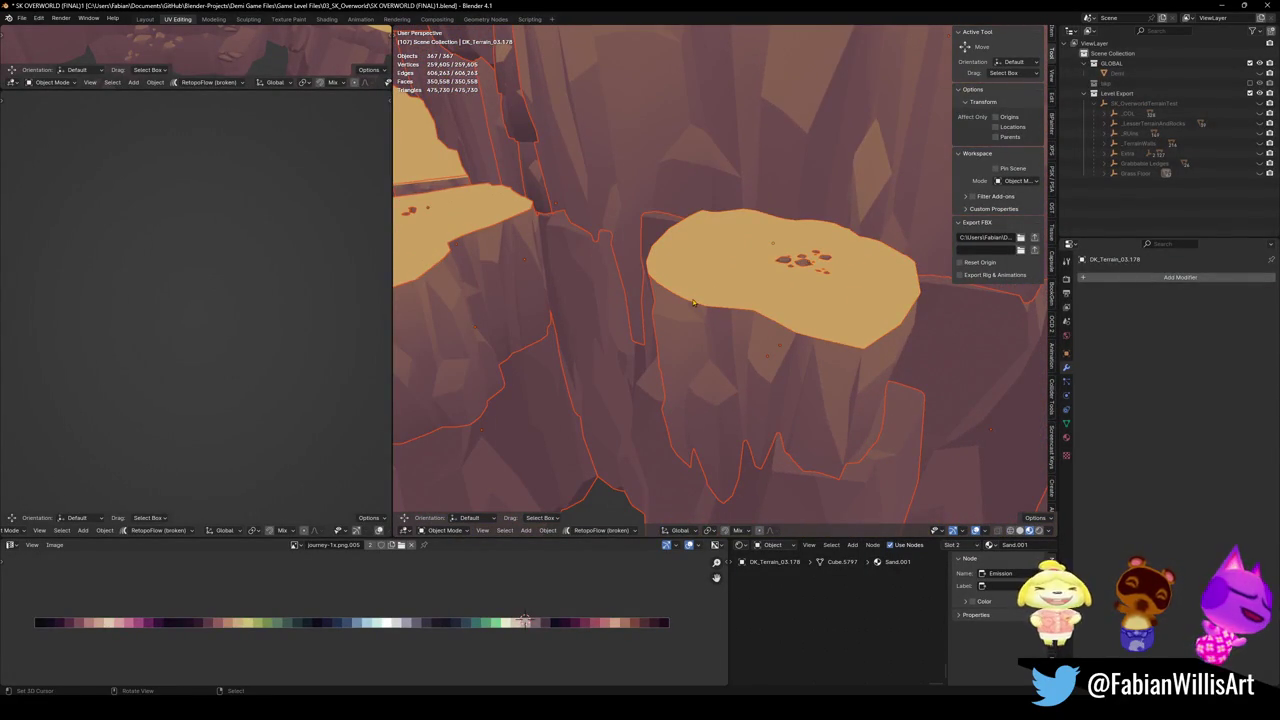
key(ctrl+s)
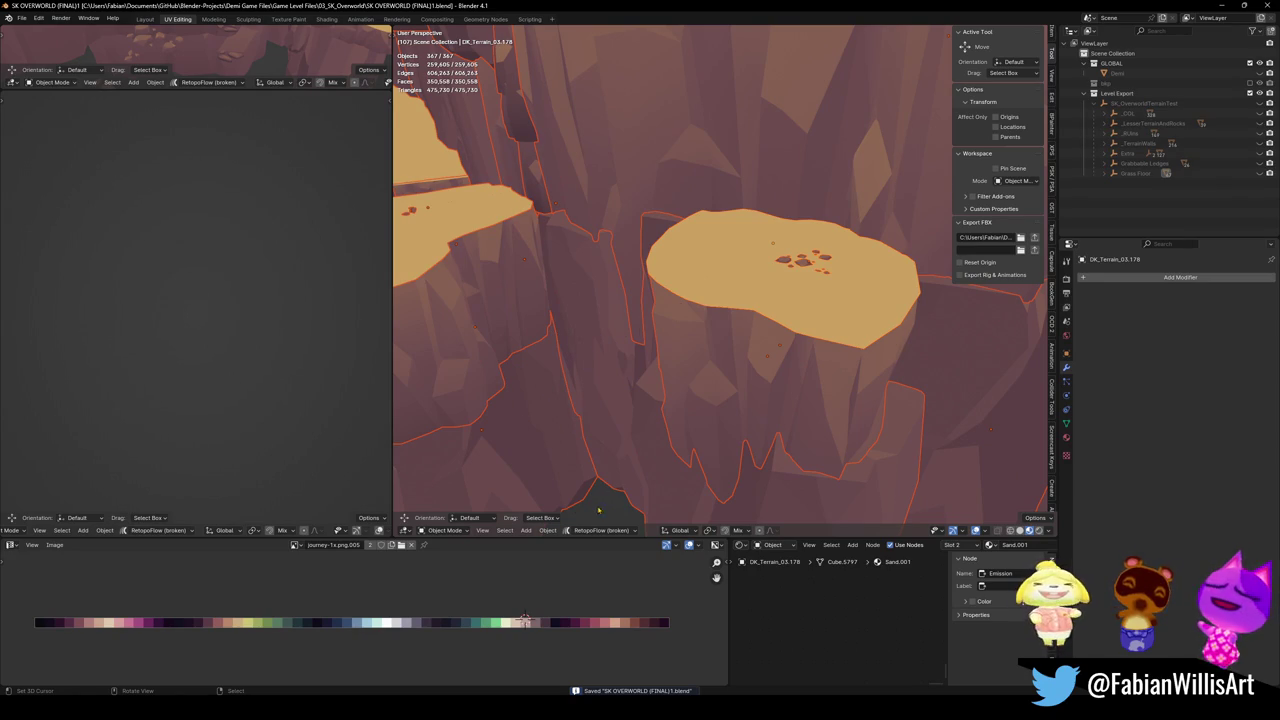
Transfer vertex colours between the selected terrain meshes and fly toward the sand ledge.
click(546, 533)
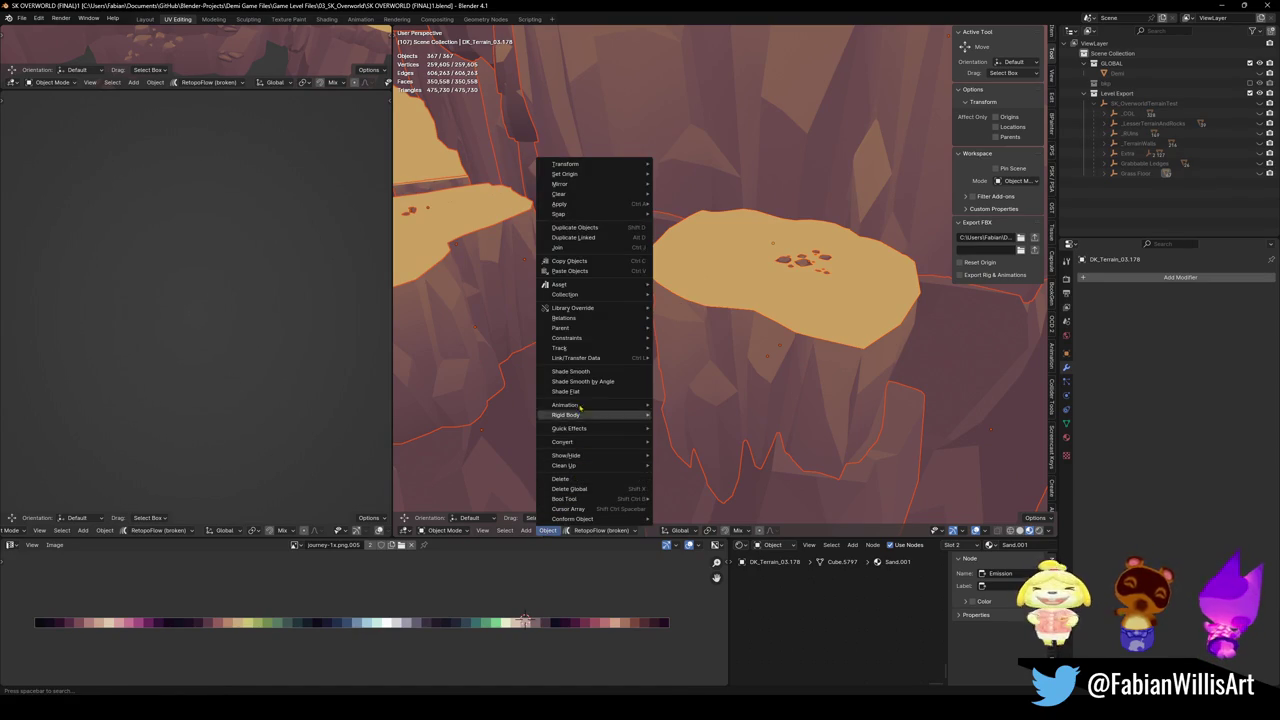
key(Escape)
key(q)
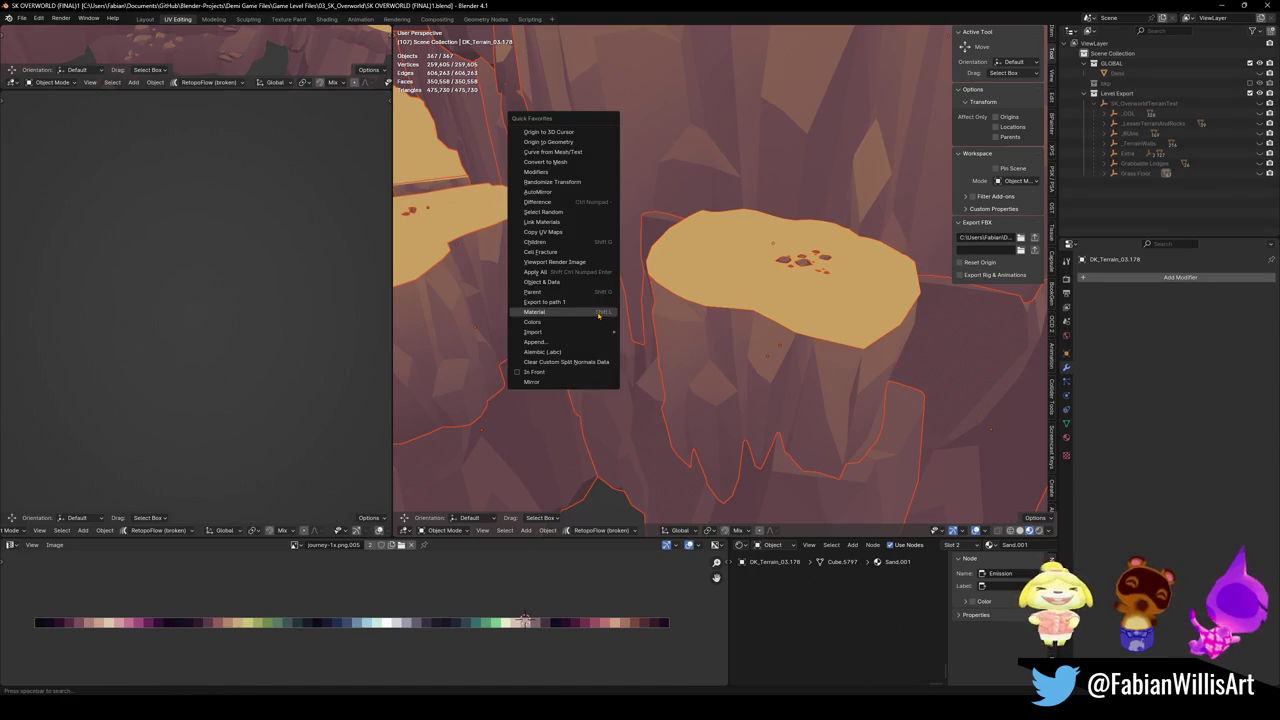
click(579, 325)
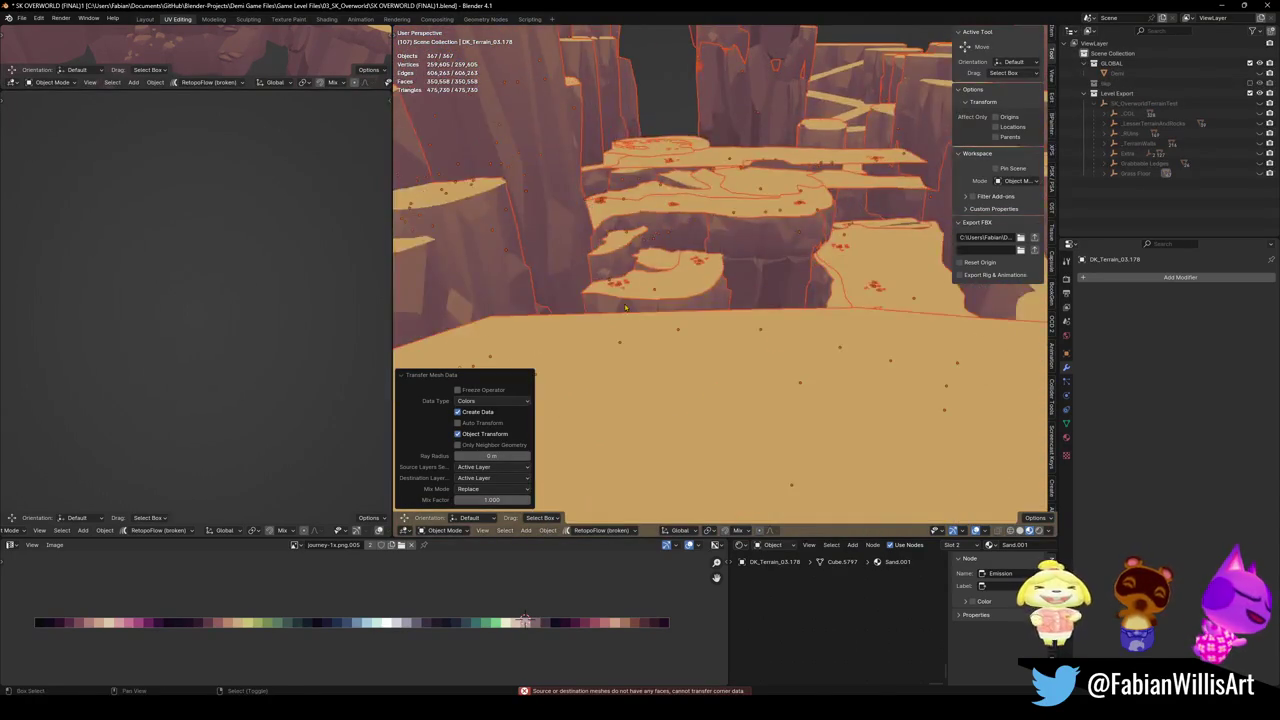
key(shift+grave)
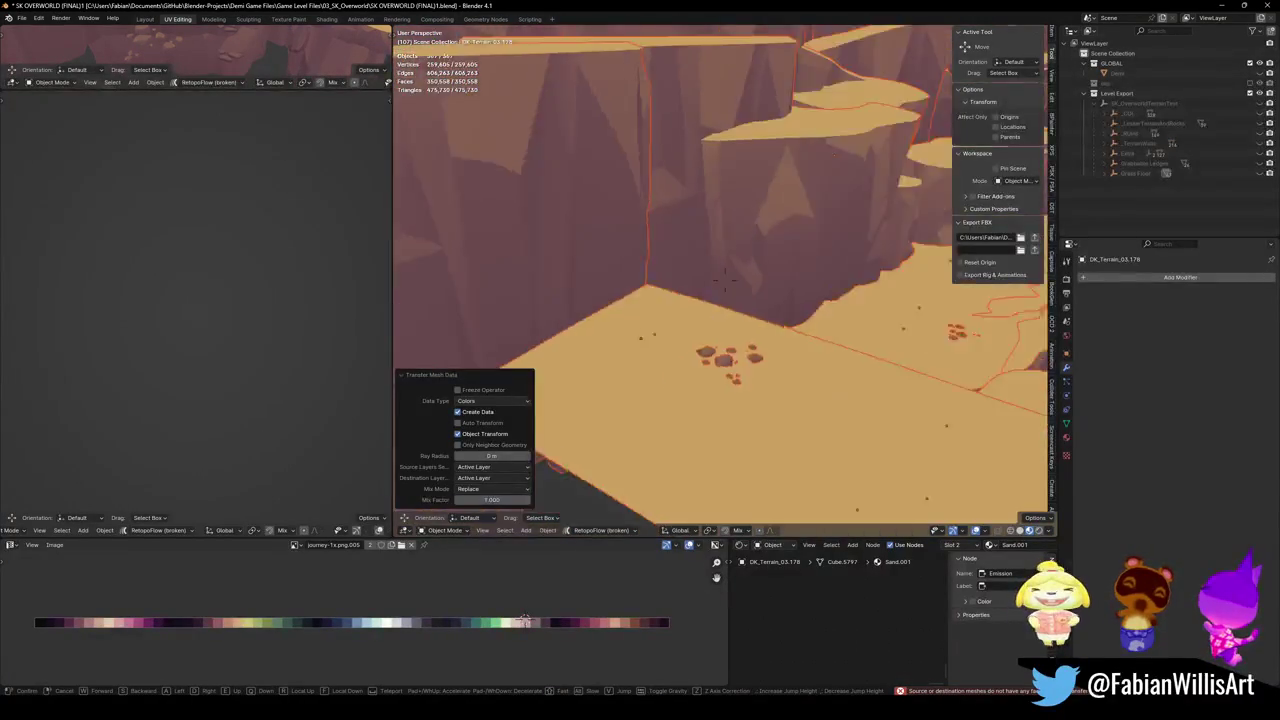
key(w)
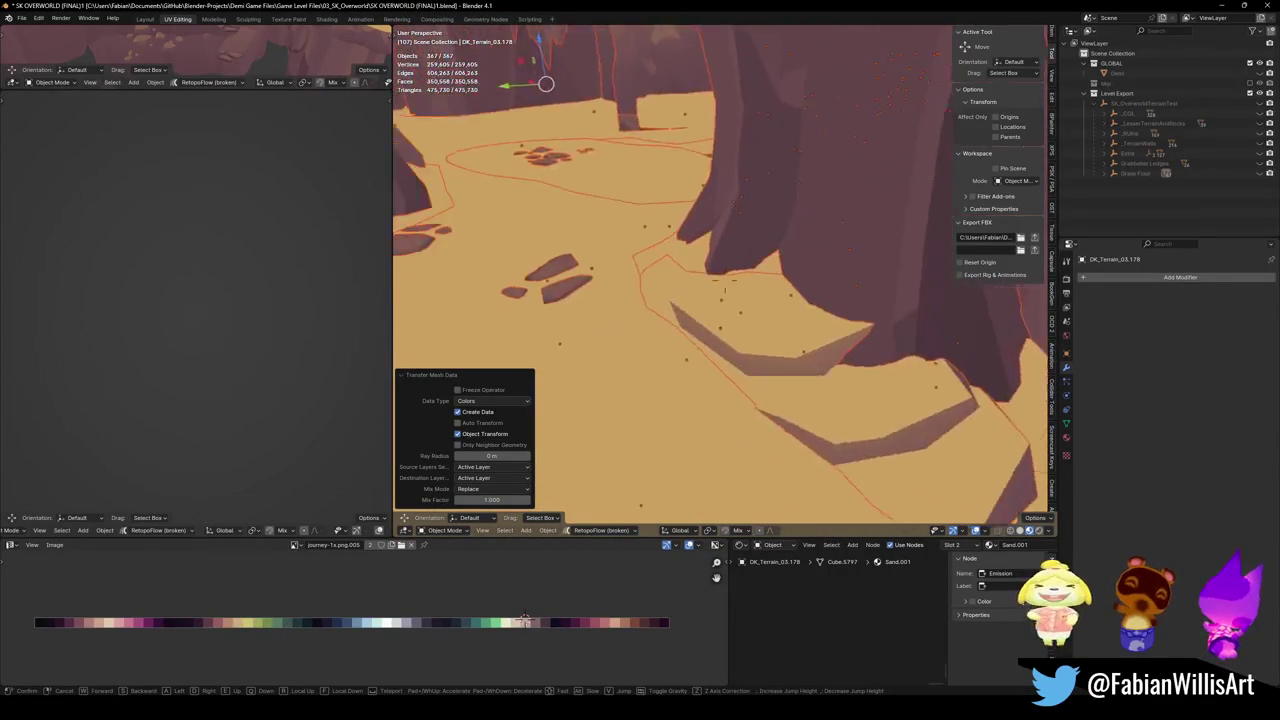
click(730, 209)
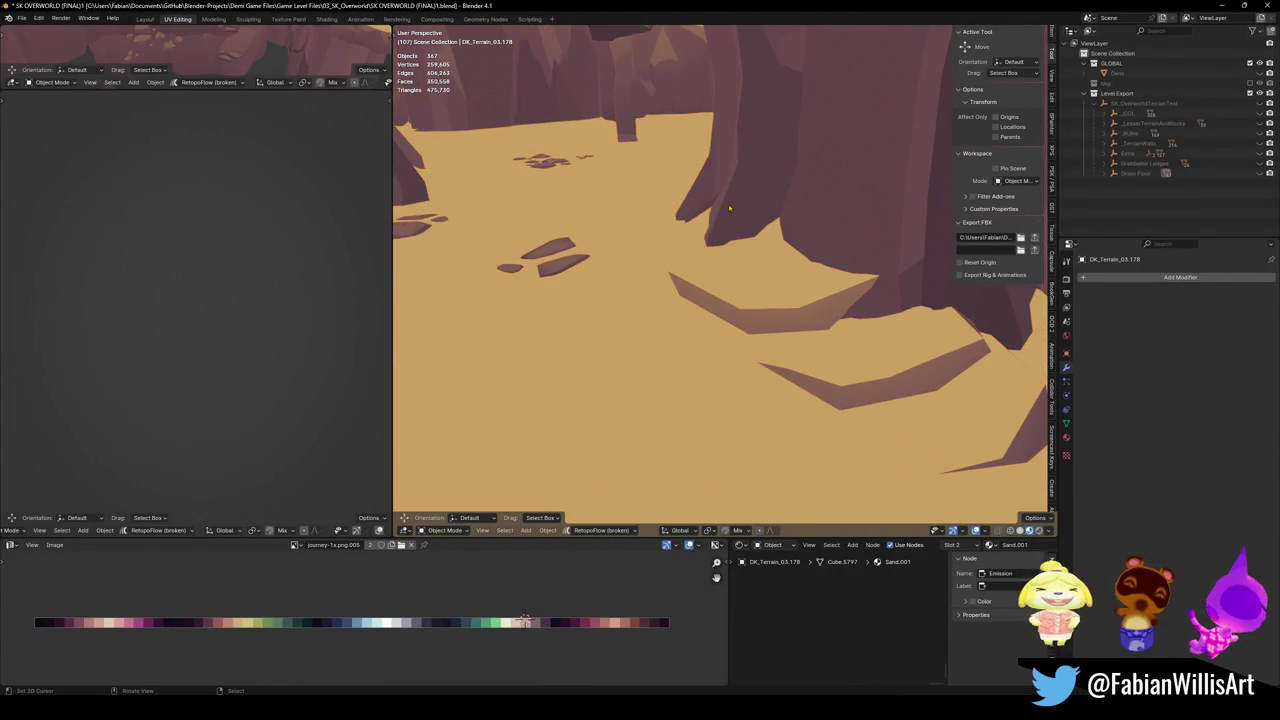
Preview the terrain with Attribute colour shading, then return viewport colouring to Material.
click(1049, 531)
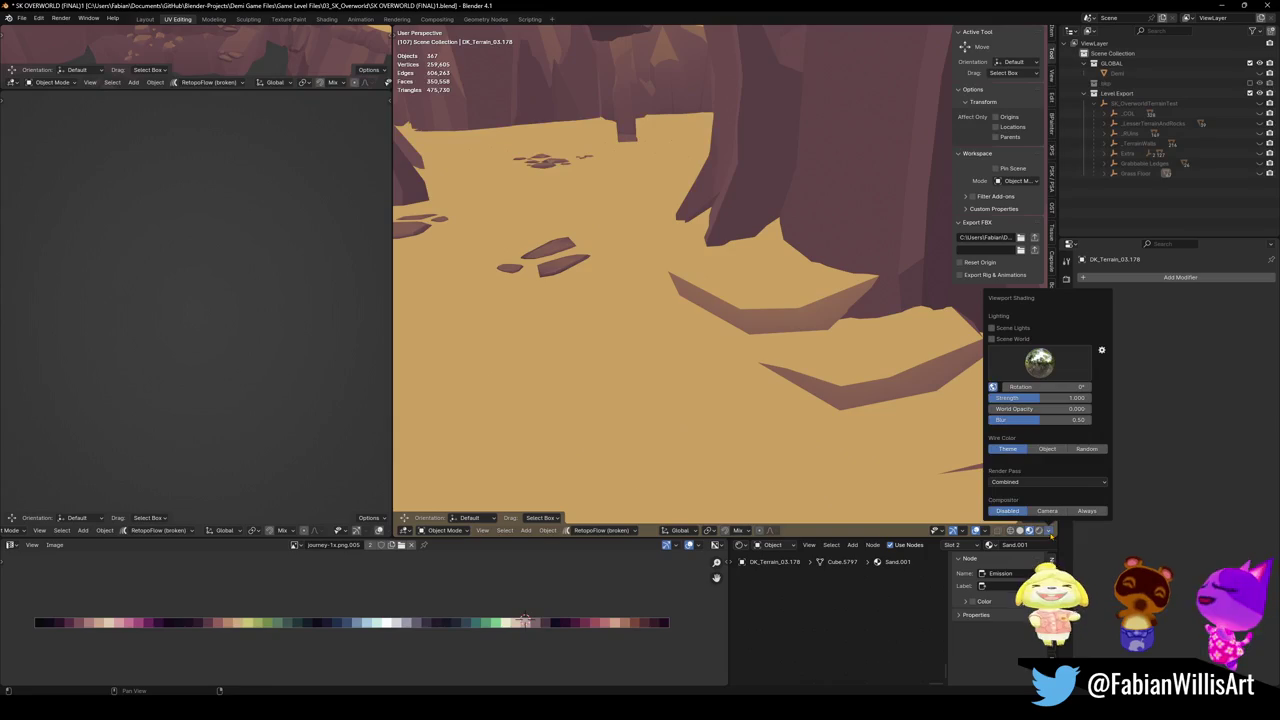
key(z)
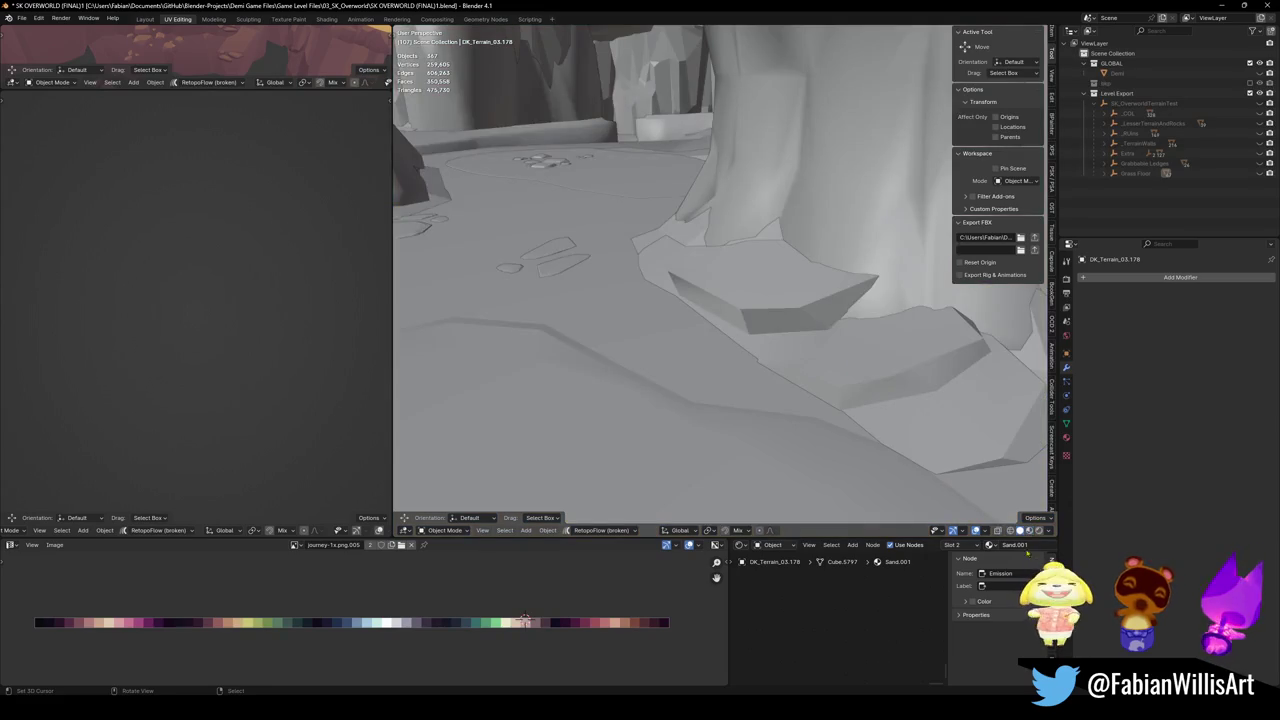
click(1050, 532)
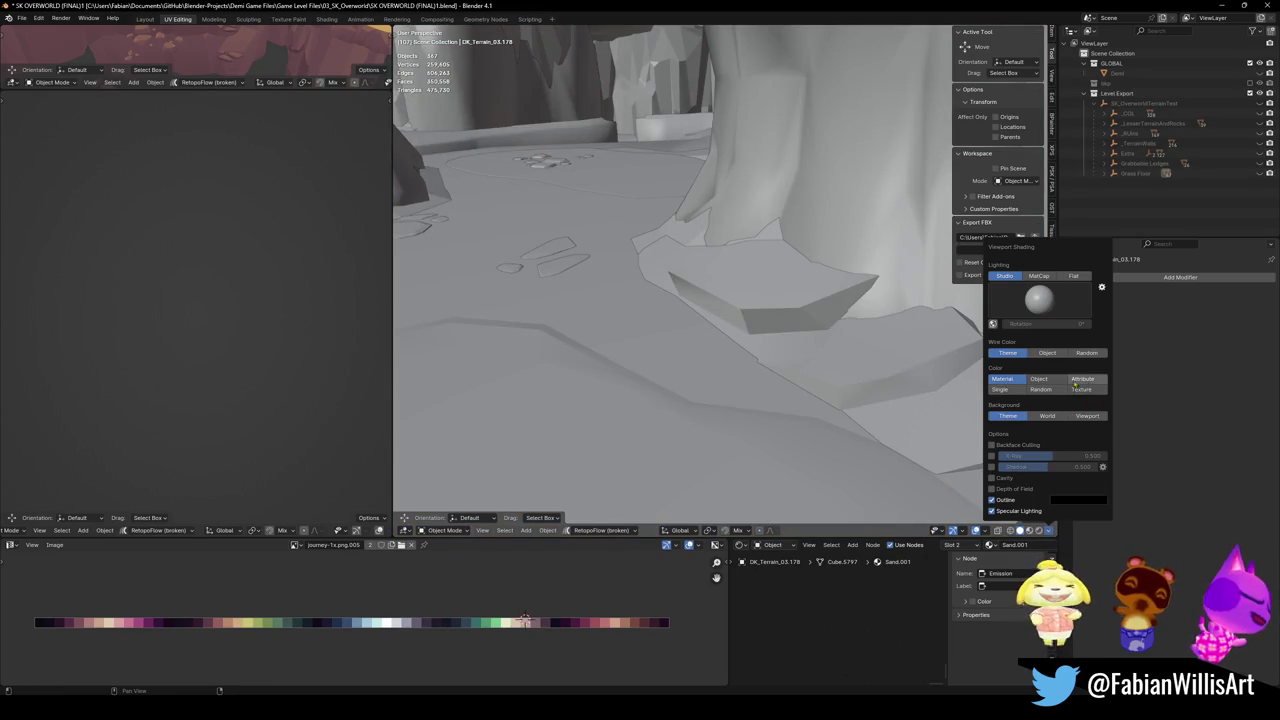
click(1085, 379)
click(1003, 379)
key(shift+grave)
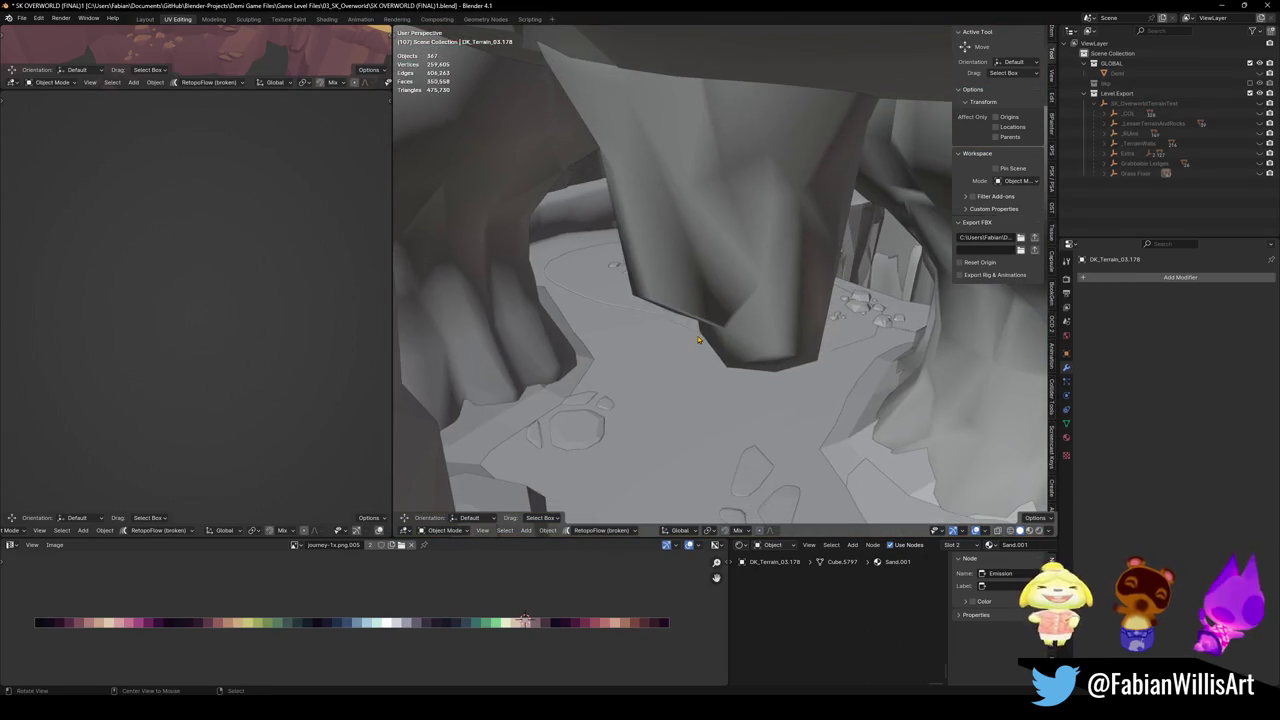
click(716, 357)
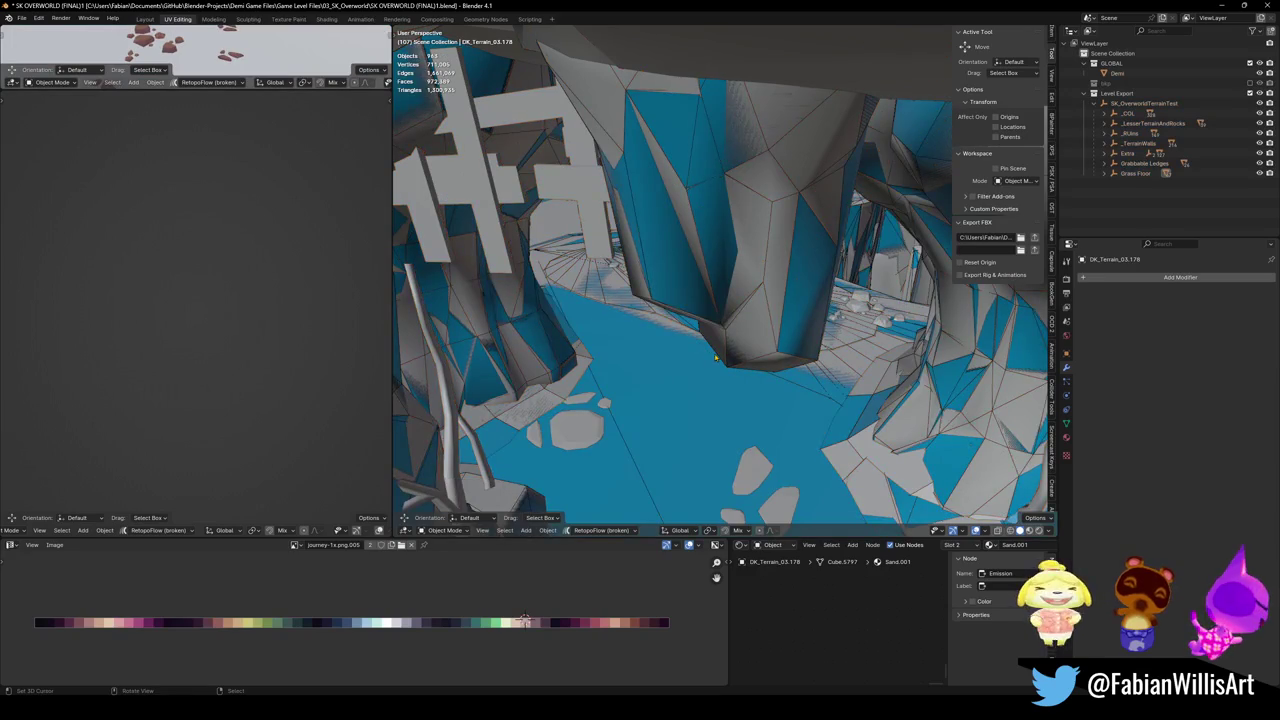
Select the SK_OverworldTerrainTest collection hierarchy, save the level file, and switch to Unity.
click(1140, 103)
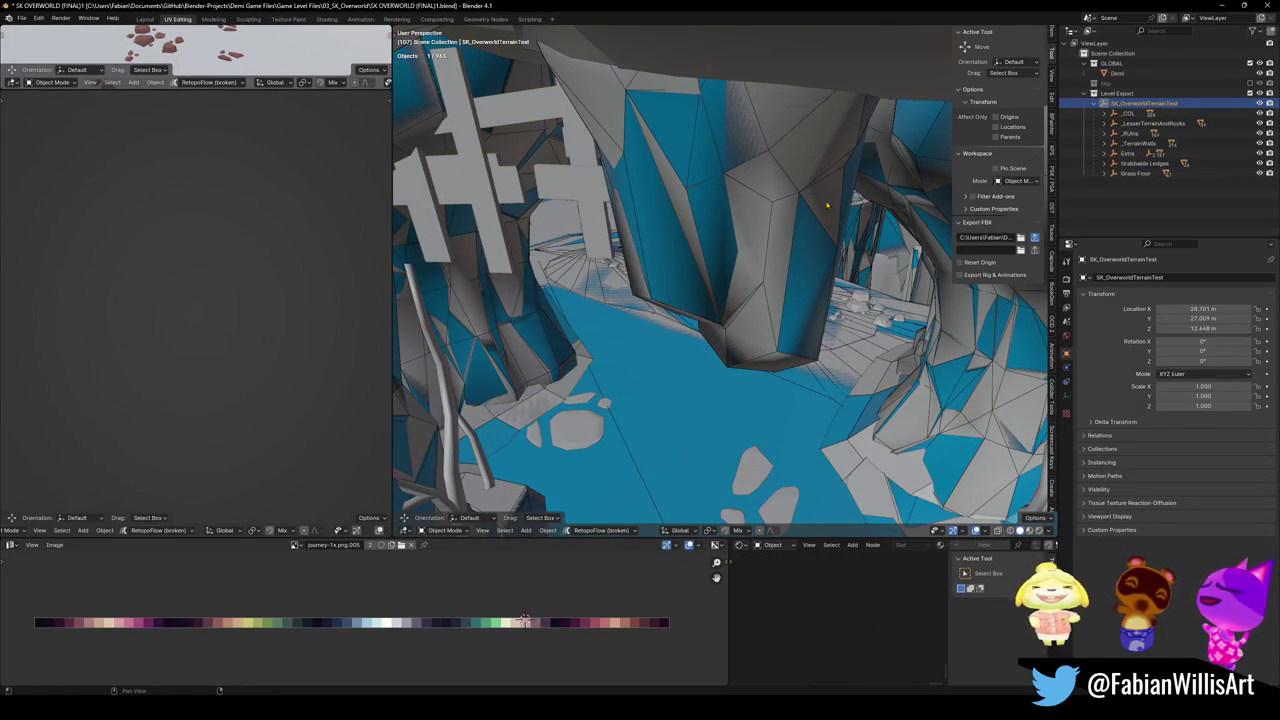
key(shift+bracketright)
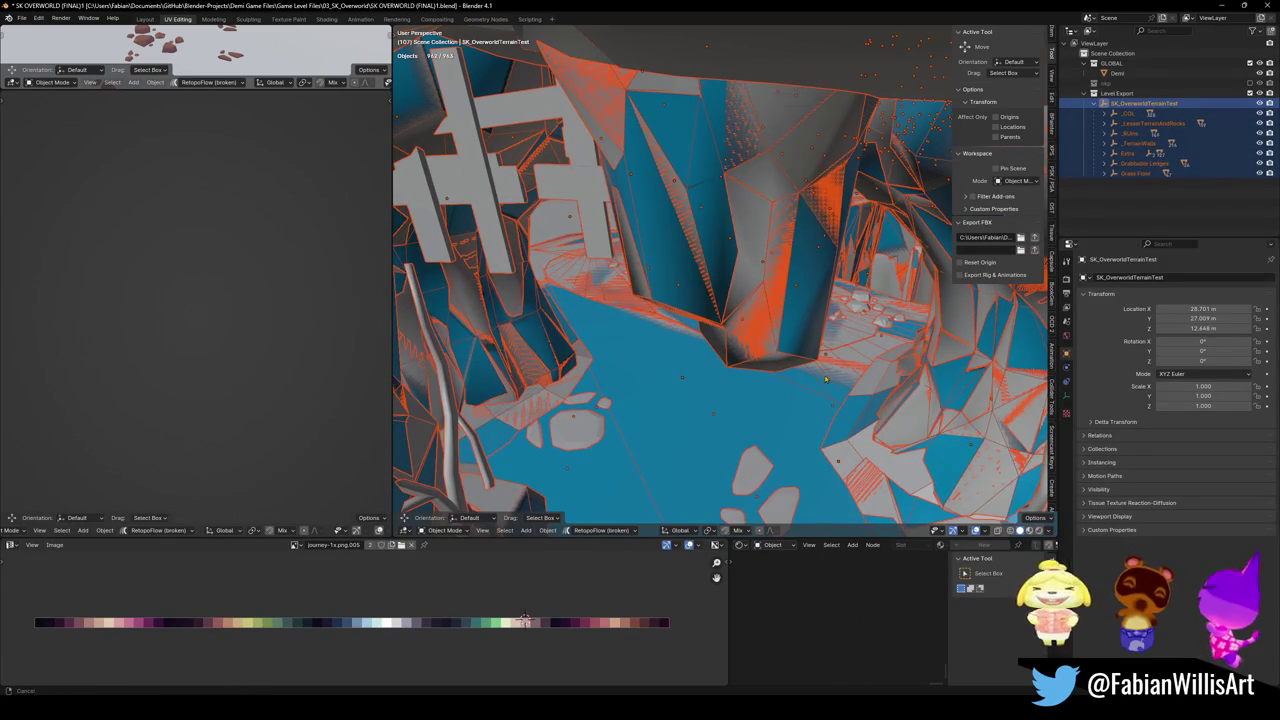
scroll(826, 378, up, 6)
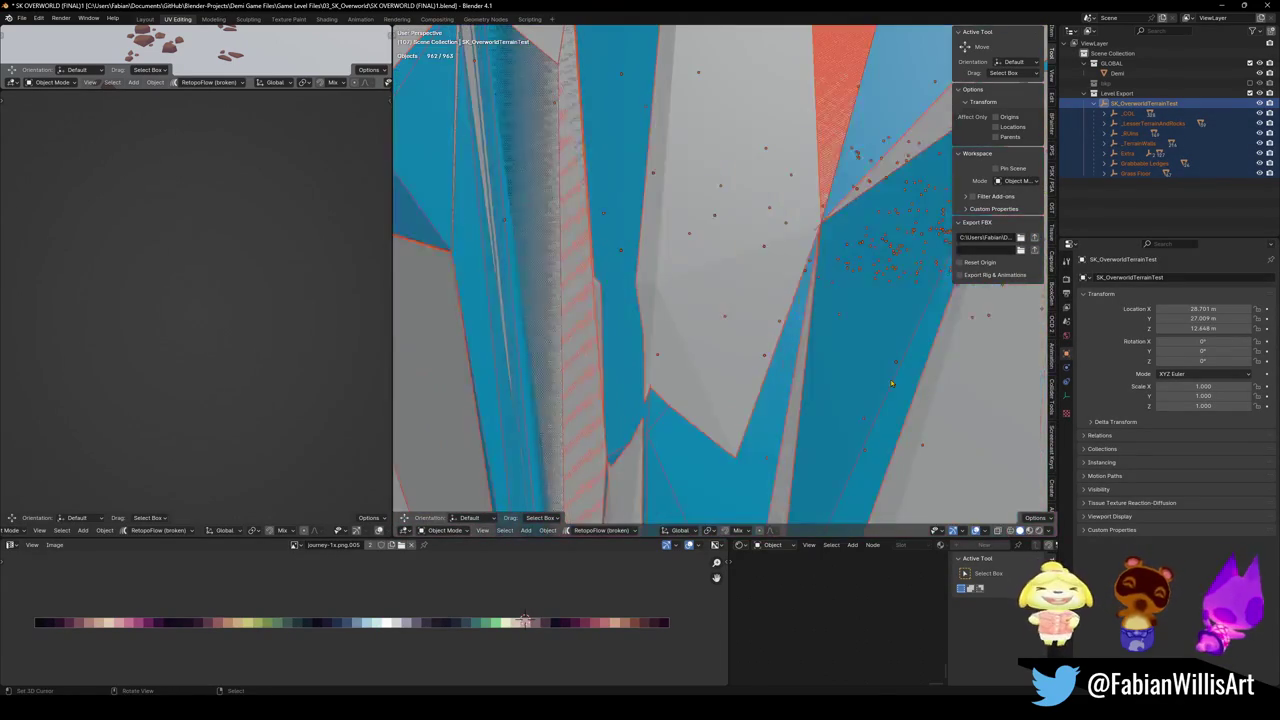
scroll(891, 383, up, 5)
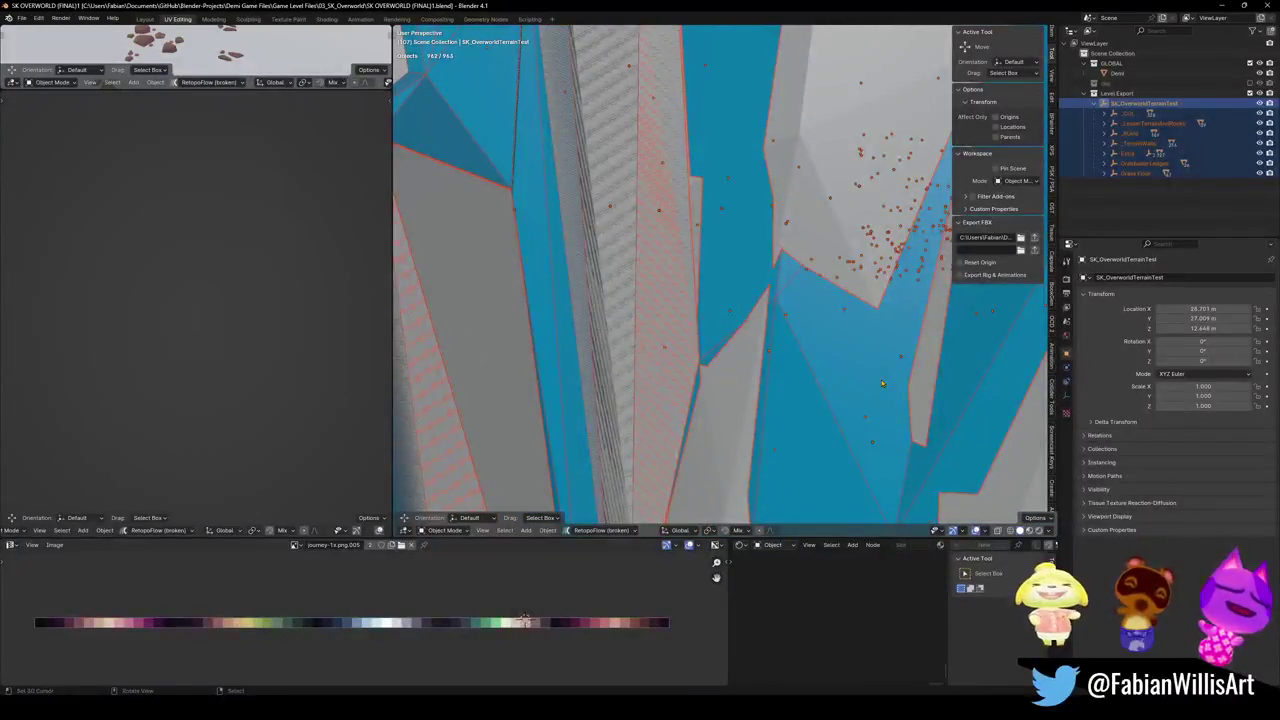
key(ctrl+s)
key(alt+a)
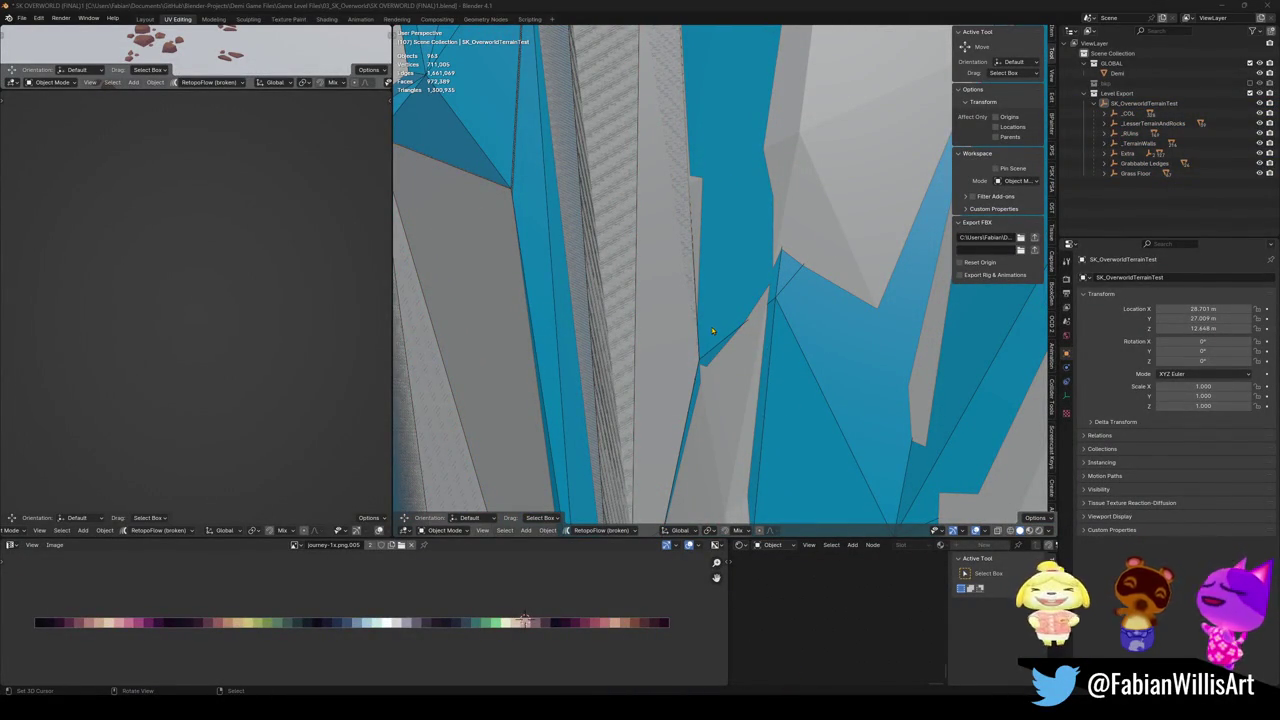
key(alt+Tab)
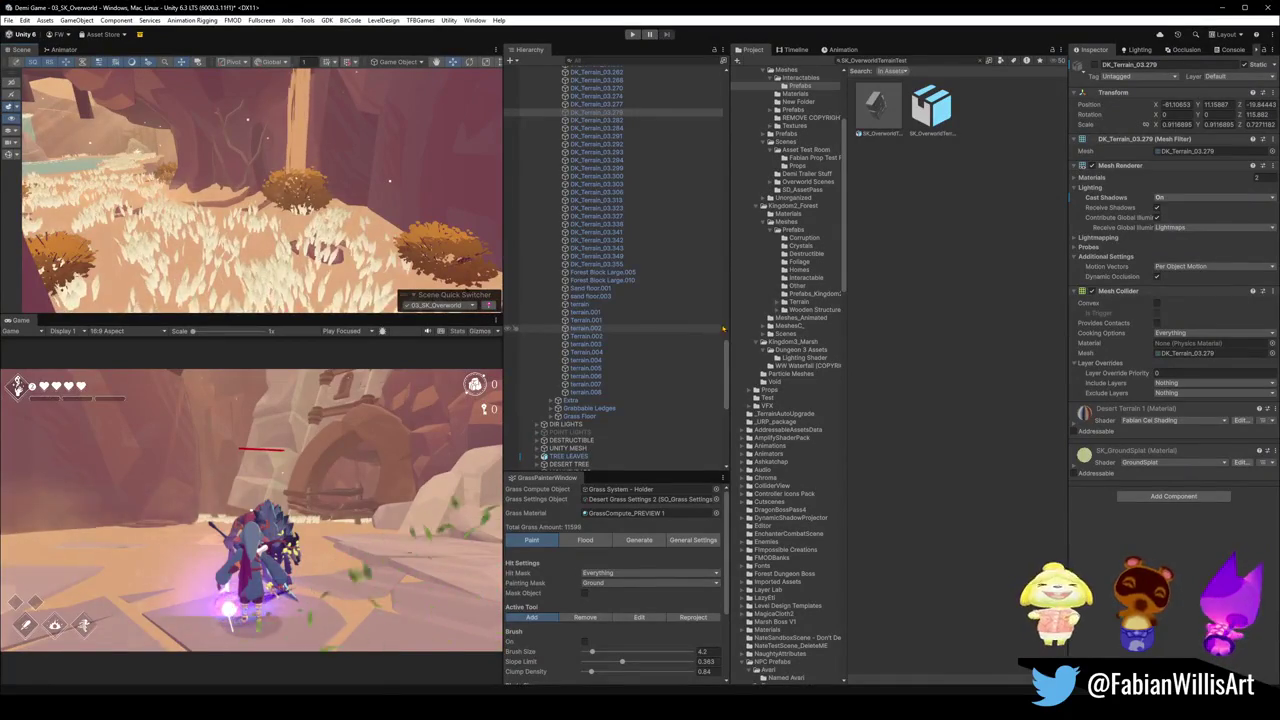
Collapse the Hierarchy to its top-level objects and clear the selection.
scroll(249, 197, up, 3)
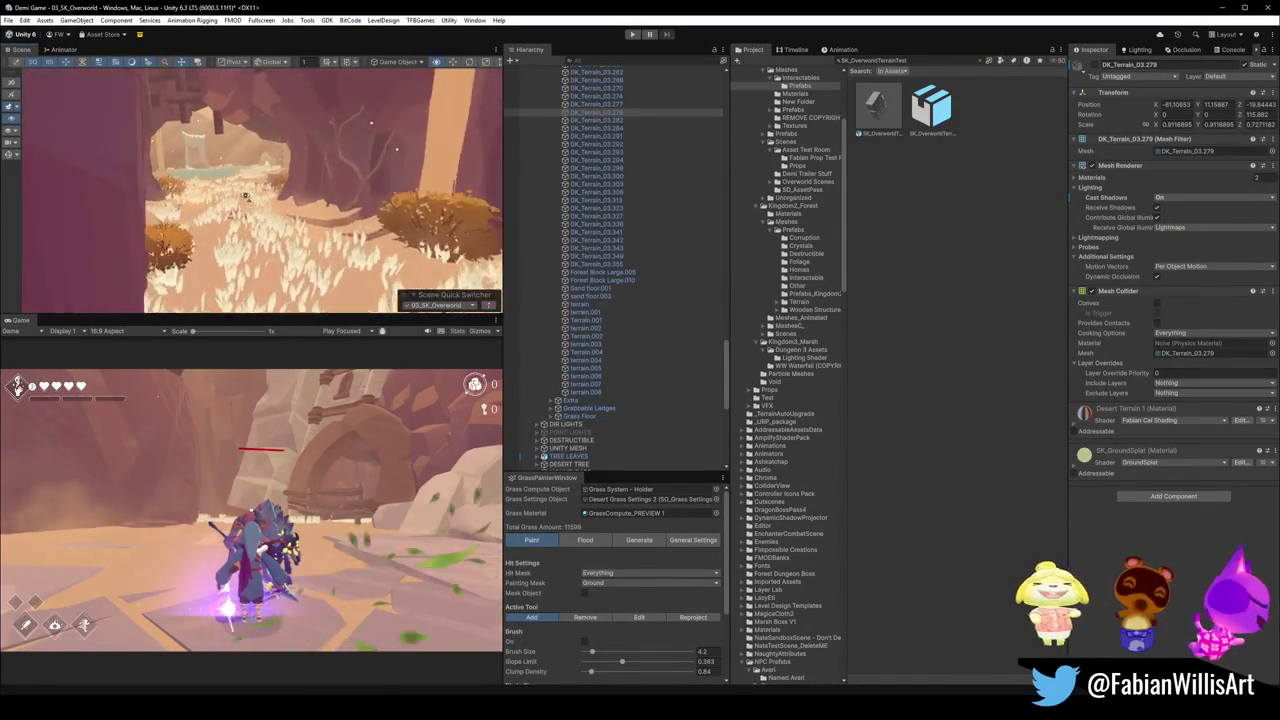
click(632, 241)
key(ctrl+a)
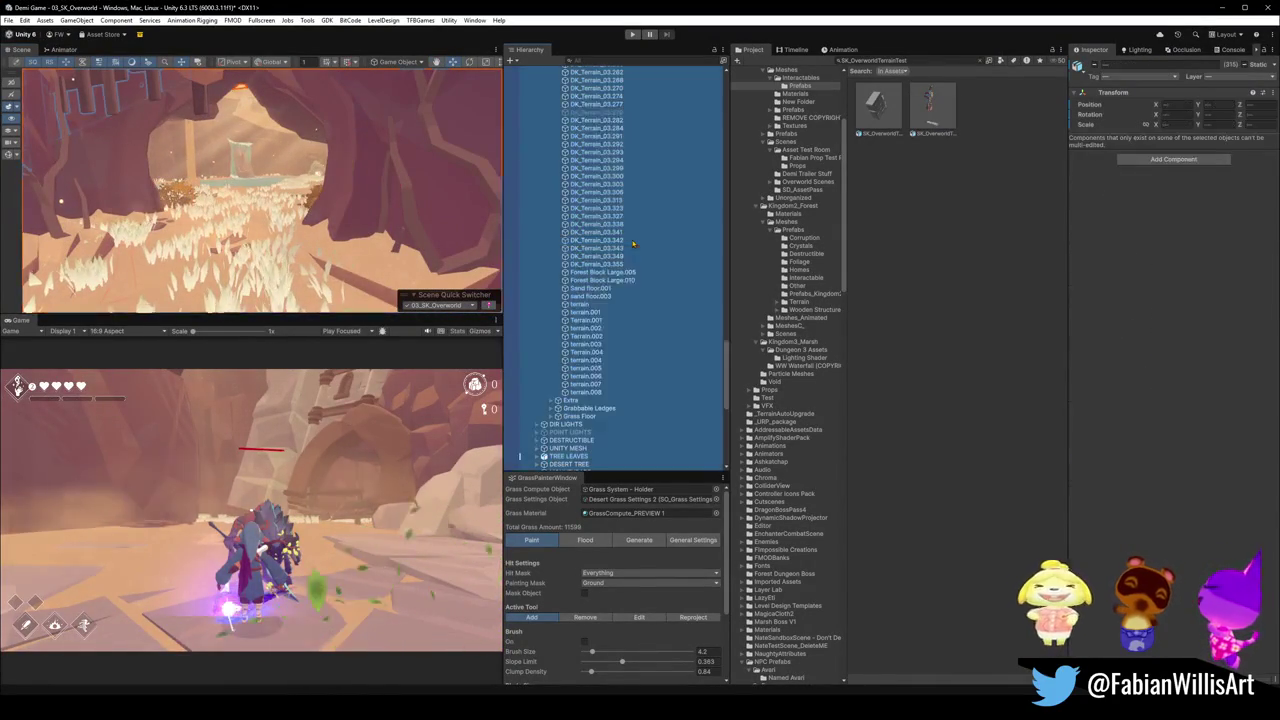
key(Left)
key(shift+d)
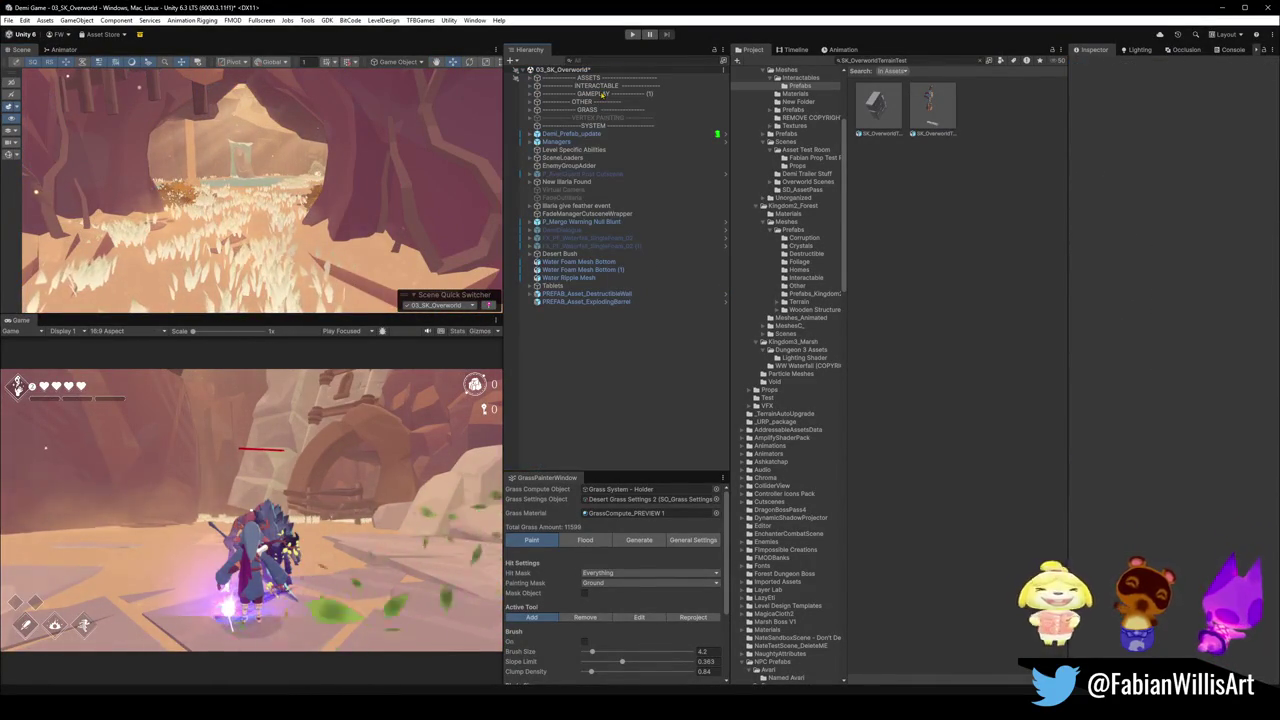
Bake the Render Terrain Map texture on GRASS's TerrainRenderer and fly the Scene view to the pool.
click(598, 110)
key(Right)
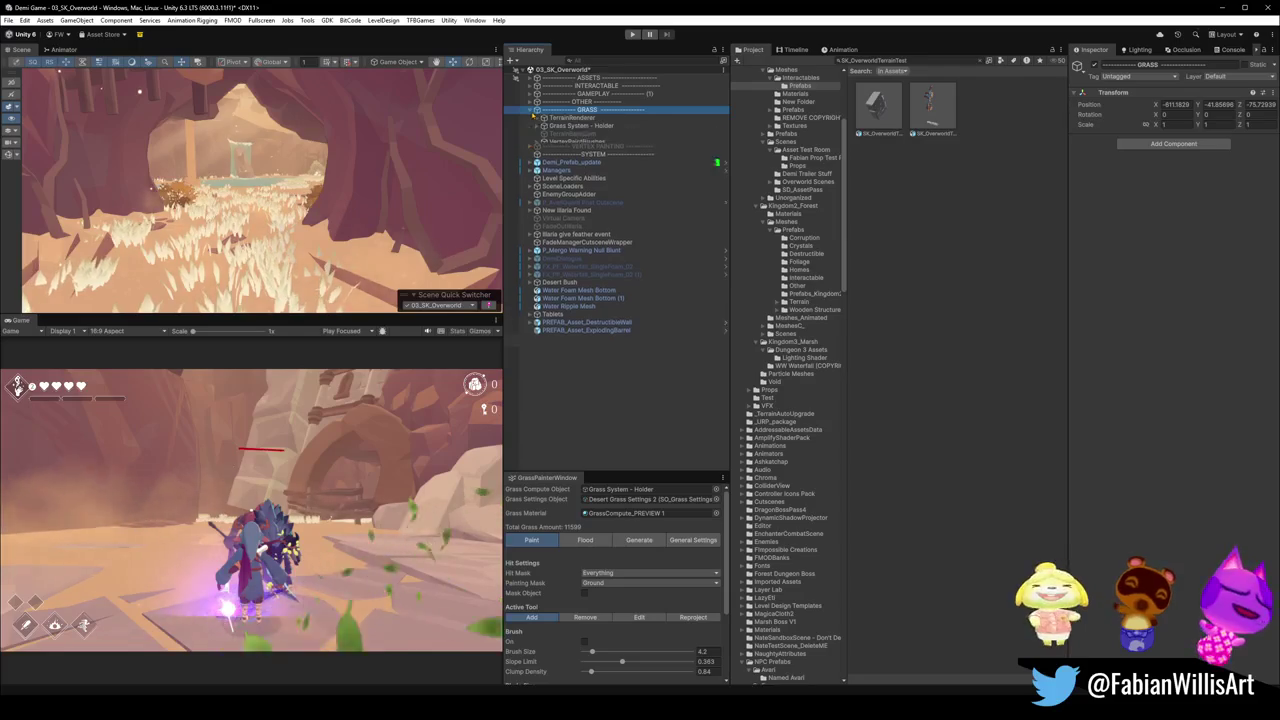
key(Down)
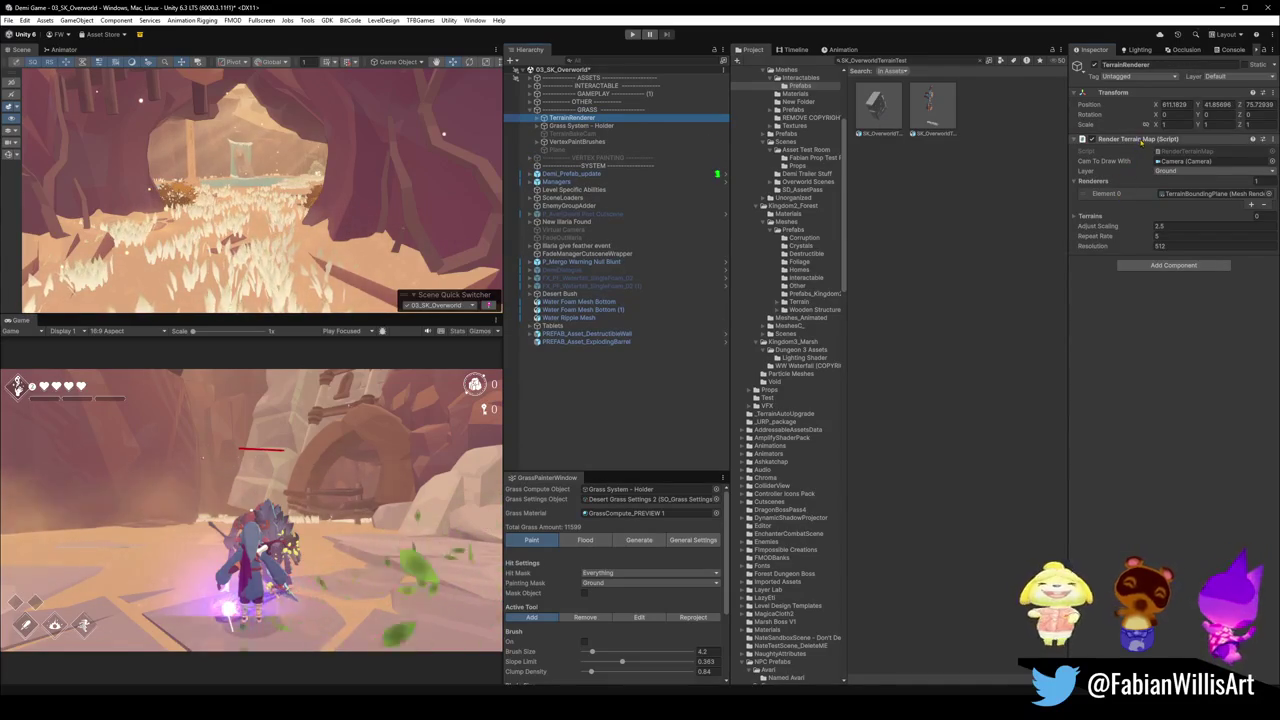
right_click(1140, 142)
click(1172, 289)
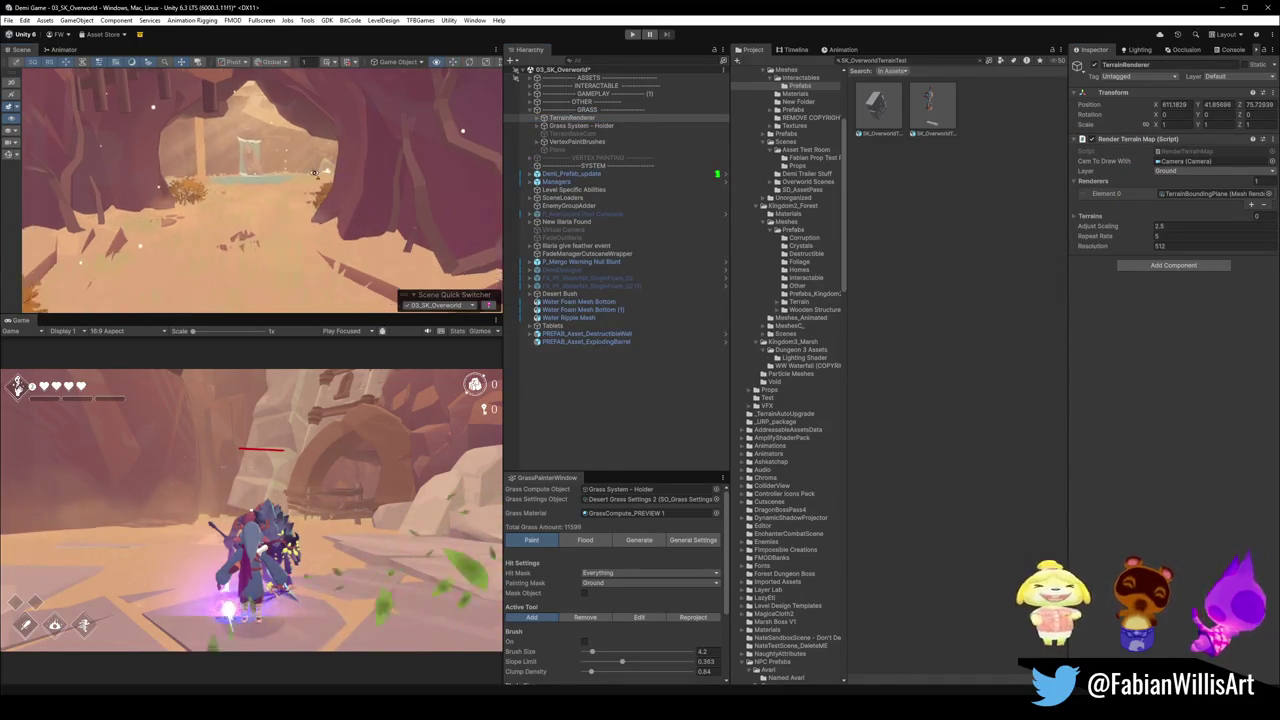
key(w)
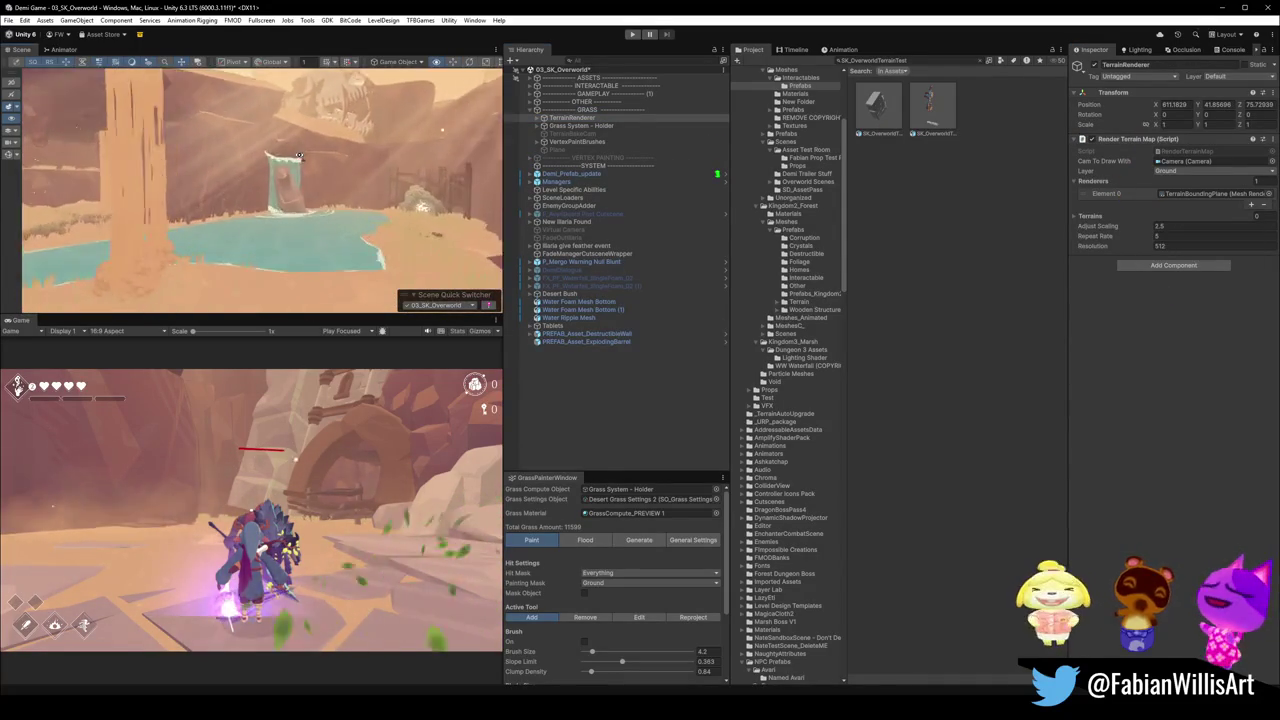
mouse_move(298, 155)
mouse_down()
mouse_move(141, 162)
mouse_move(315, 177)
mouse_up()
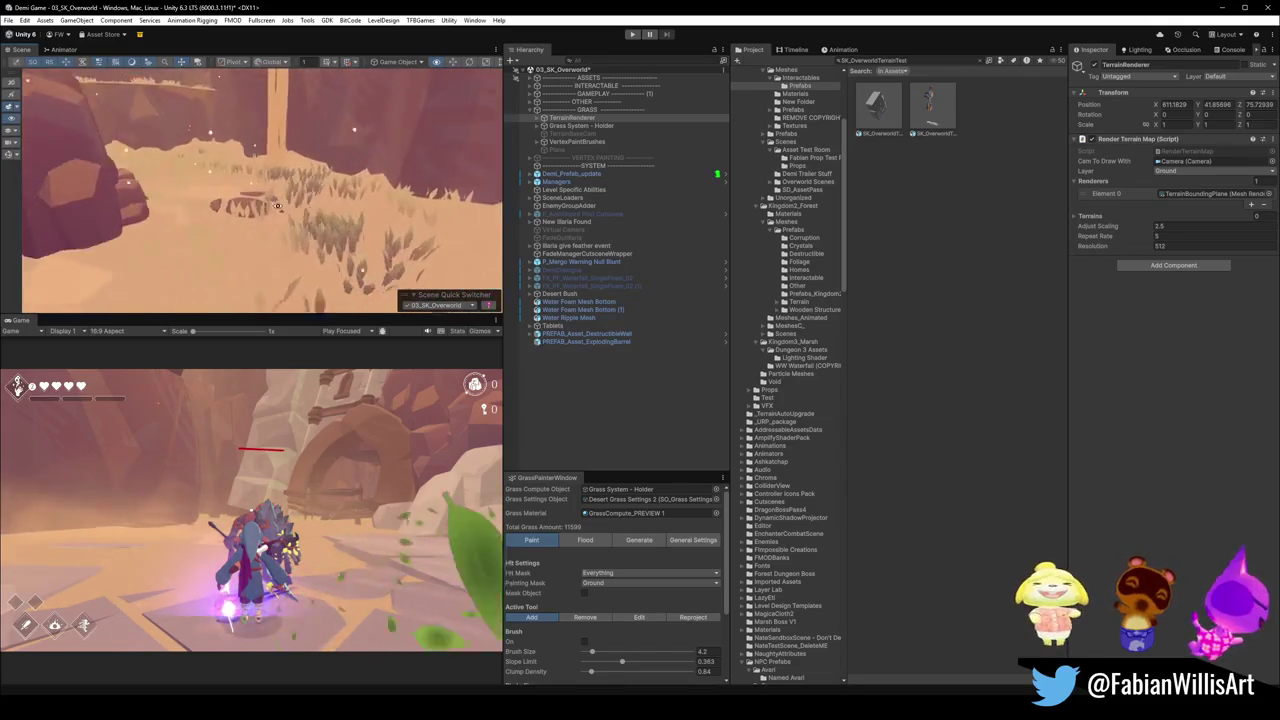
Locate the imported terrain object under the GAME MAP group via the Scene view.
click(268, 187)
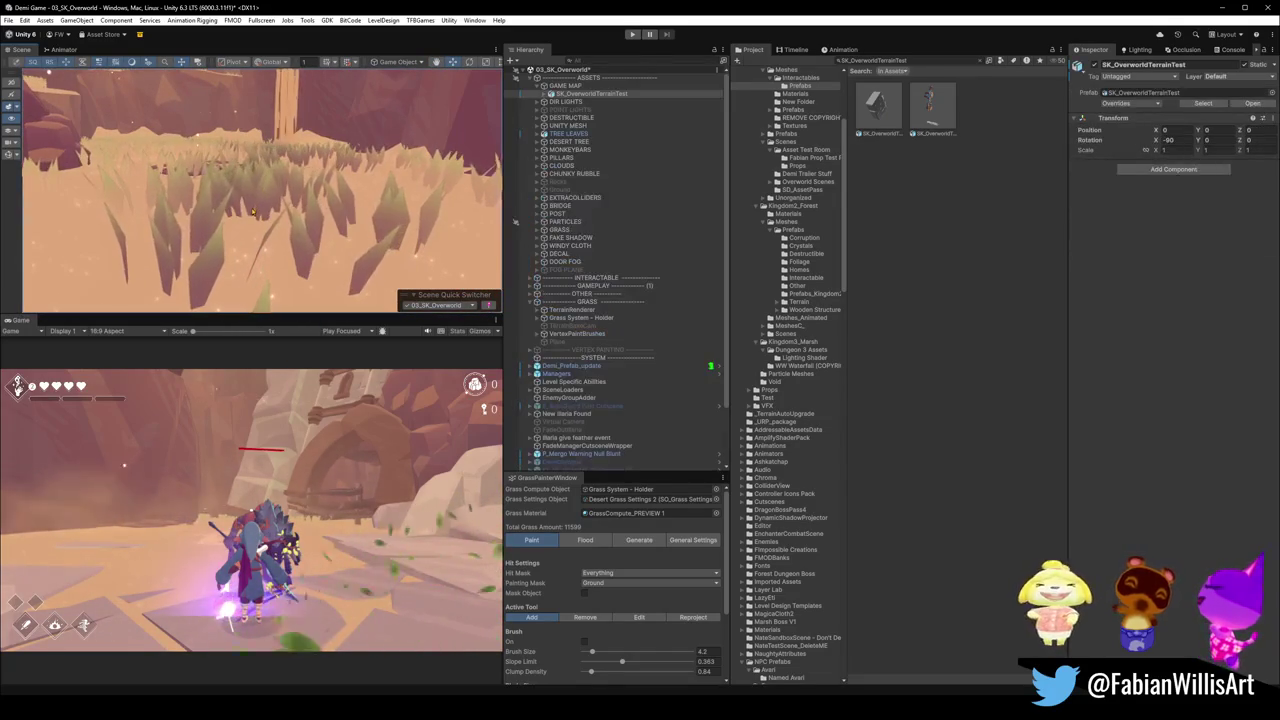
click(320, 197)
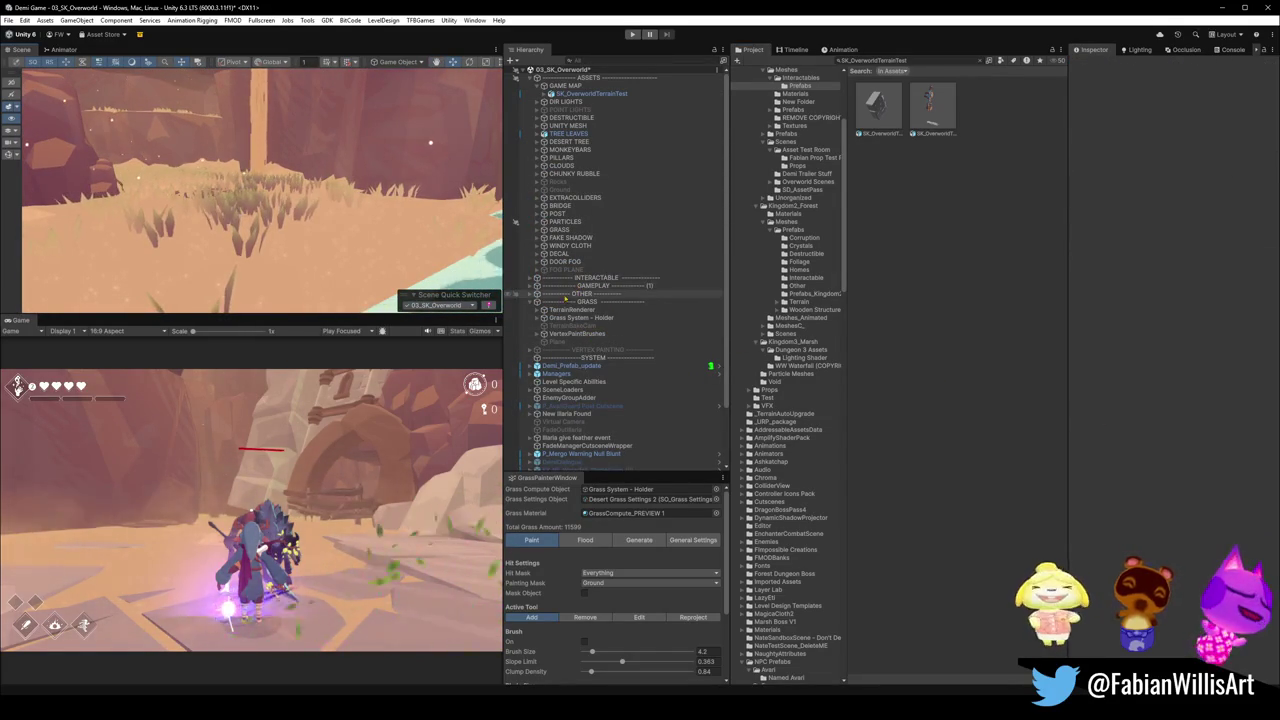
mouse_move(244, 201)
mouse_down()
mouse_move(288, 185)
mouse_move(218, 252)
mouse_move(390, 283)
mouse_up()
click(218, 252)
click(470, 282)
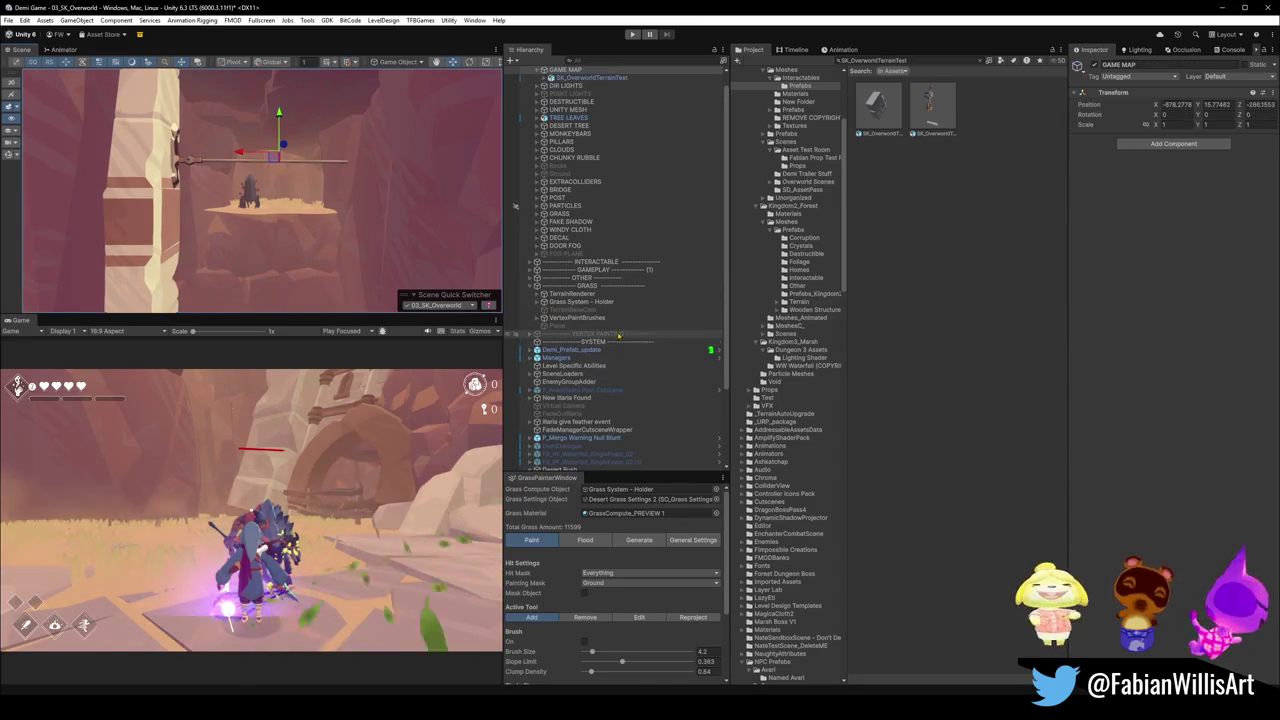
key(Left)
scroll(610, 293, up, 1)
Expand SK_OverworldTerrainTest, check its import material settings, and activate the _COL group.
click(549, 93)
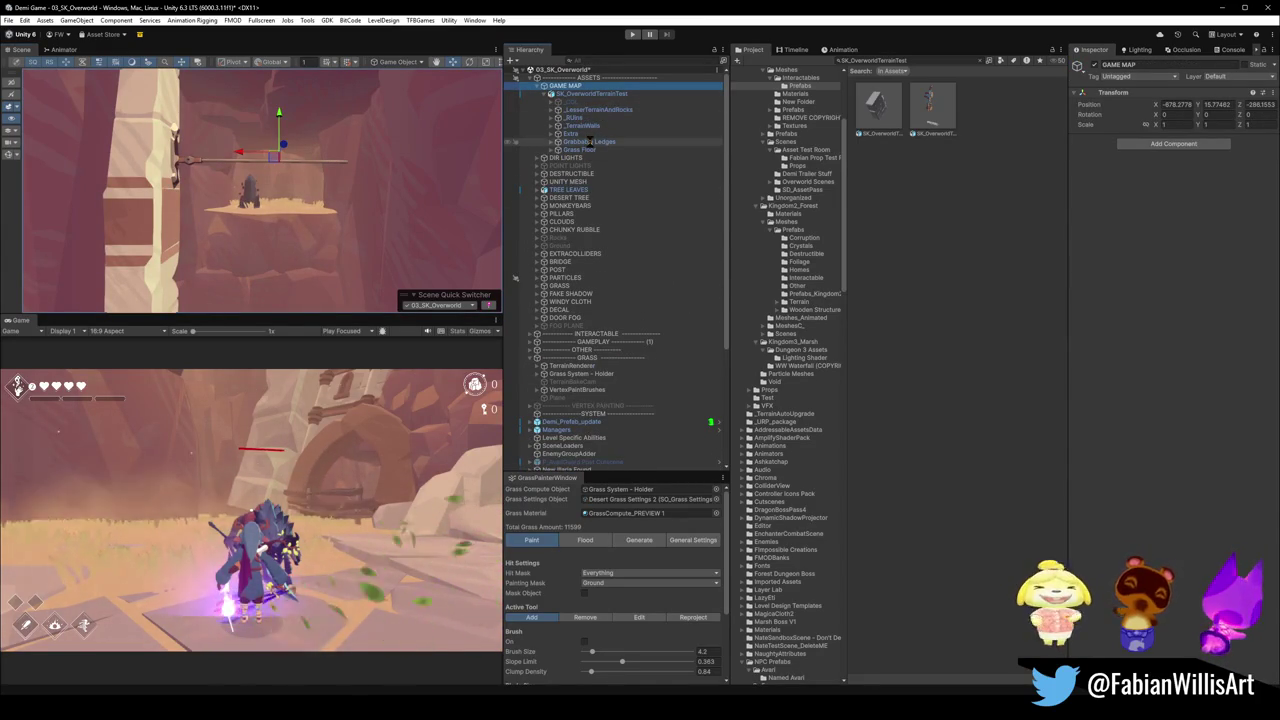
click(932, 103)
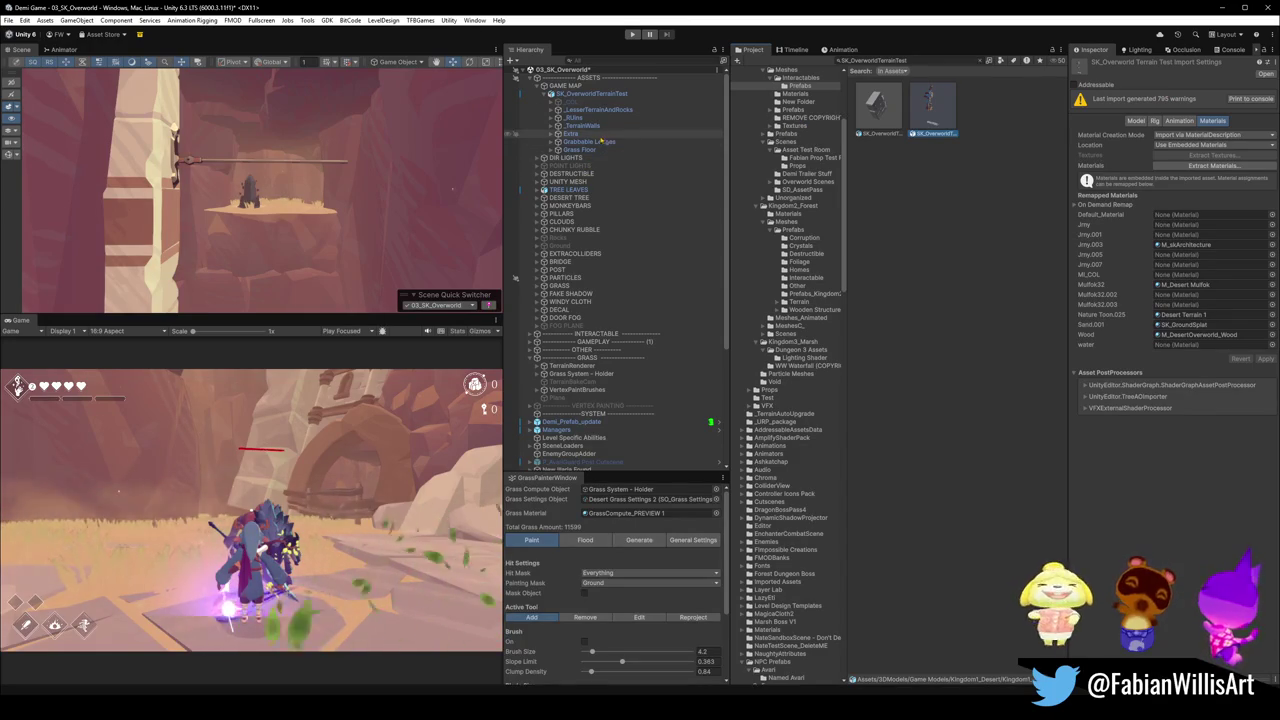
click(578, 101)
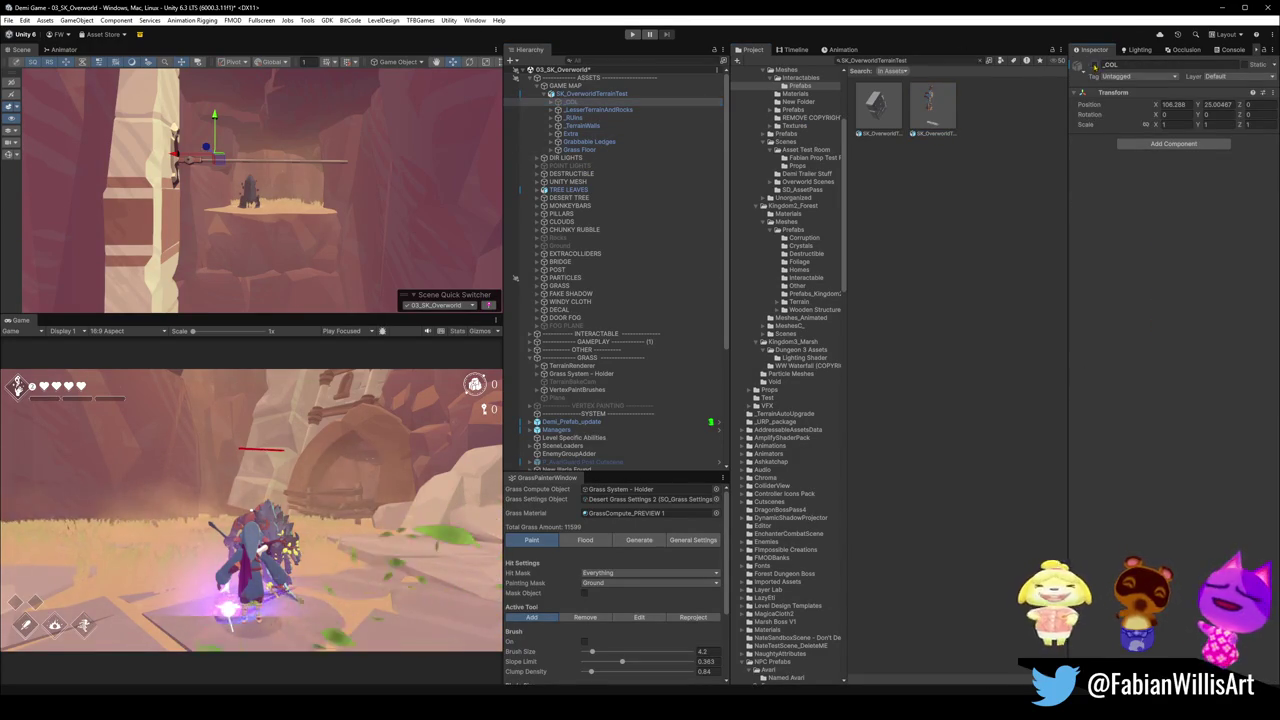
click(1097, 65)
click(556, 102)
Disable Mesh Renderer on the UCX collision meshes through Water Collision_001, then fly around the level.
click(620, 109)
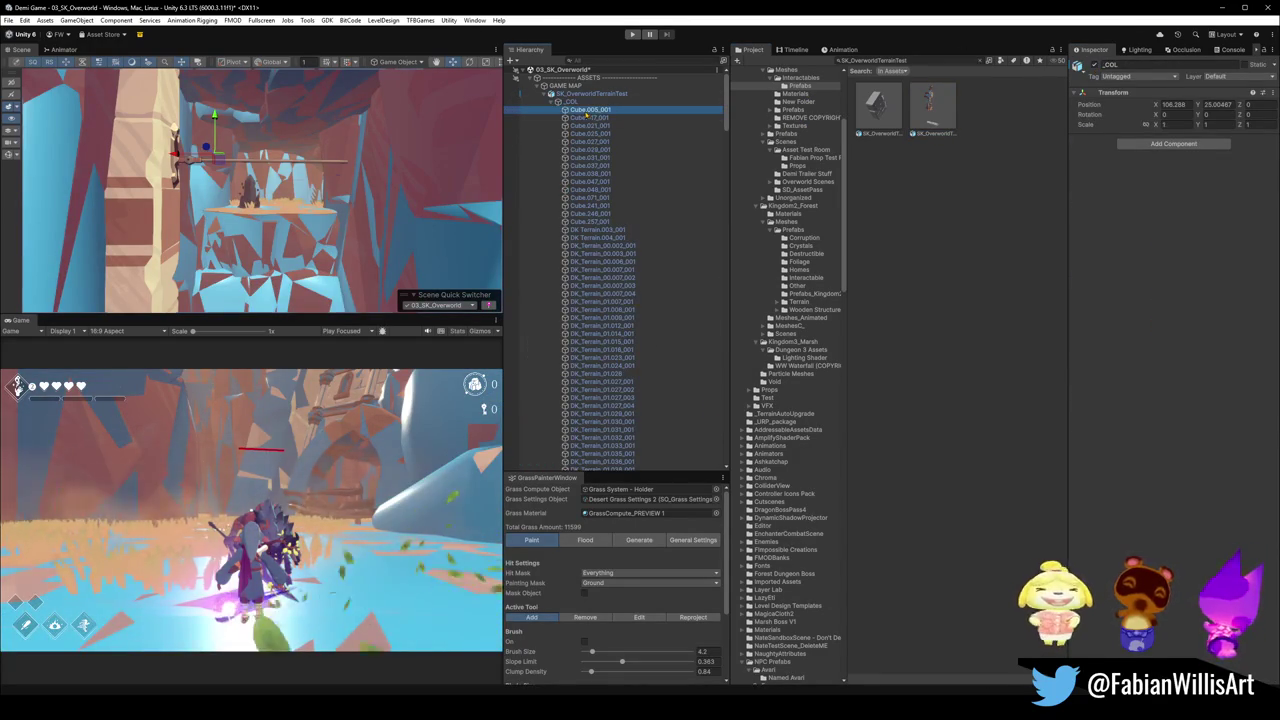
scroll(609, 300, down, 15)
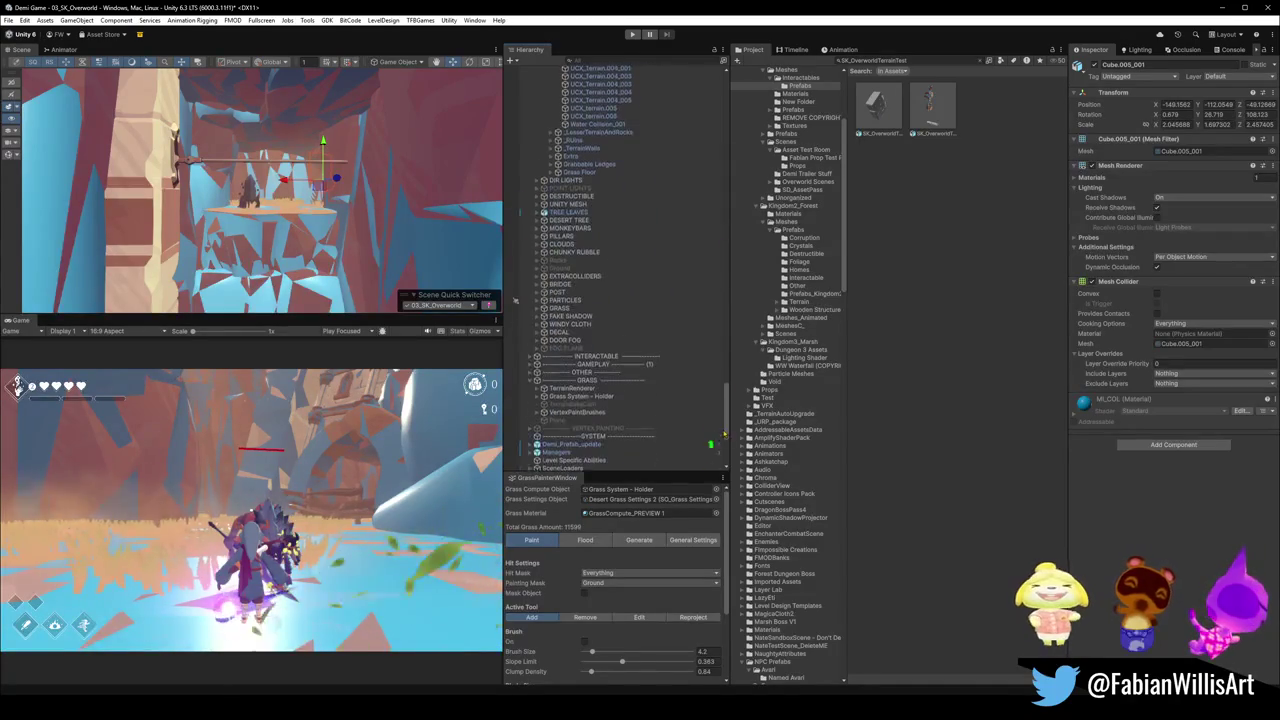
shift+click(608, 316)
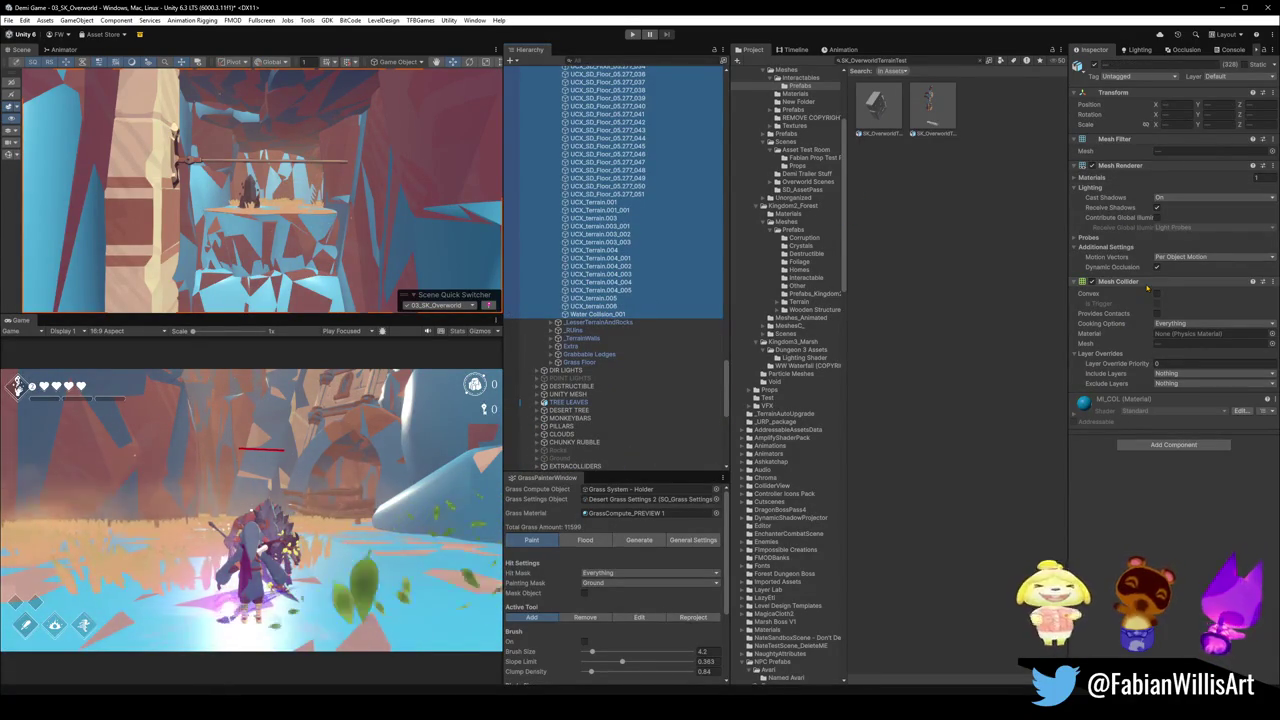
click(513, 303)
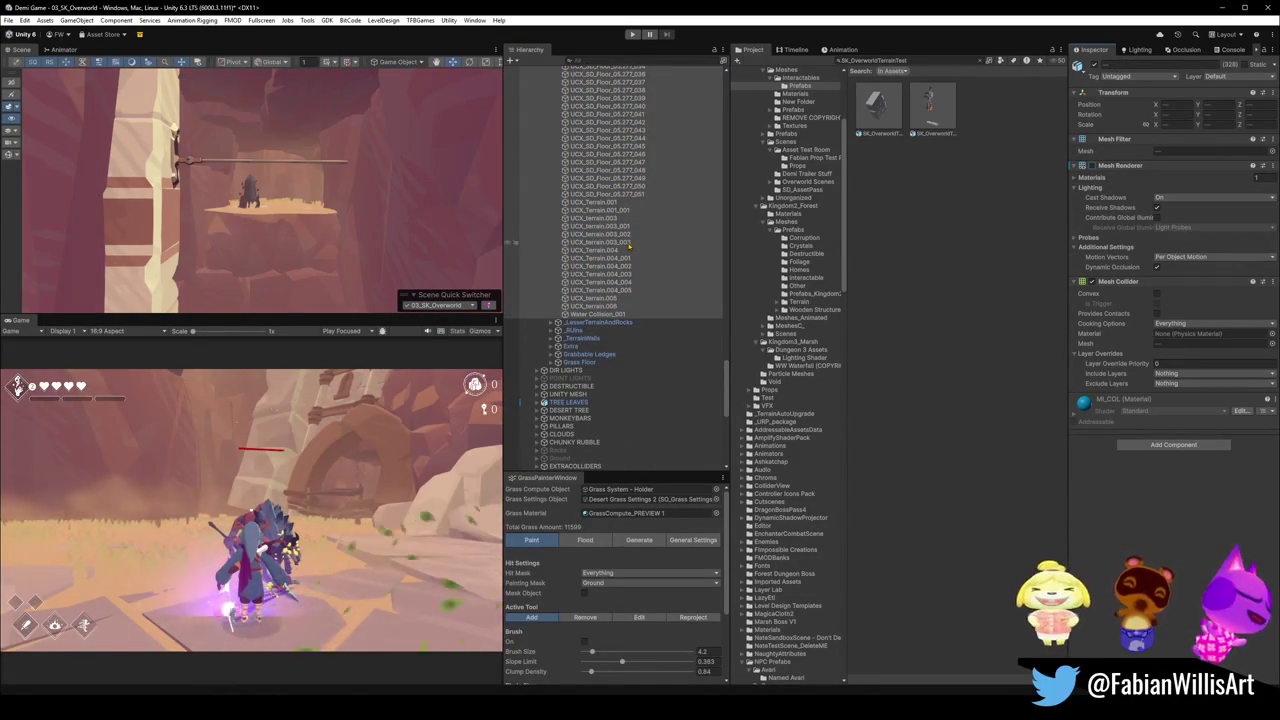
key(ctrl+z)
scroll(308, 232, down, 2)
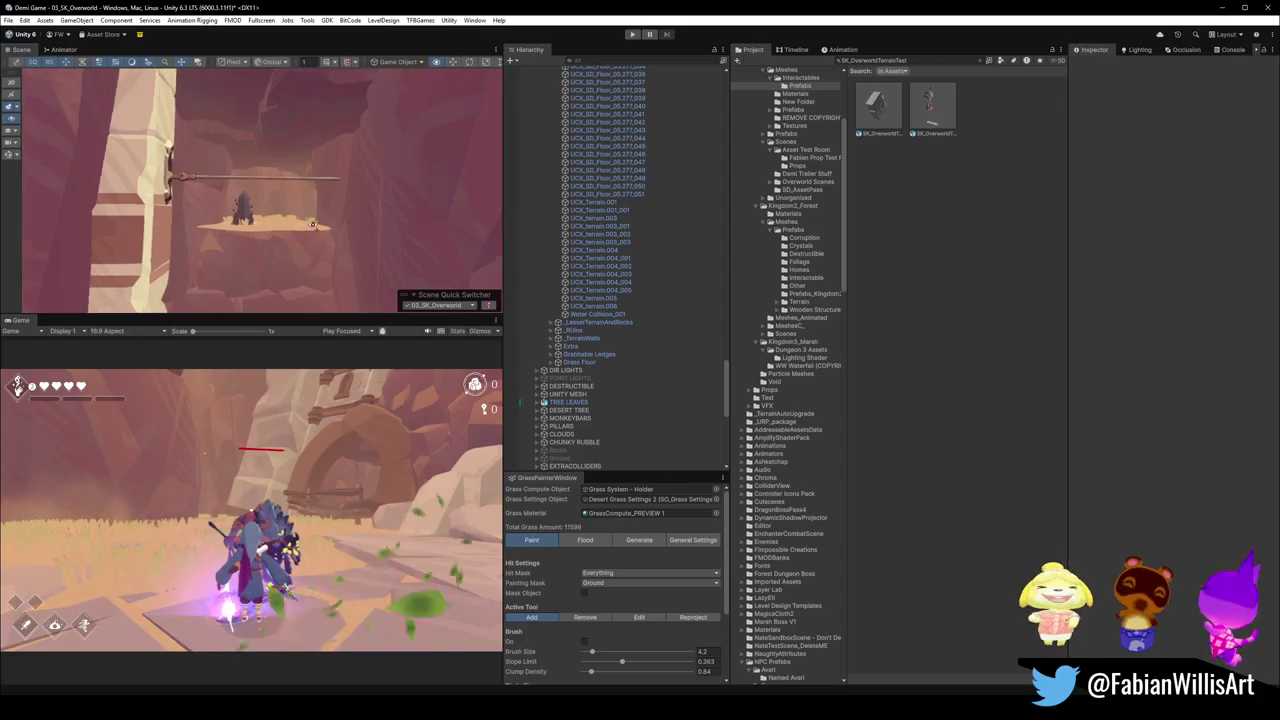
mouse_move(308, 232)
mouse_down()
mouse_move(331, 206)
mouse_move(405, 213)
mouse_move(390, 190)
mouse_move(303, 175)
mouse_move(489, 241)
mouse_move(369, 187)
mouse_move(474, 204)
mouse_move(442, 200)
mouse_move(434, 184)
mouse_up()
mouse_move(233, 186)
mouse_down()
mouse_move(403, 253)
mouse_move(391, 257)
mouse_up()
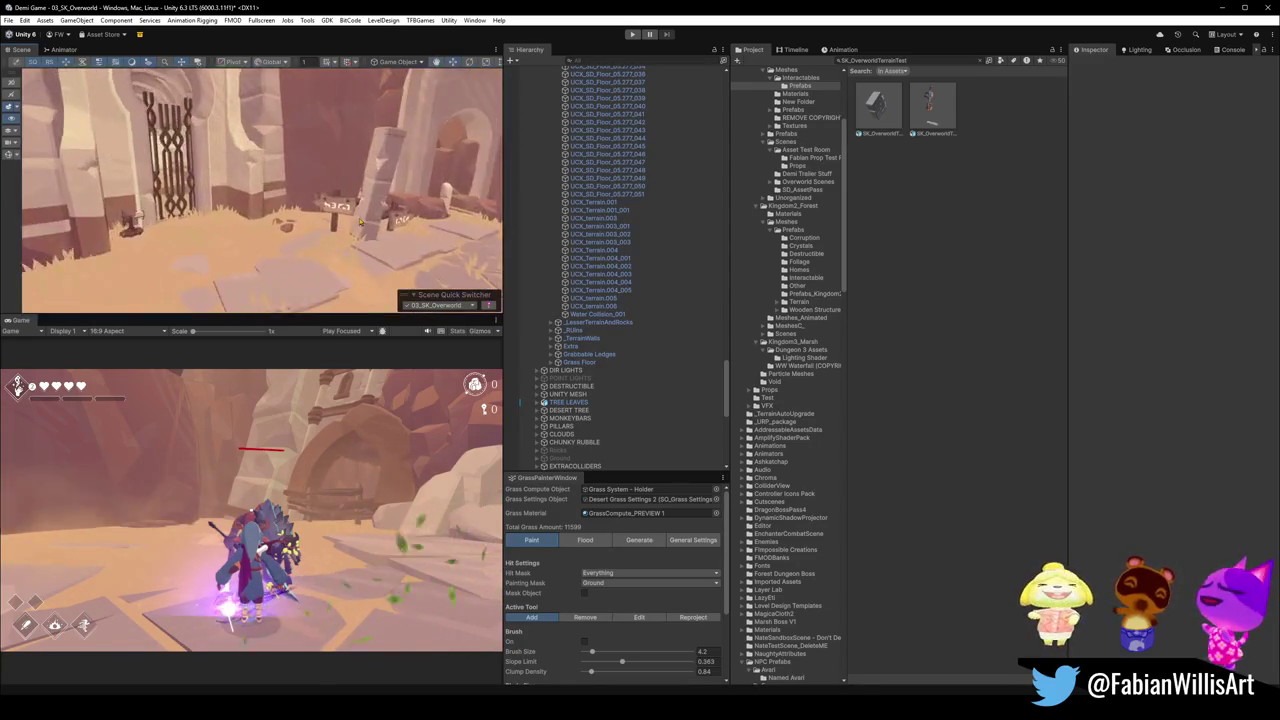
drag(229, 192, 295, 203)
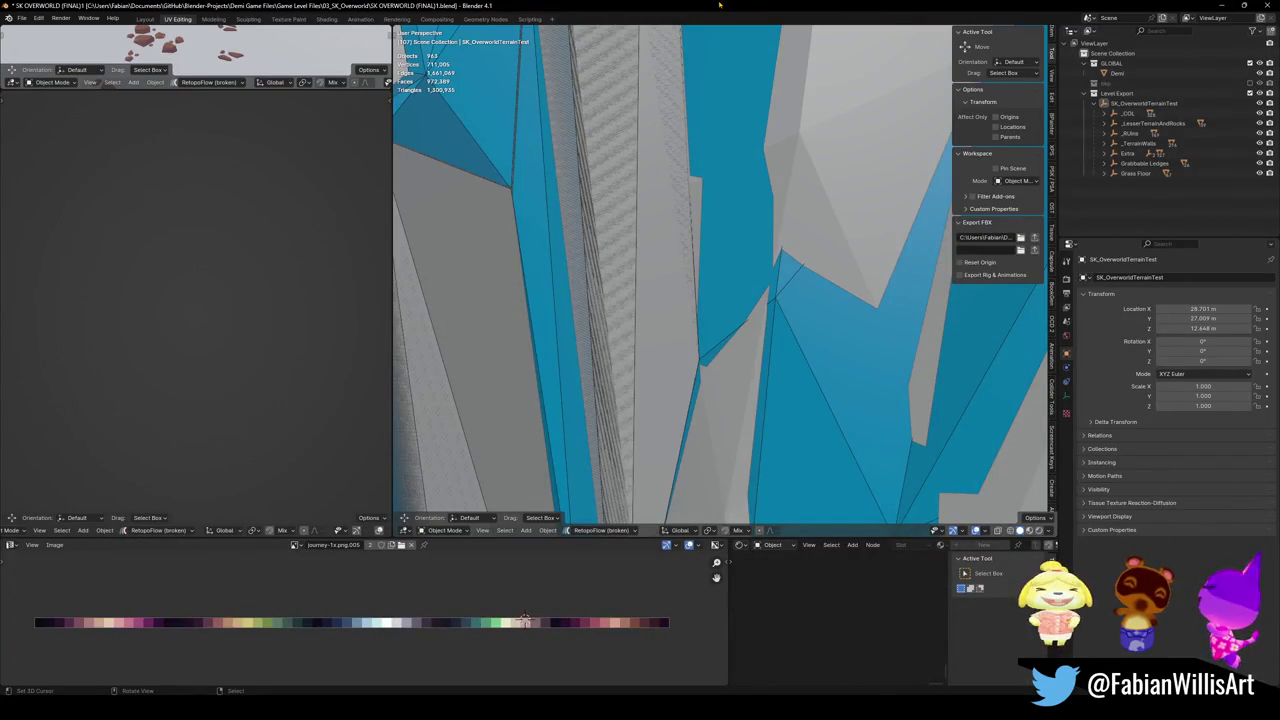
Fly to the shelf wall and select every object sharing the Cube.311 wall's material.
key(a)
key(shift+grave)
key(s)
key(w)
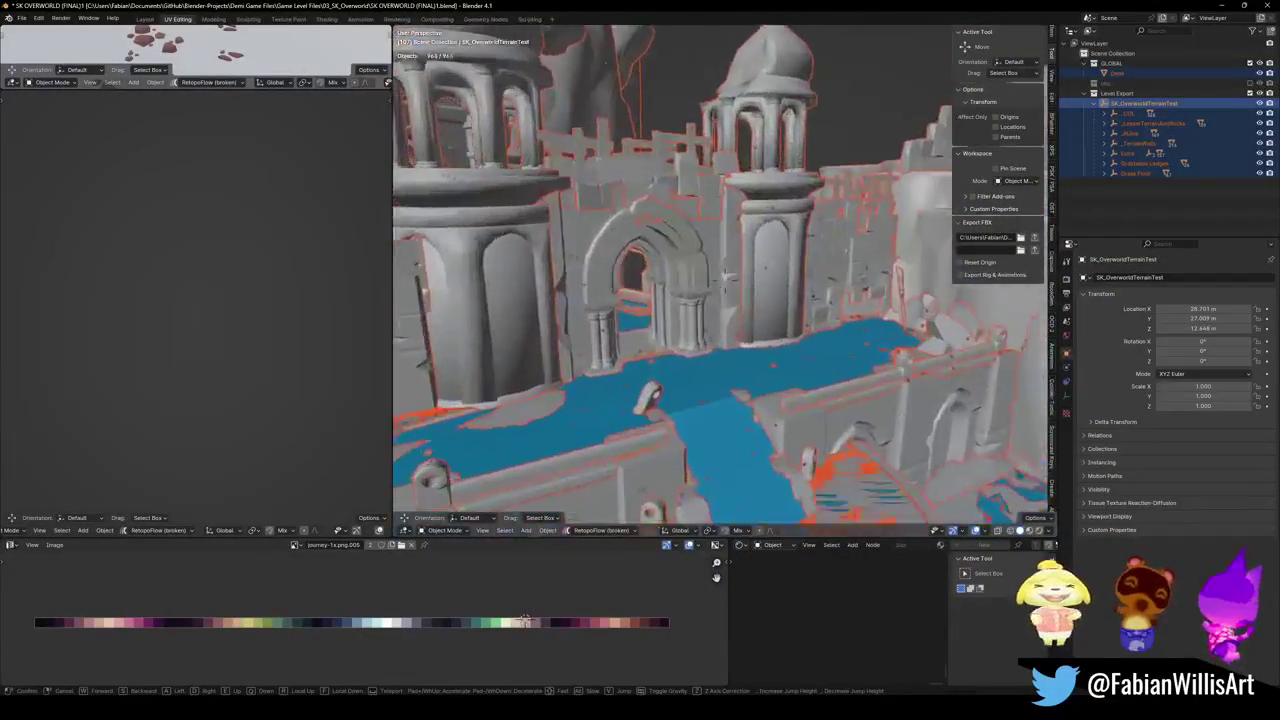
key(w)
key(w)
key(Return)
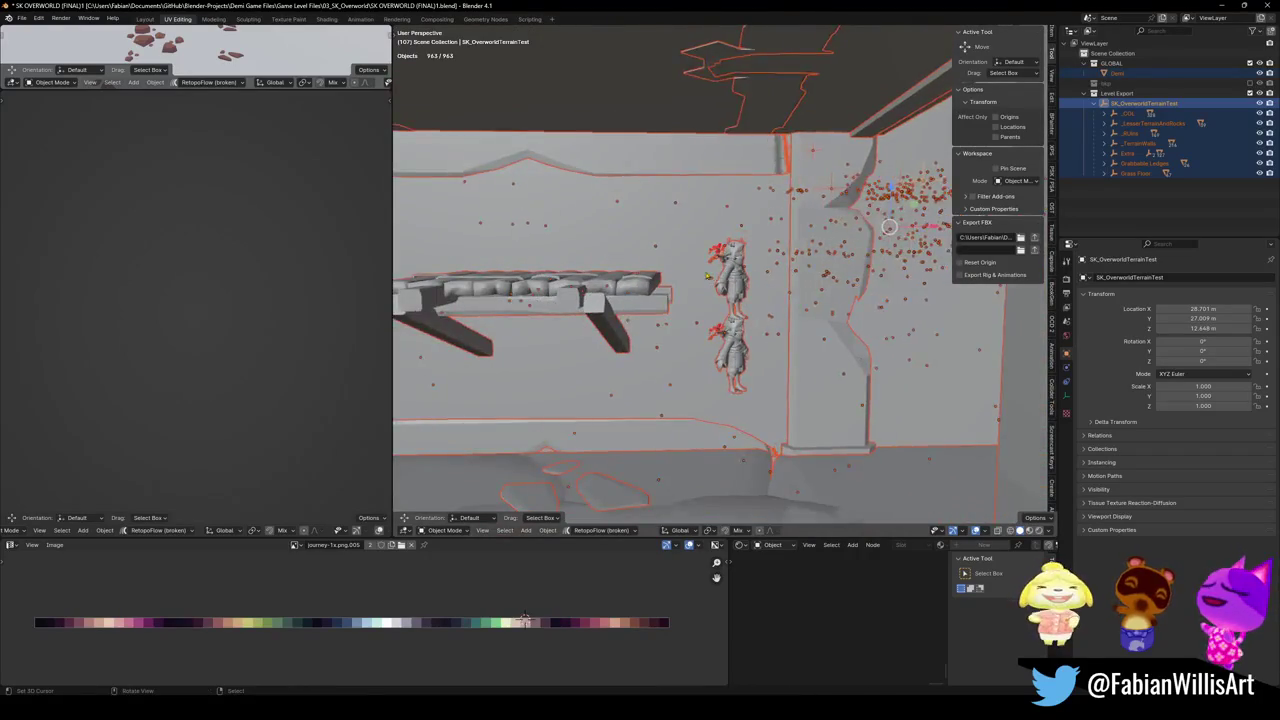
click(615, 245)
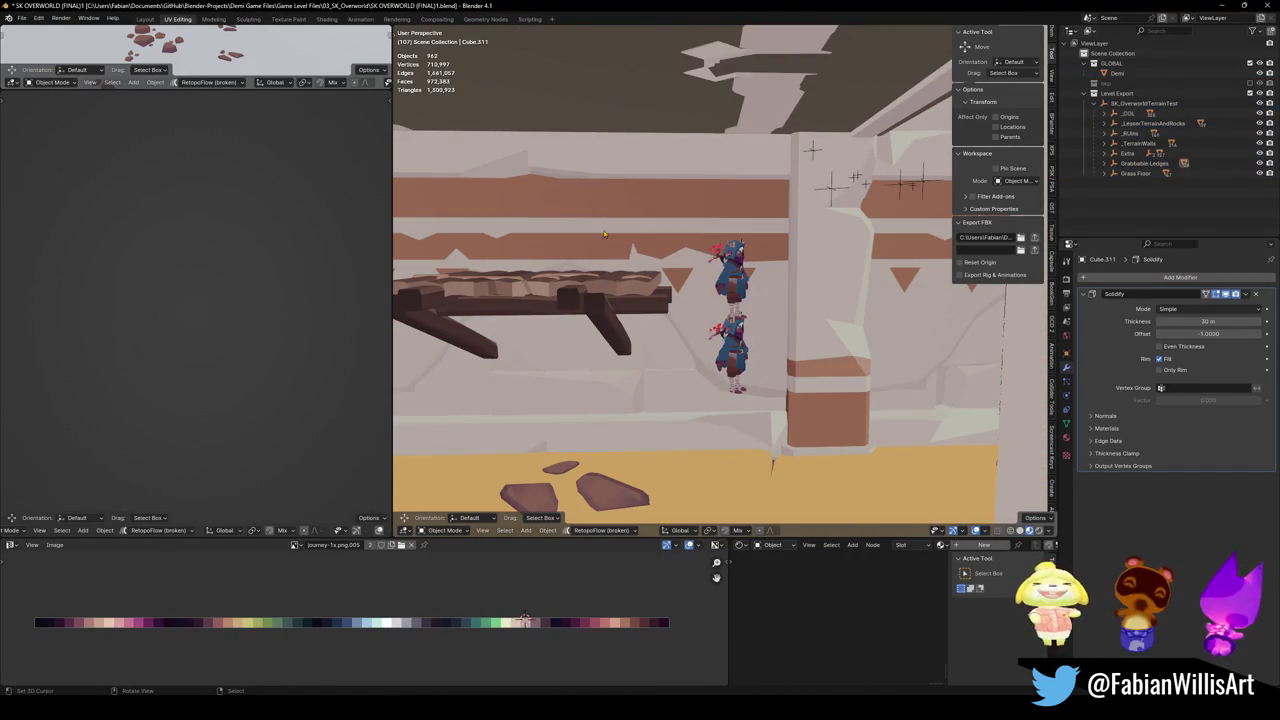
click(615, 265)
scroll(648, 258, up, 3)
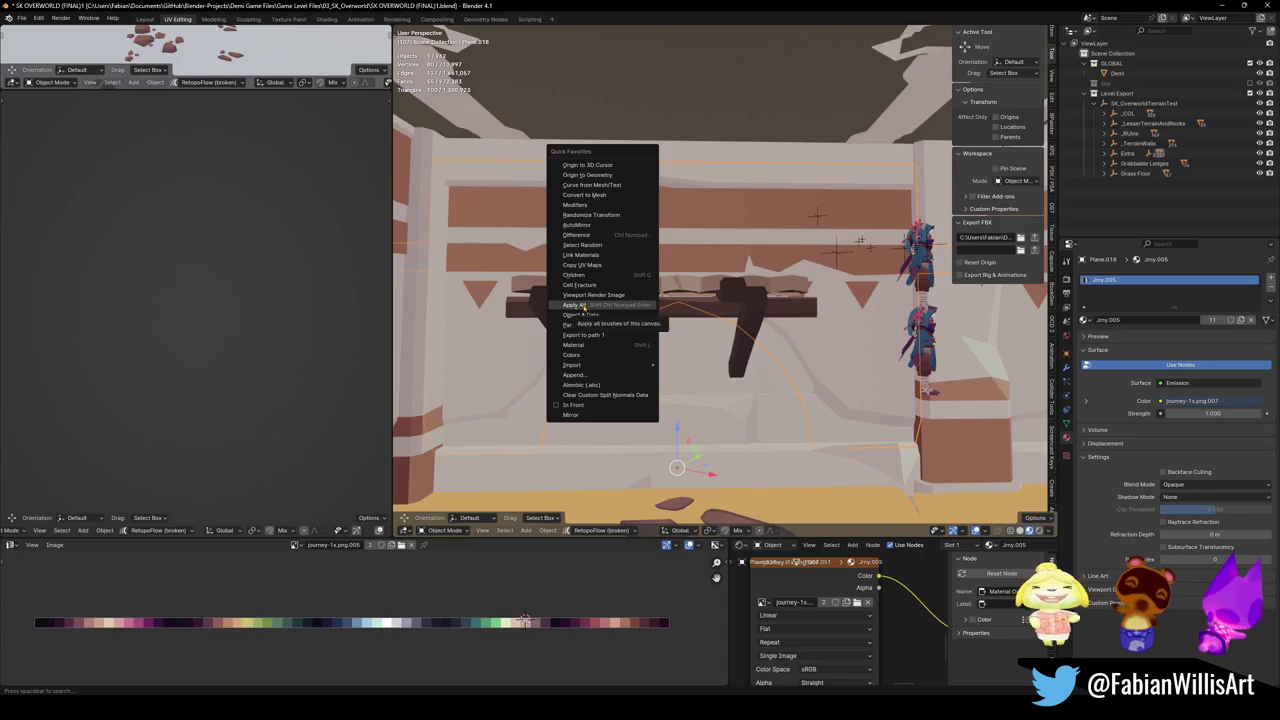
click(580, 345)
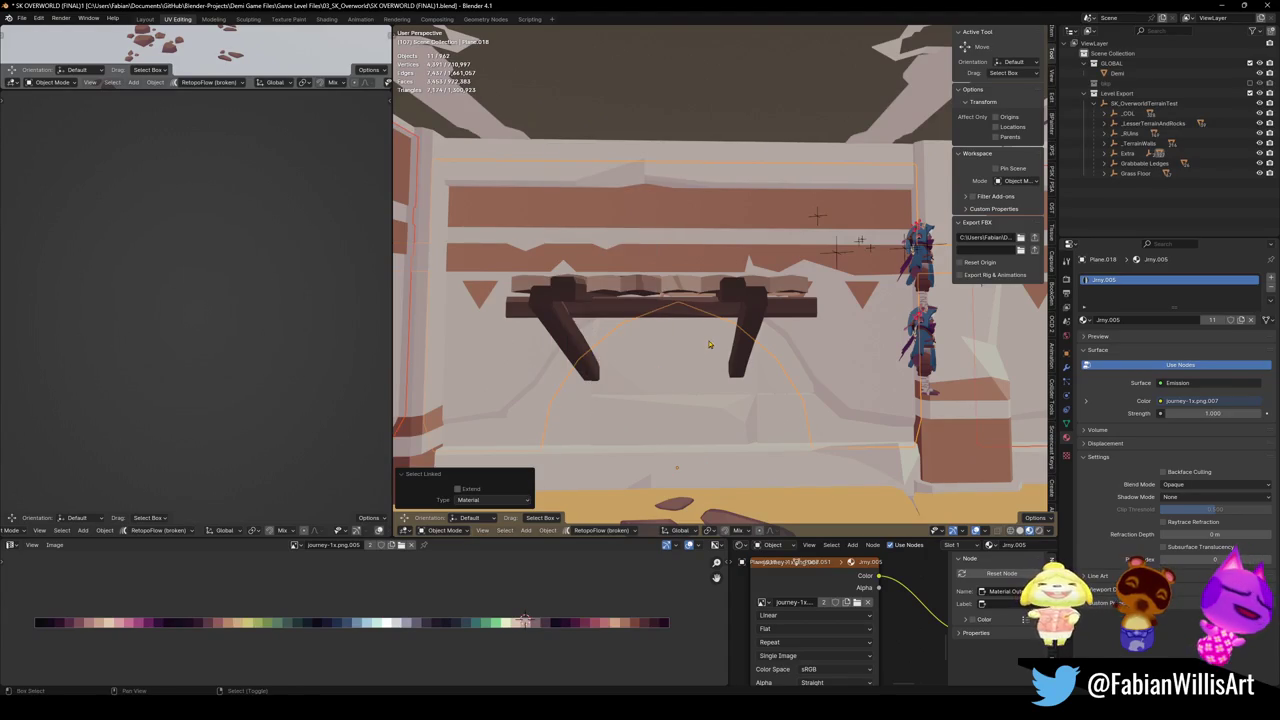
Link Cube.012's material onto the selected wall pieces and save.
key(shift+grave)
key(s)
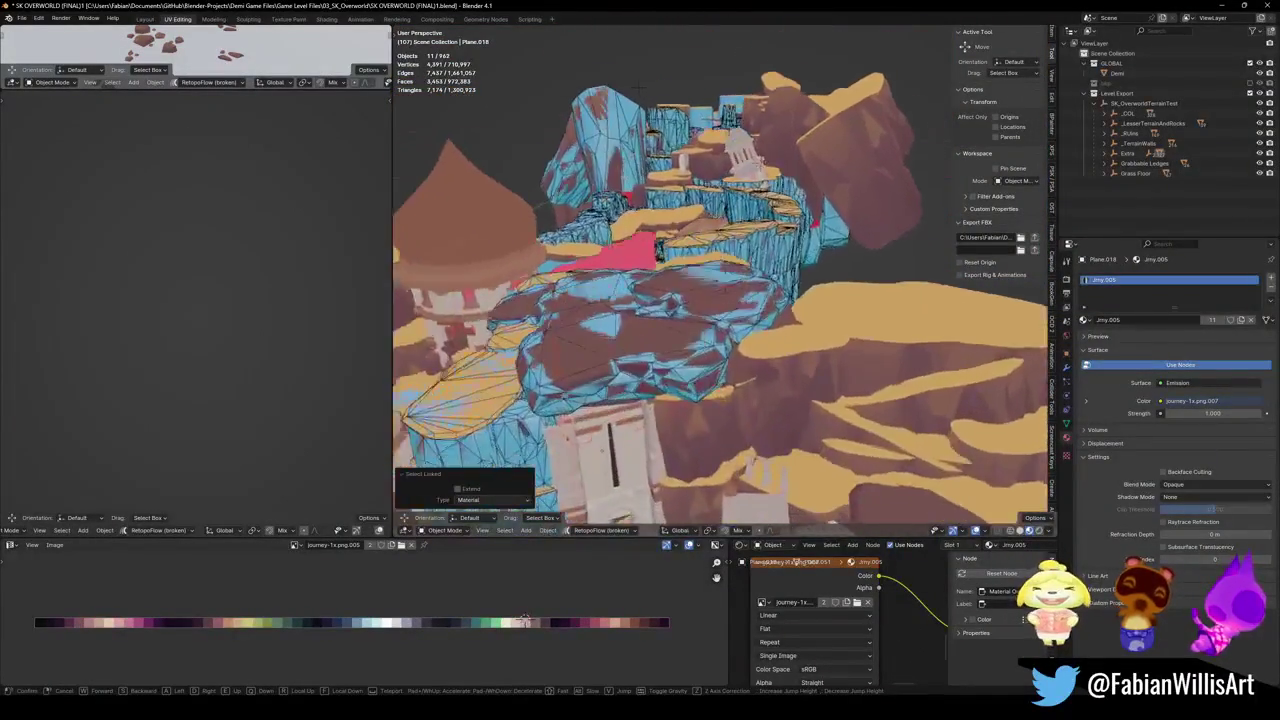
key(w)
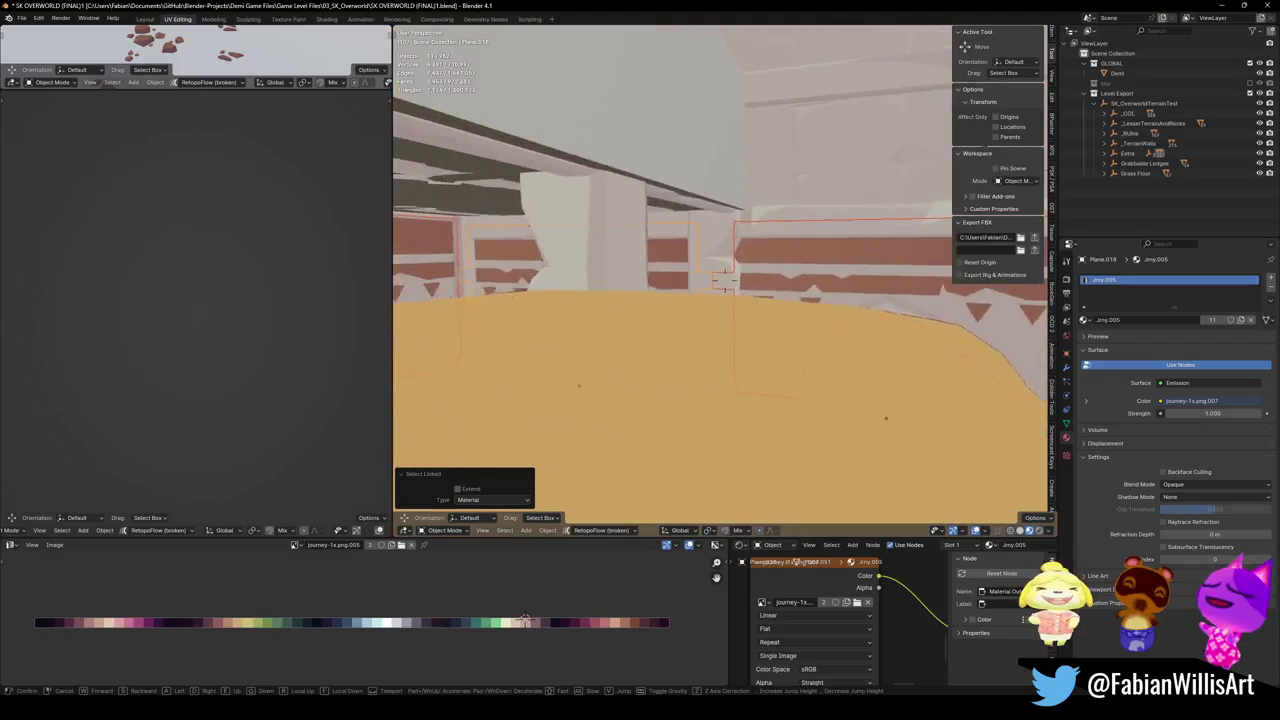
click(801, 313)
key(q)
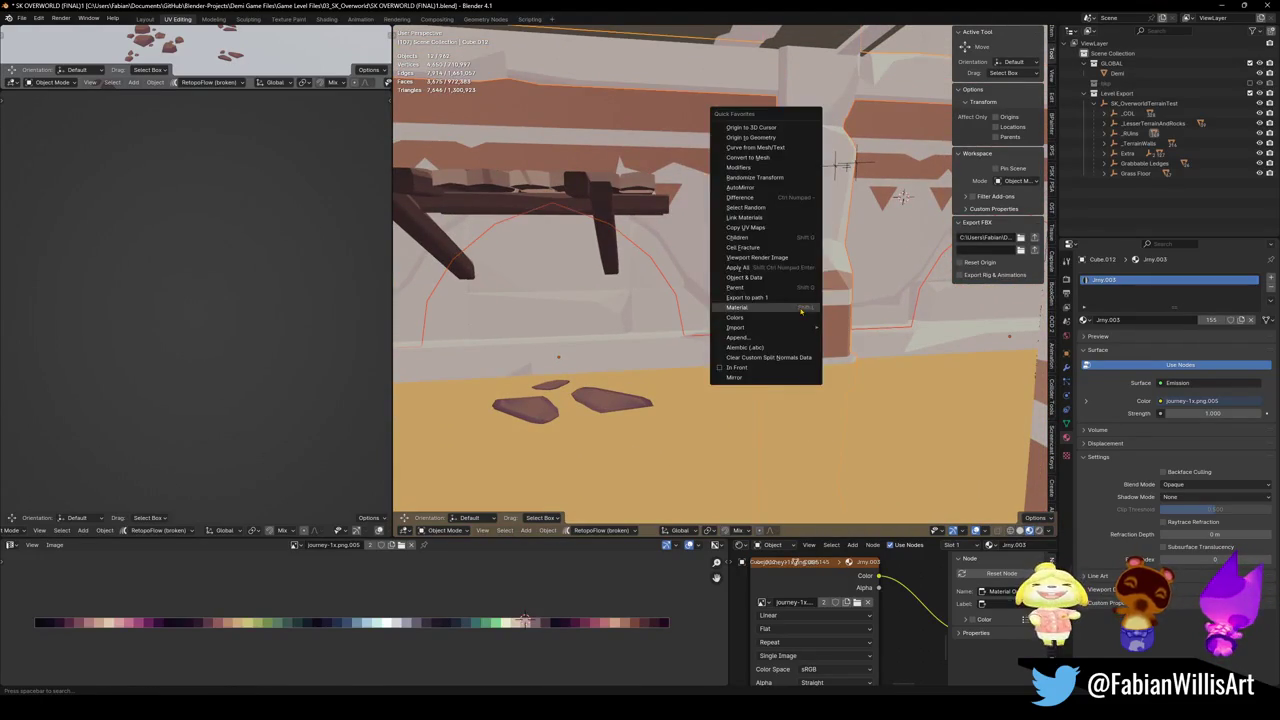
click(752, 222)
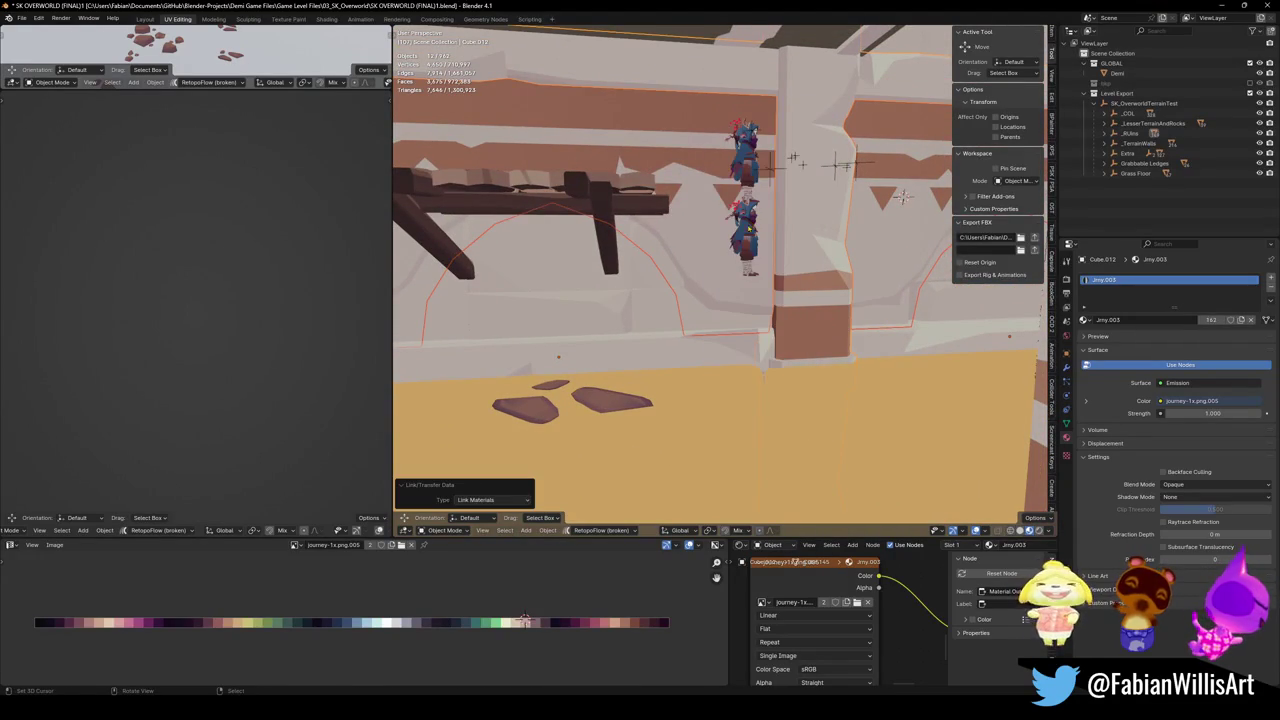
key(ctrl+s)
Remove Cube.221's empty second material slot, save, and hide the striped upper wall.
click(621, 339)
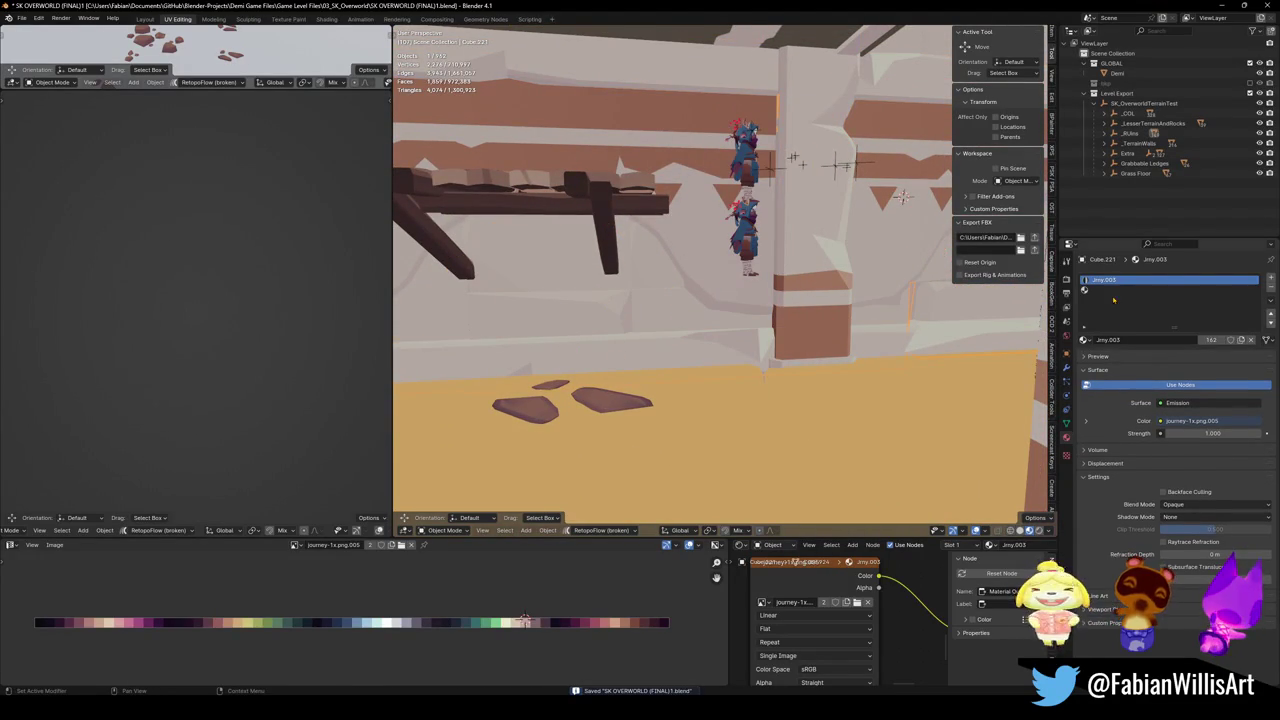
click(1183, 291)
click(1271, 290)
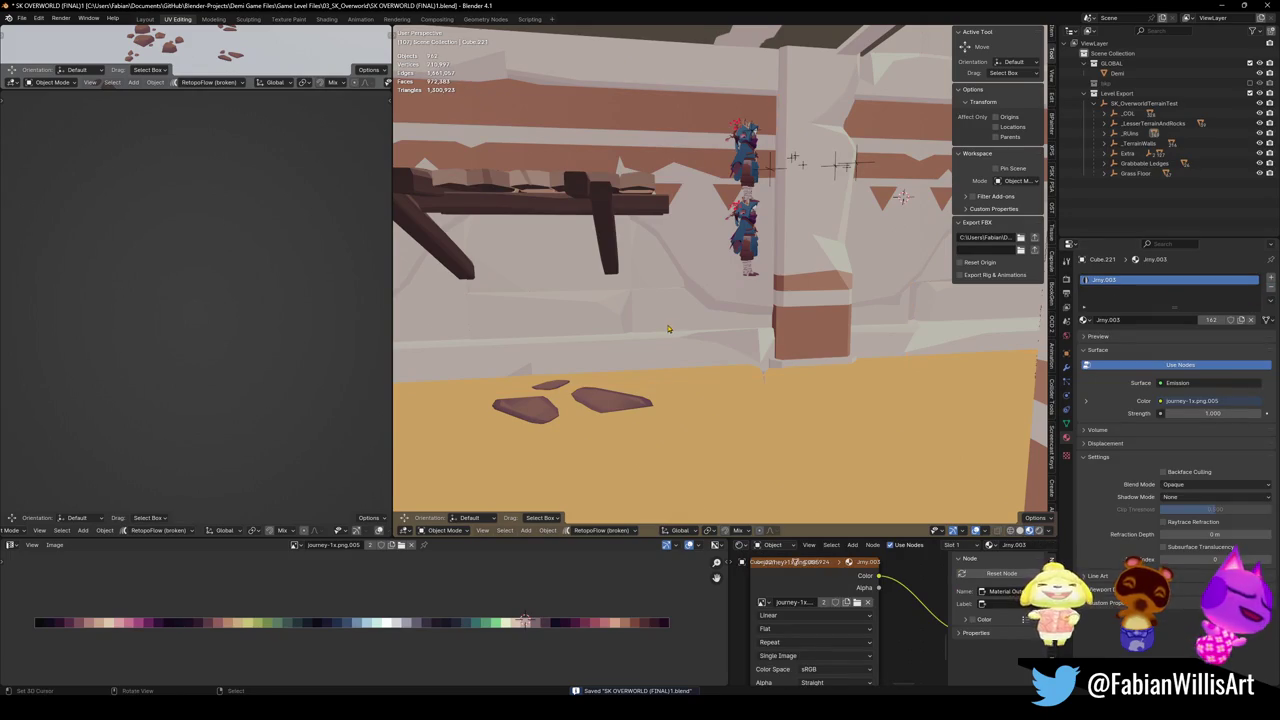
key(ctrl+s)
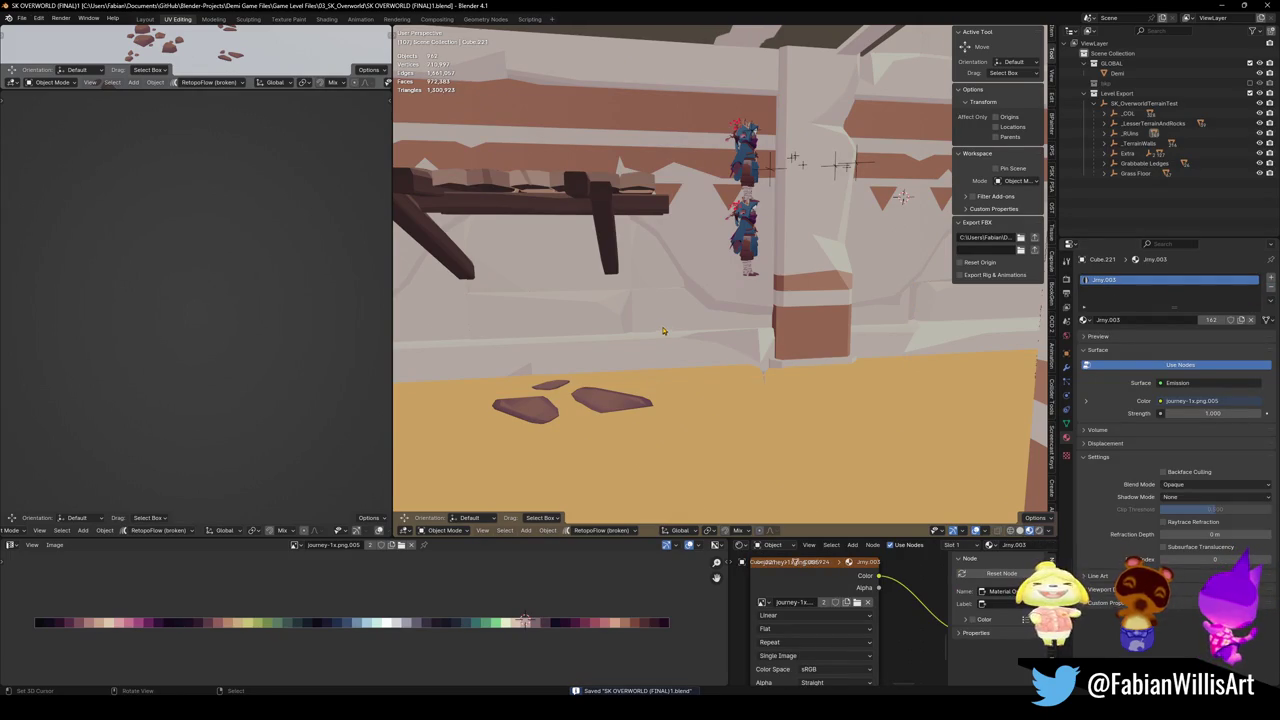
key(h)
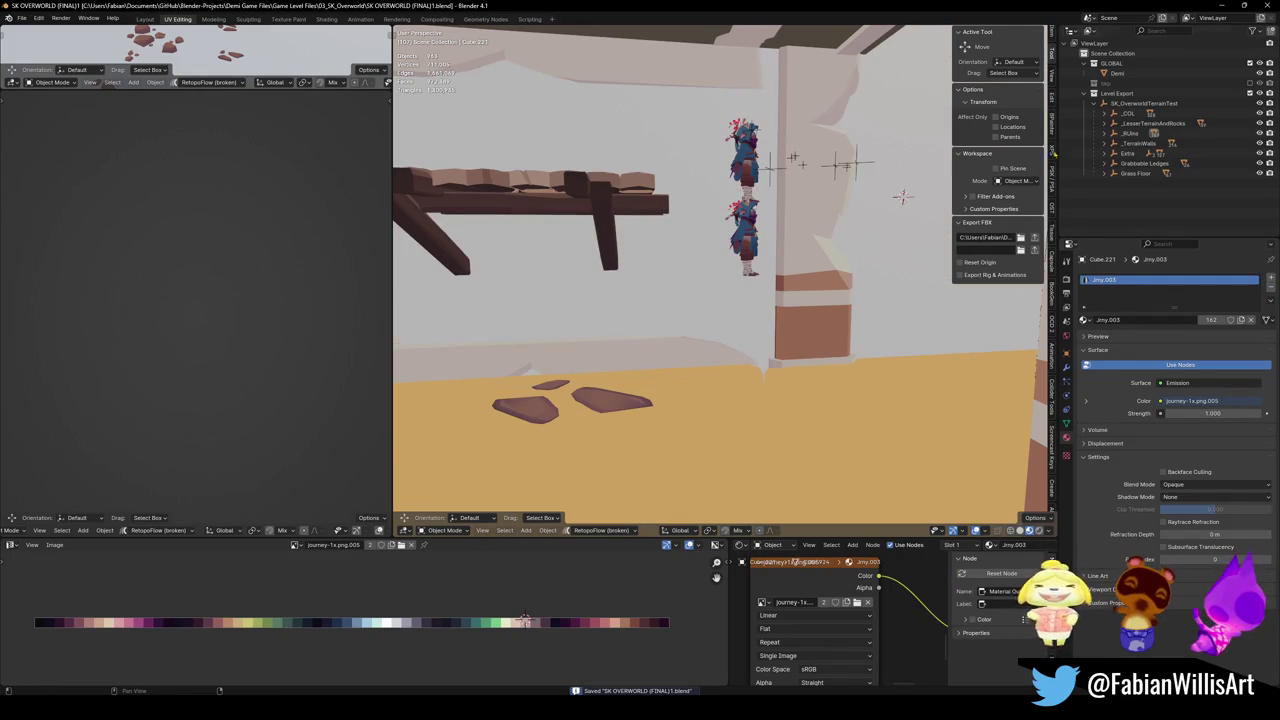
click(1140, 103)
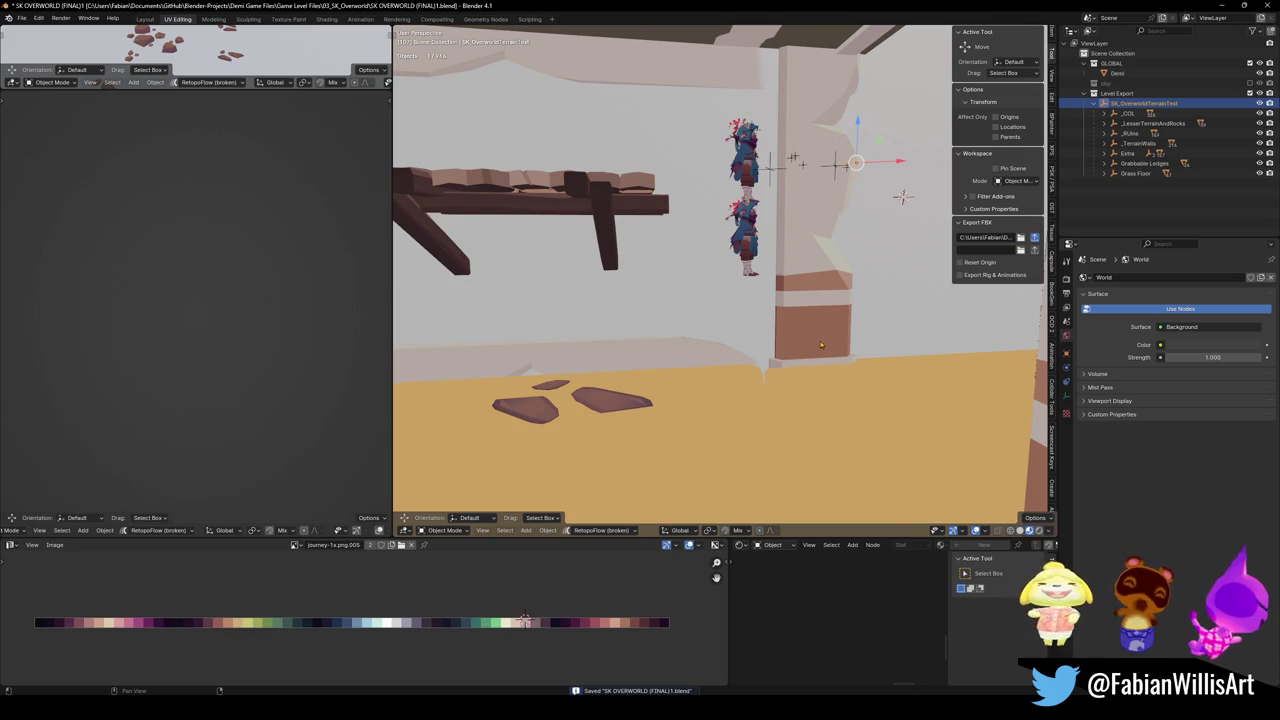
Reveal the hidden terrain objects, deselect everything, save the .blend, and switch to Unity.
key(alt+h)
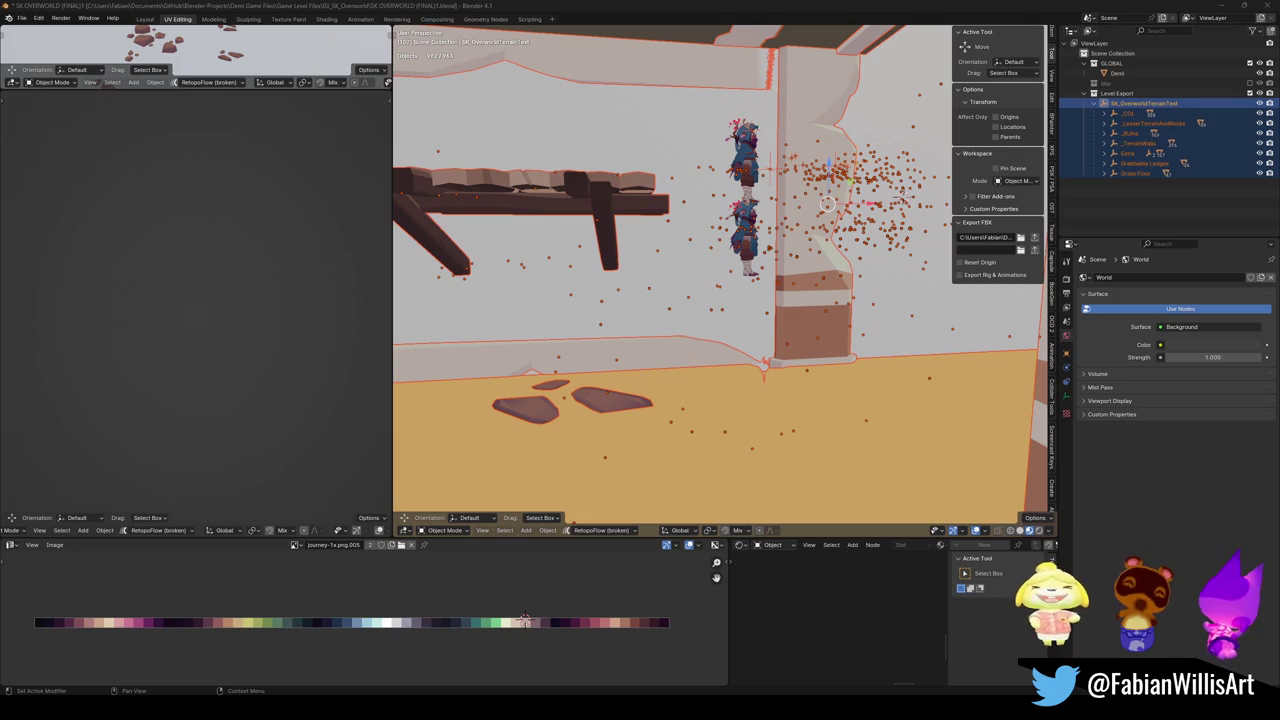
key(alt+a)
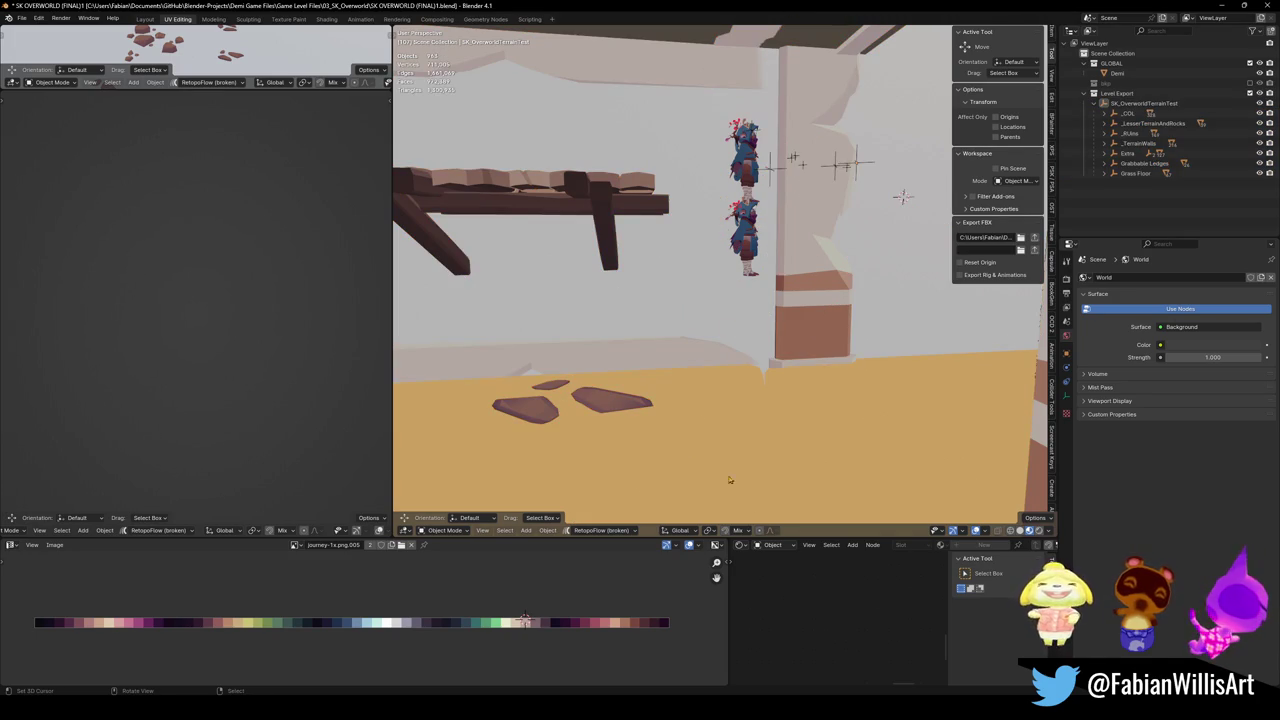
key(ctrl+s)
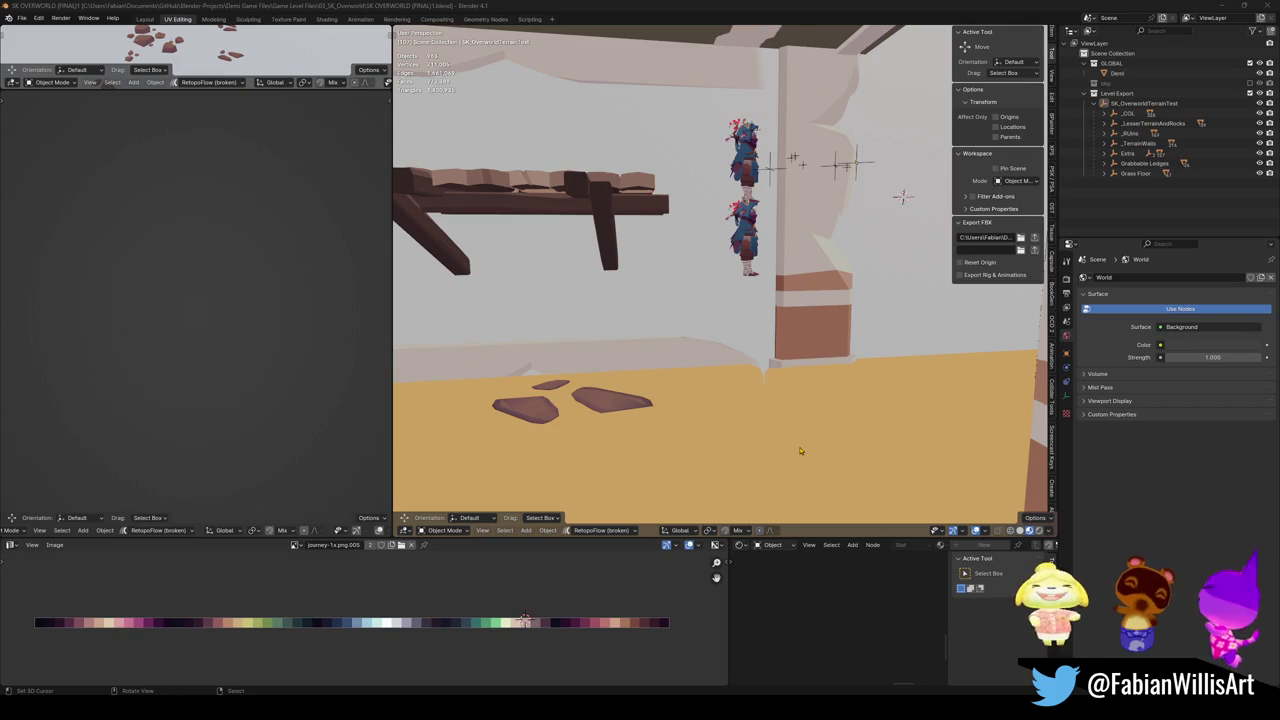
key(alt+Tab)
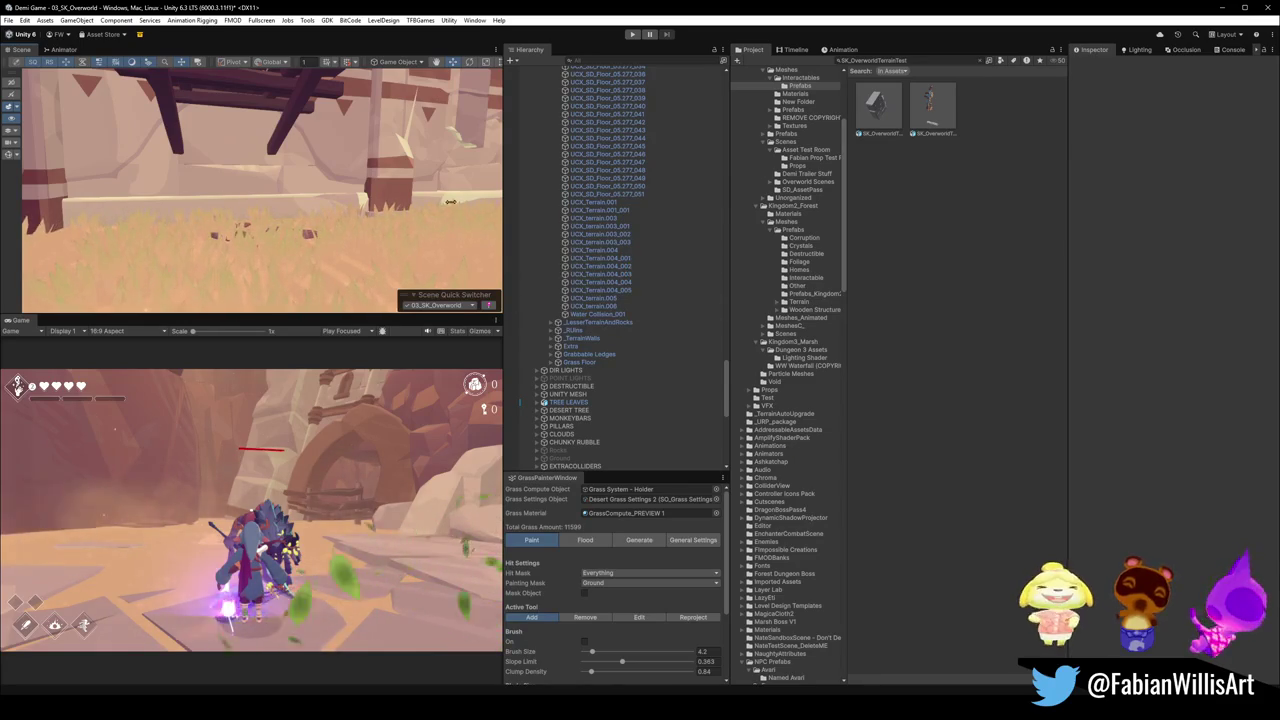
Collapse the Hierarchy, expand Desert Bush, and select its first shrub.
scroll(300, 235, up, 5)
mouse_move(307, 237)
mouse_down()
mouse_move(262, 228)
mouse_move(641, 237)
mouse_up()
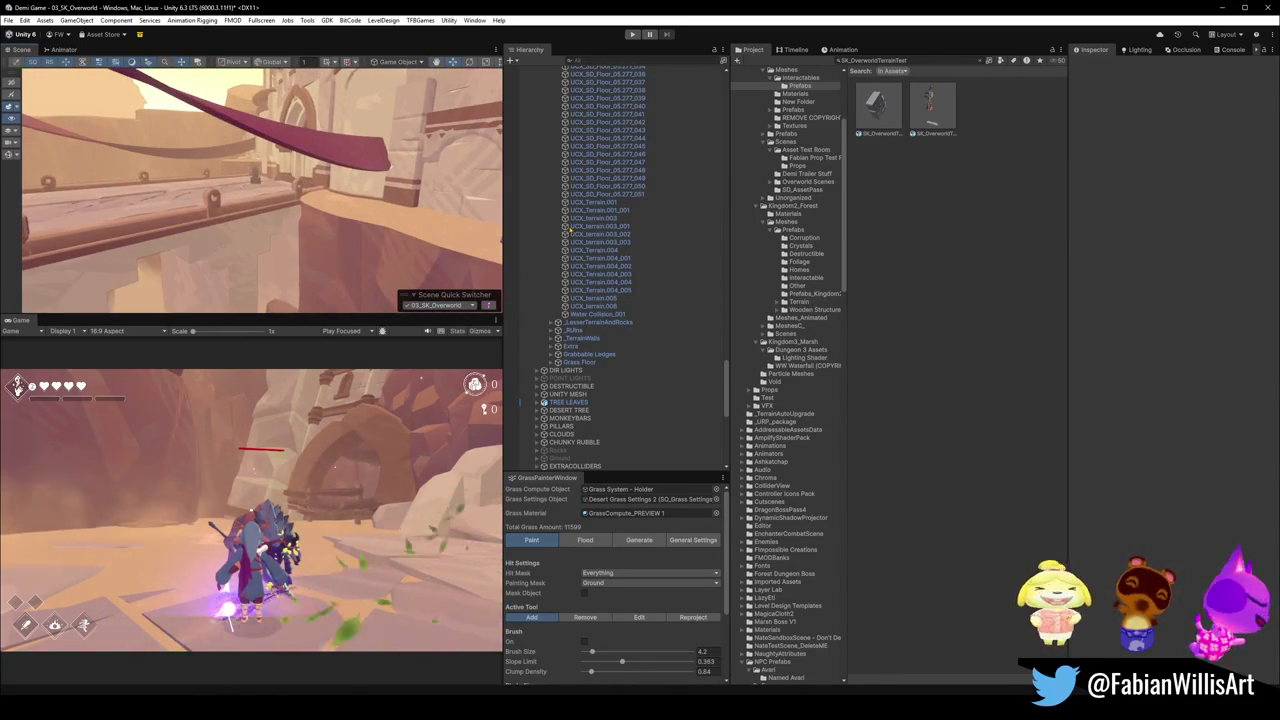
click(630, 242)
key(ctrl+a)
key(Left)
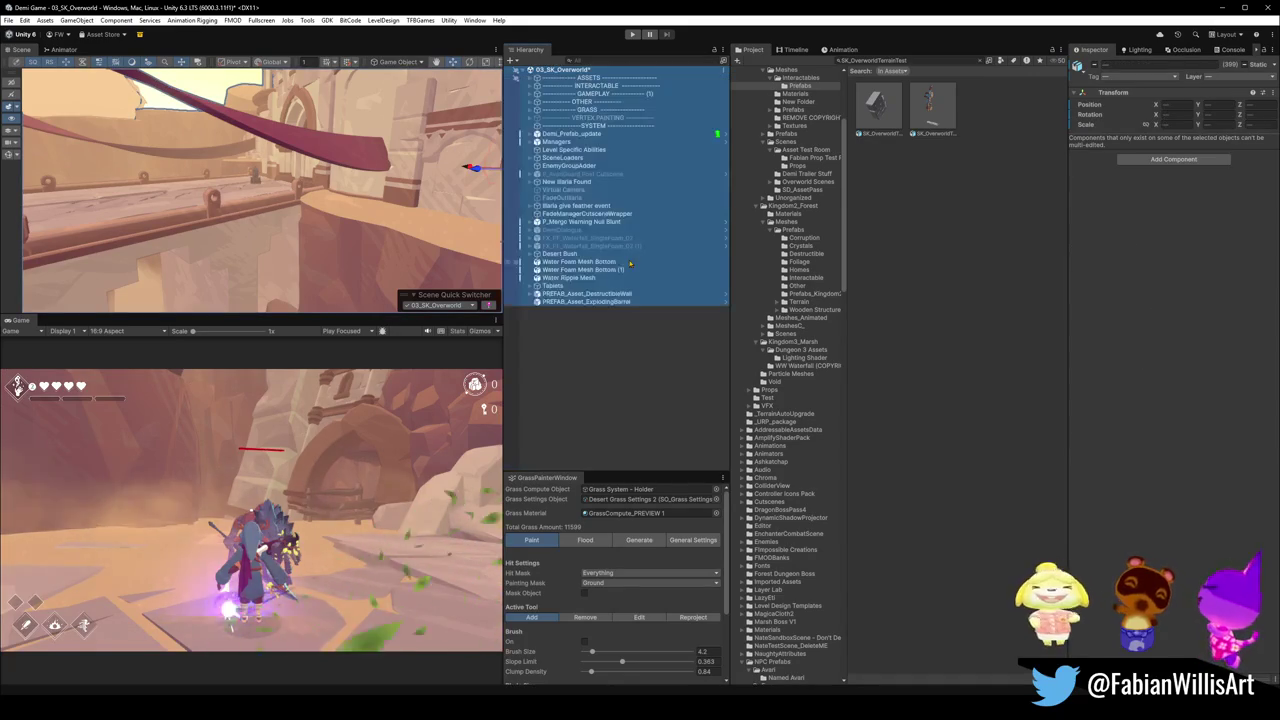
click(610, 389)
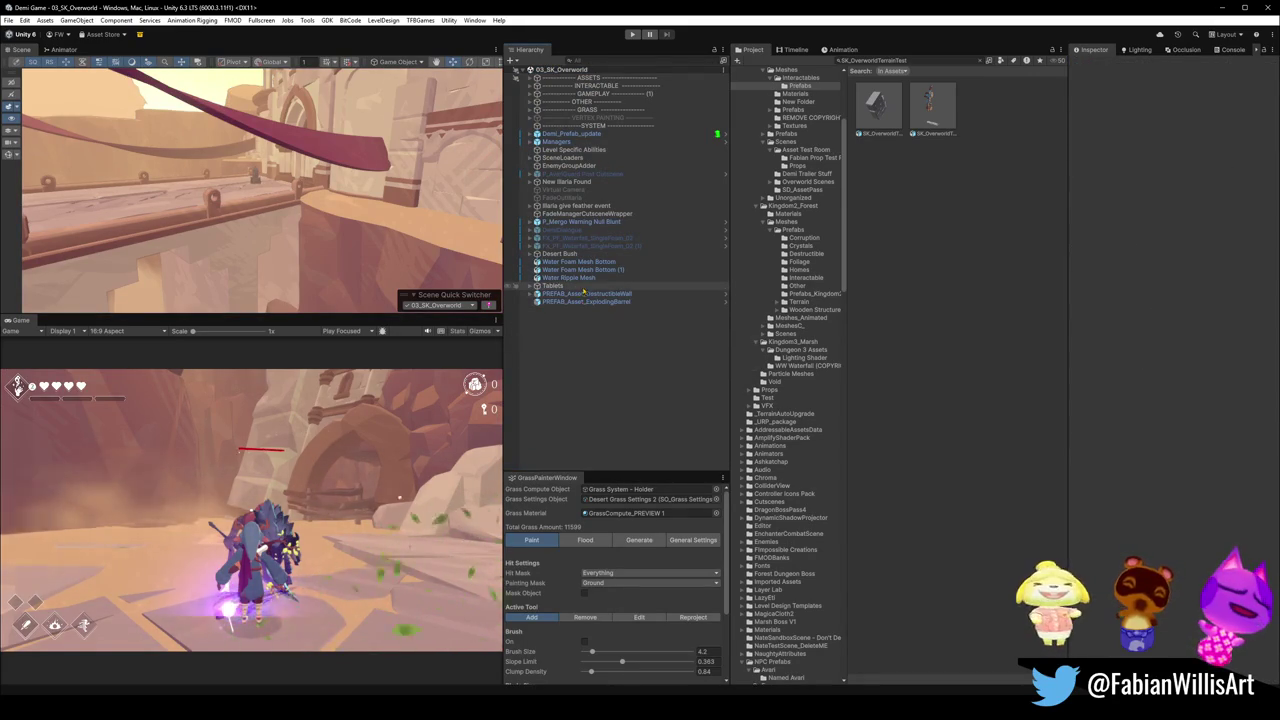
click(531, 254)
click(585, 262)
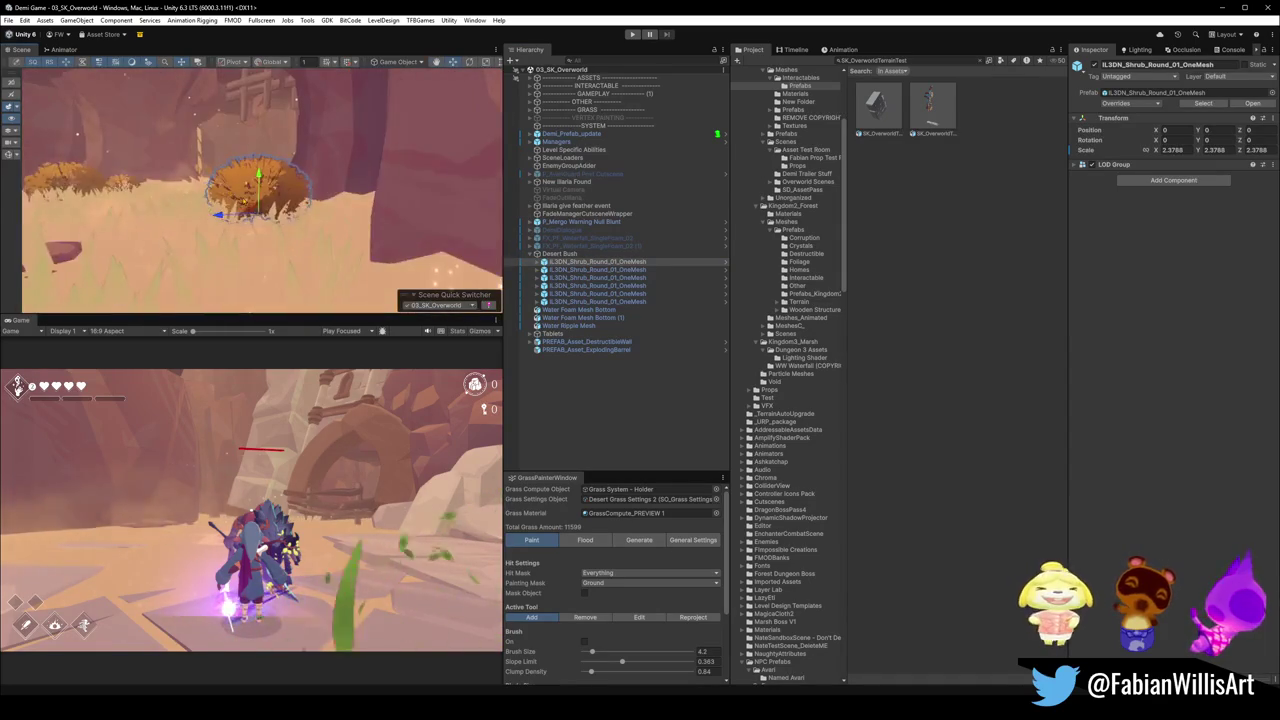
Frame the shrub in the Scene view and orbit out across the canyon to a doorway.
drag(259, 204, 358, 212)
key(f)
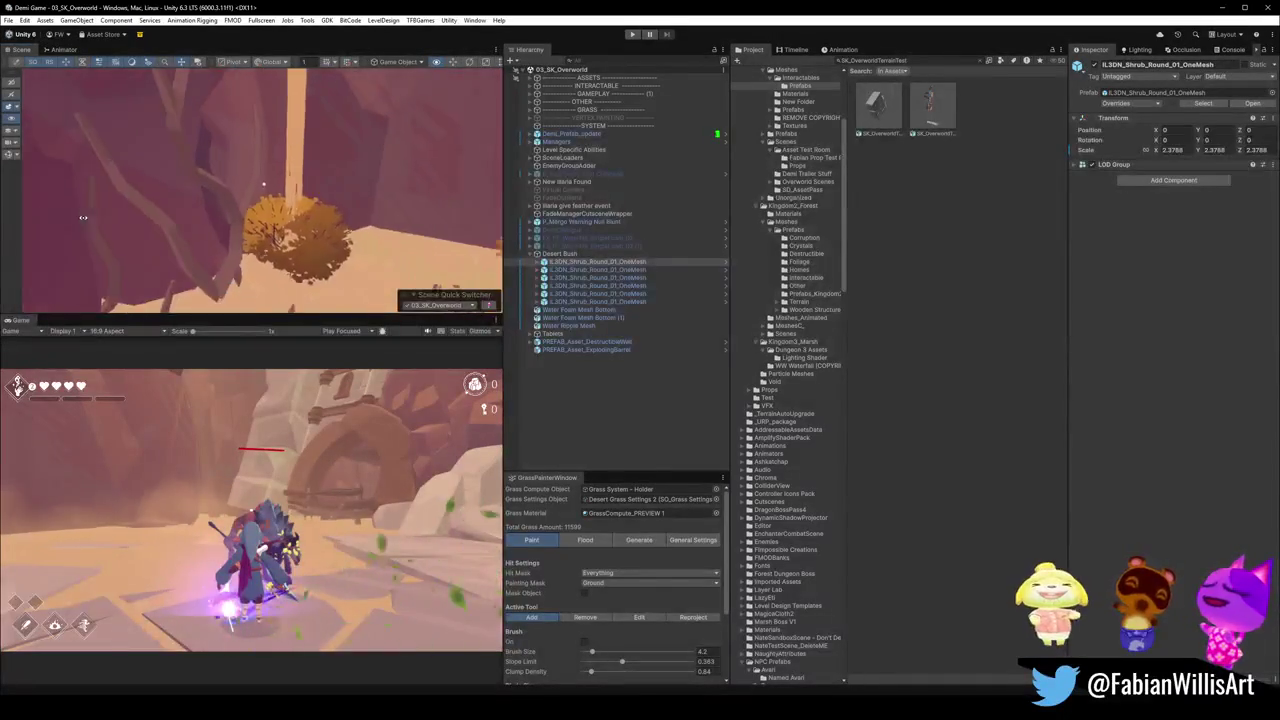
drag(67, 233, 357, 195)
mouse_move(260, 220)
mouse_down()
mouse_move(362, 186)
mouse_move(300, 206)
mouse_move(398, 217)
mouse_up()
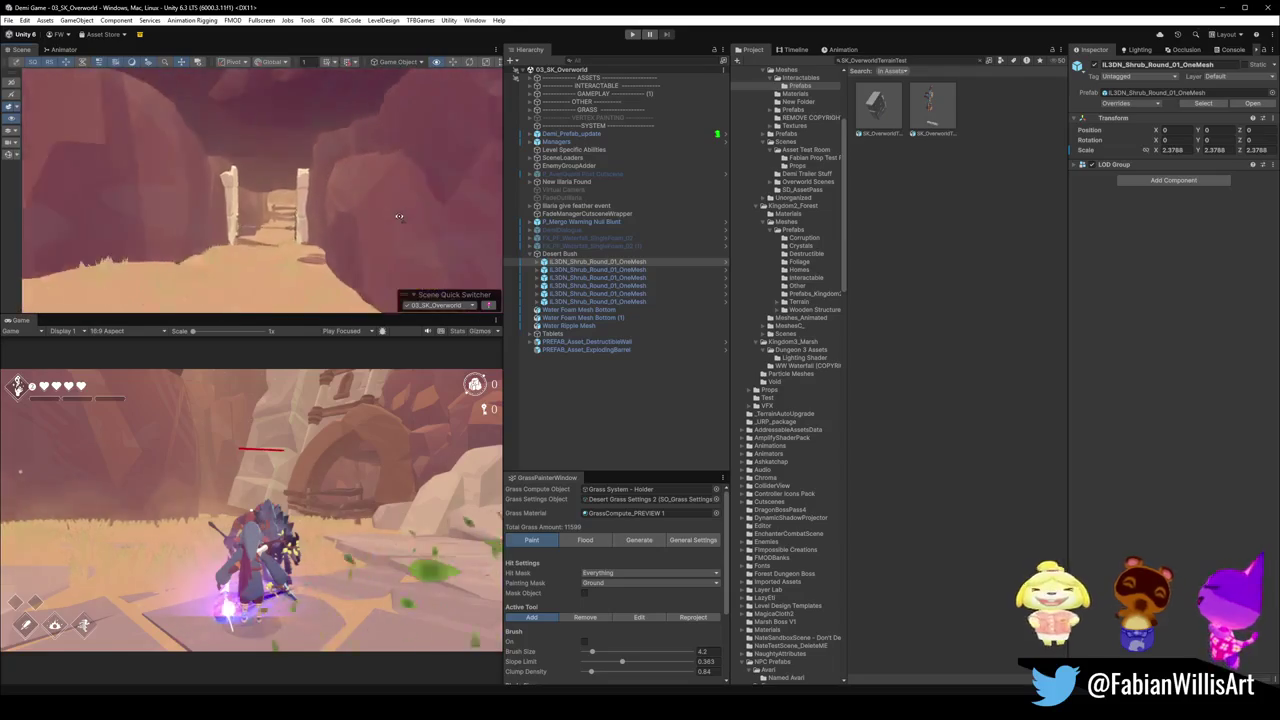
drag(276, 228, 338, 216)
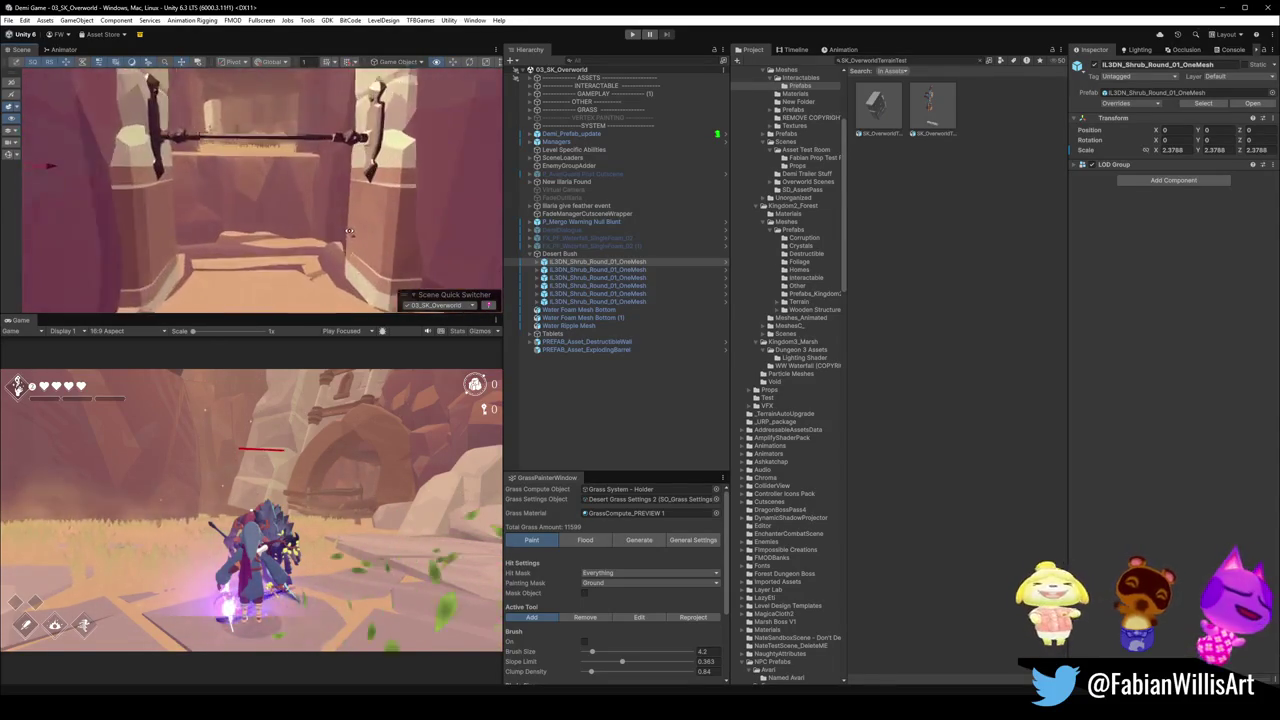
scroll(350, 232, down, 5)
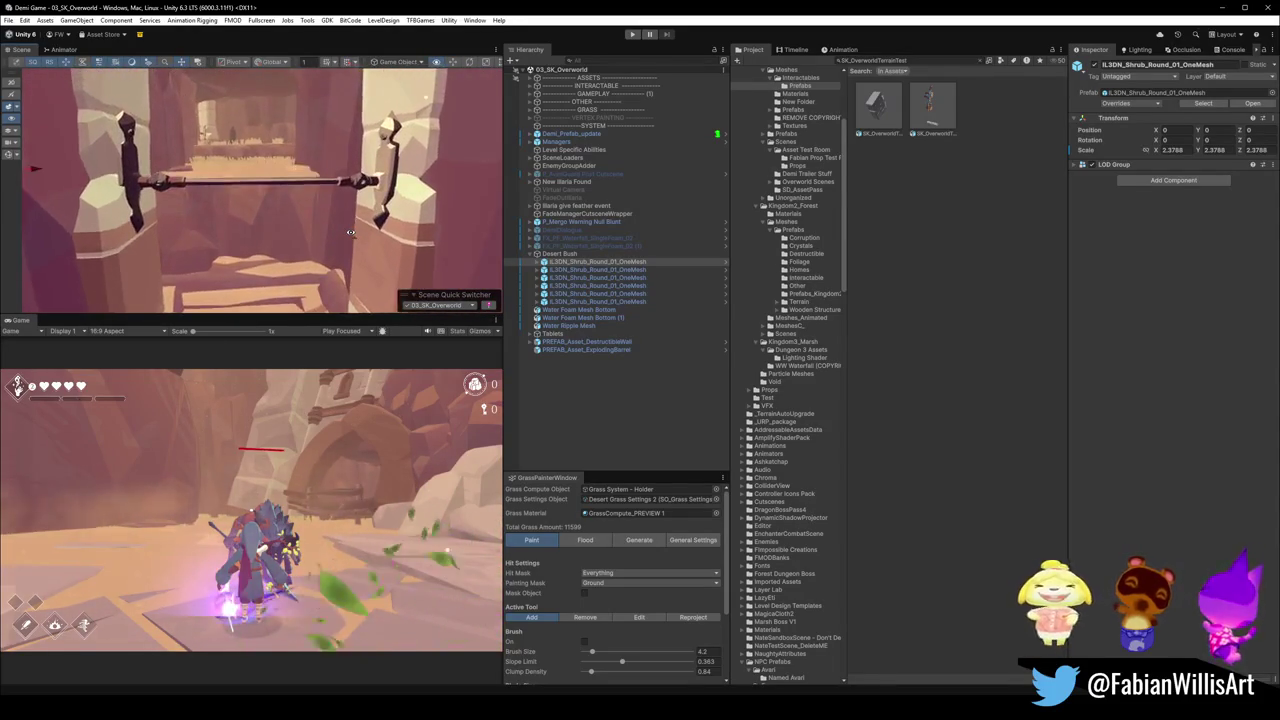
scroll(350, 232, up, 10)
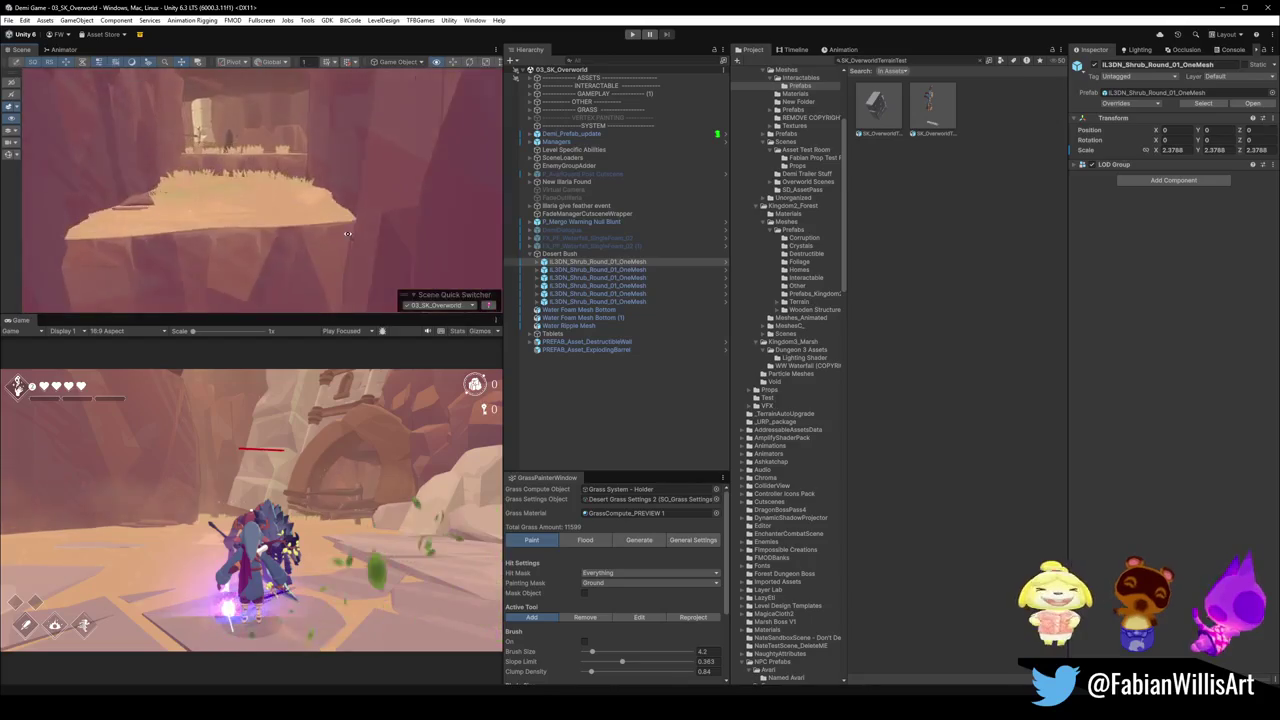
scroll(321, 229, up, 10)
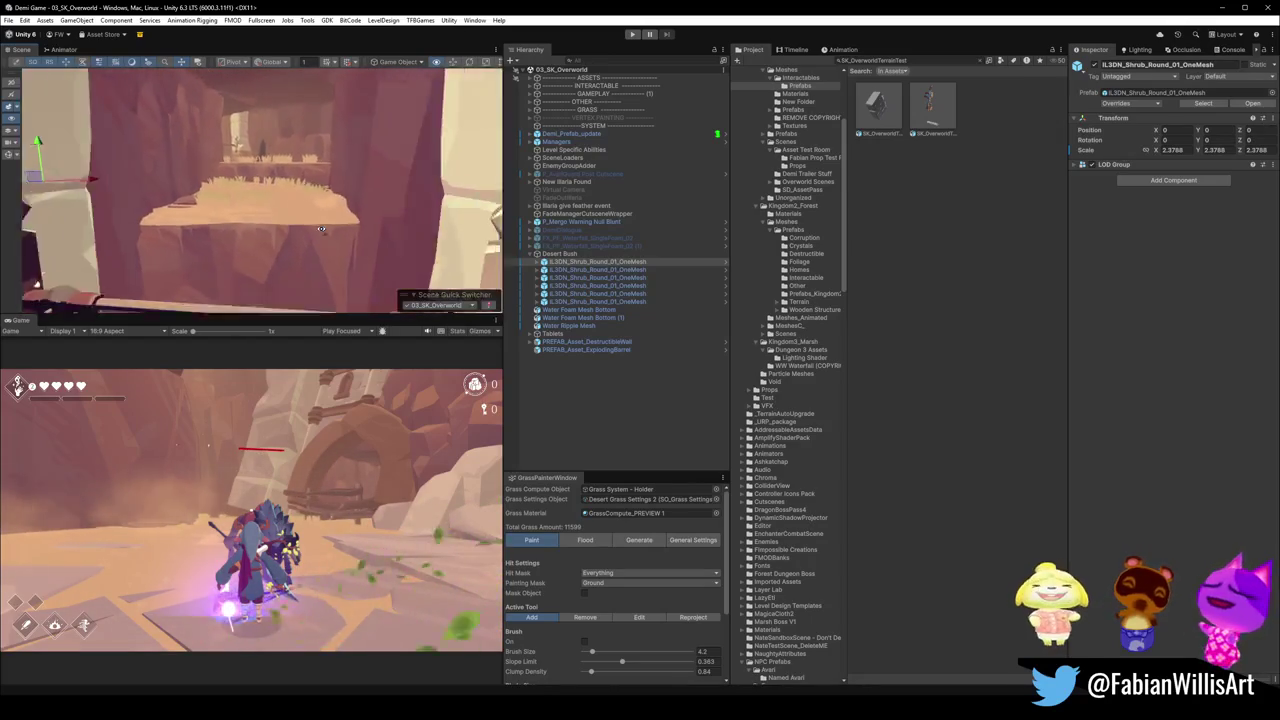
scroll(321, 228, down, 8)
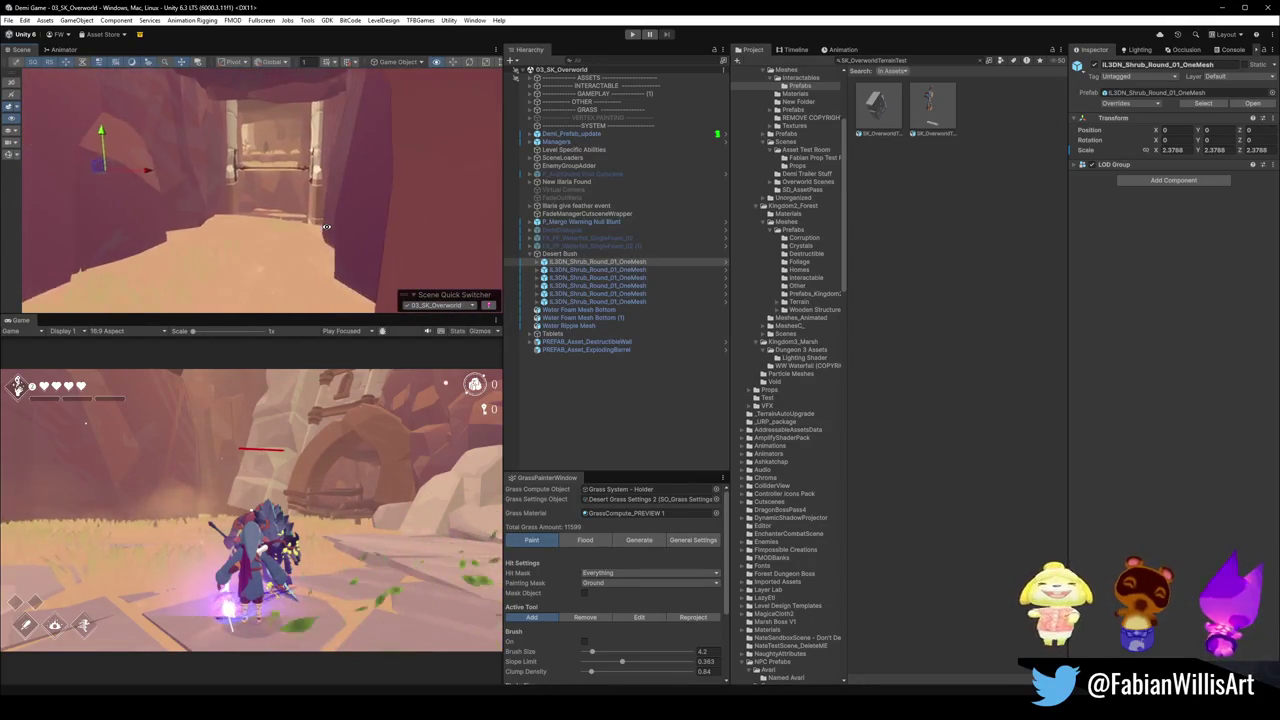
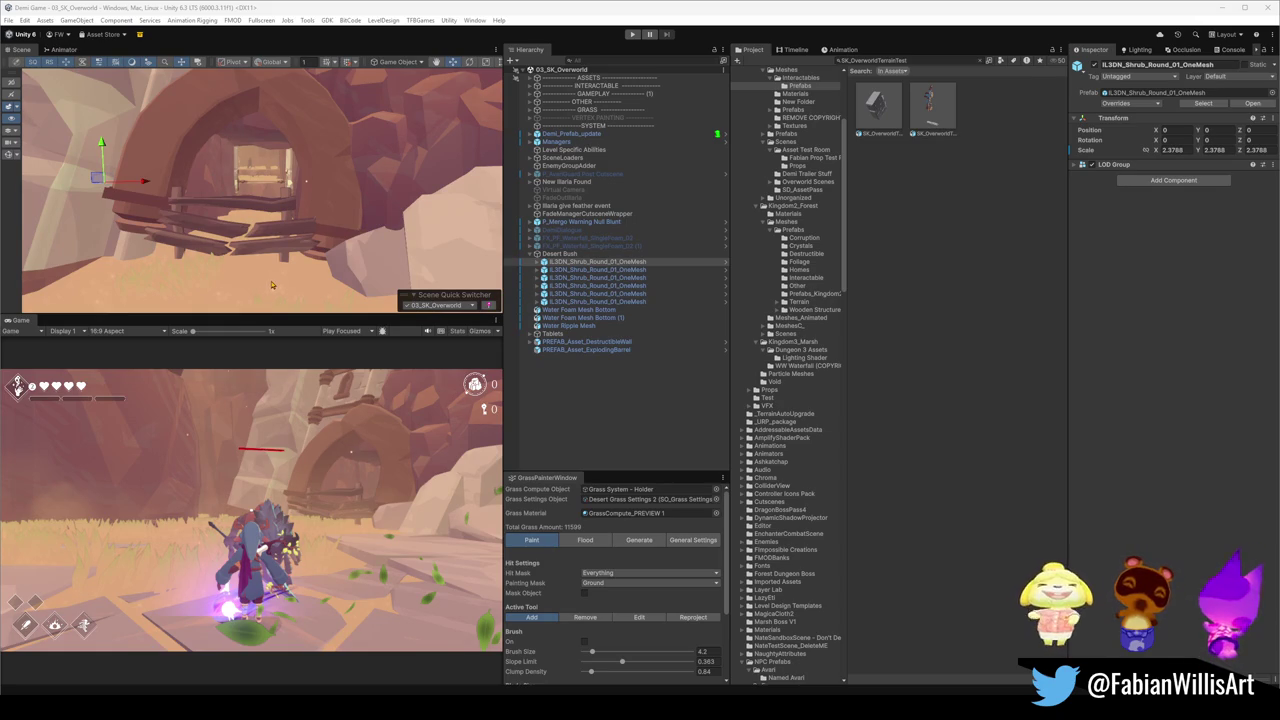
Fly through the desert canyon, selecting the owl statue pillar and then deselecting it.
key(w)
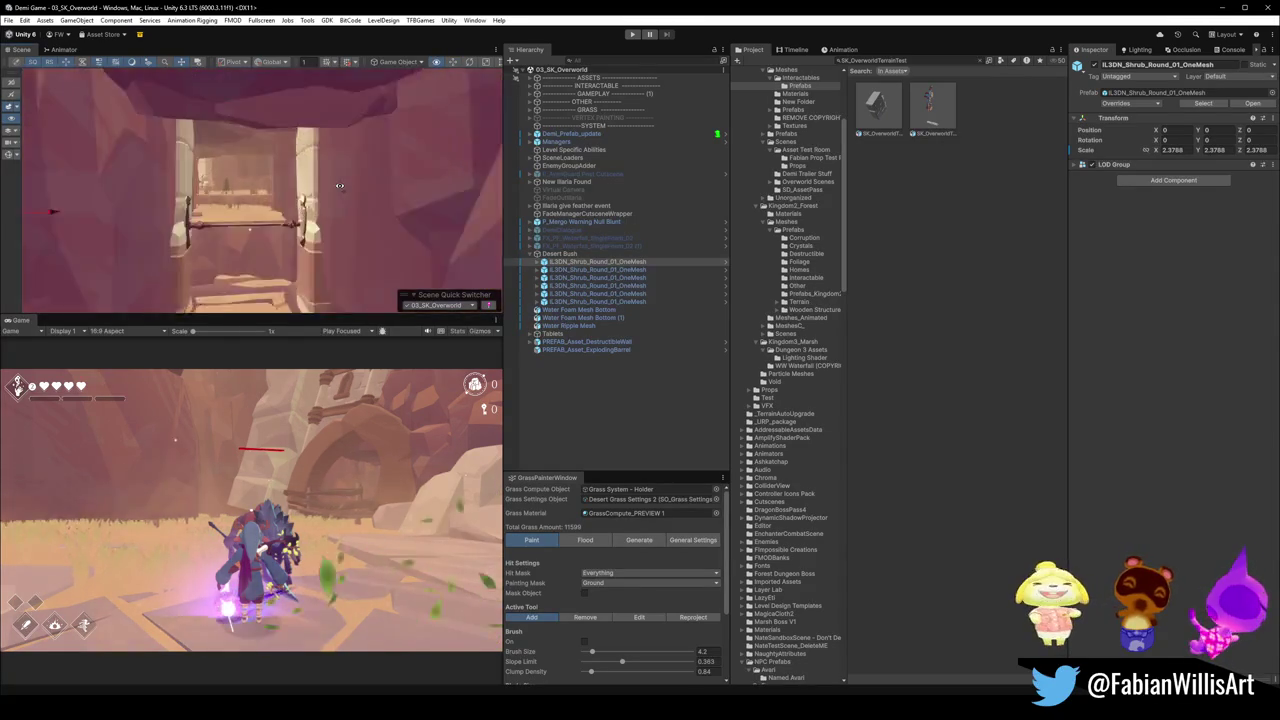
mouse_move(286, 187)
mouse_down()
mouse_move(377, 228)
mouse_move(316, 219)
mouse_move(338, 227)
mouse_move(333, 240)
mouse_up()
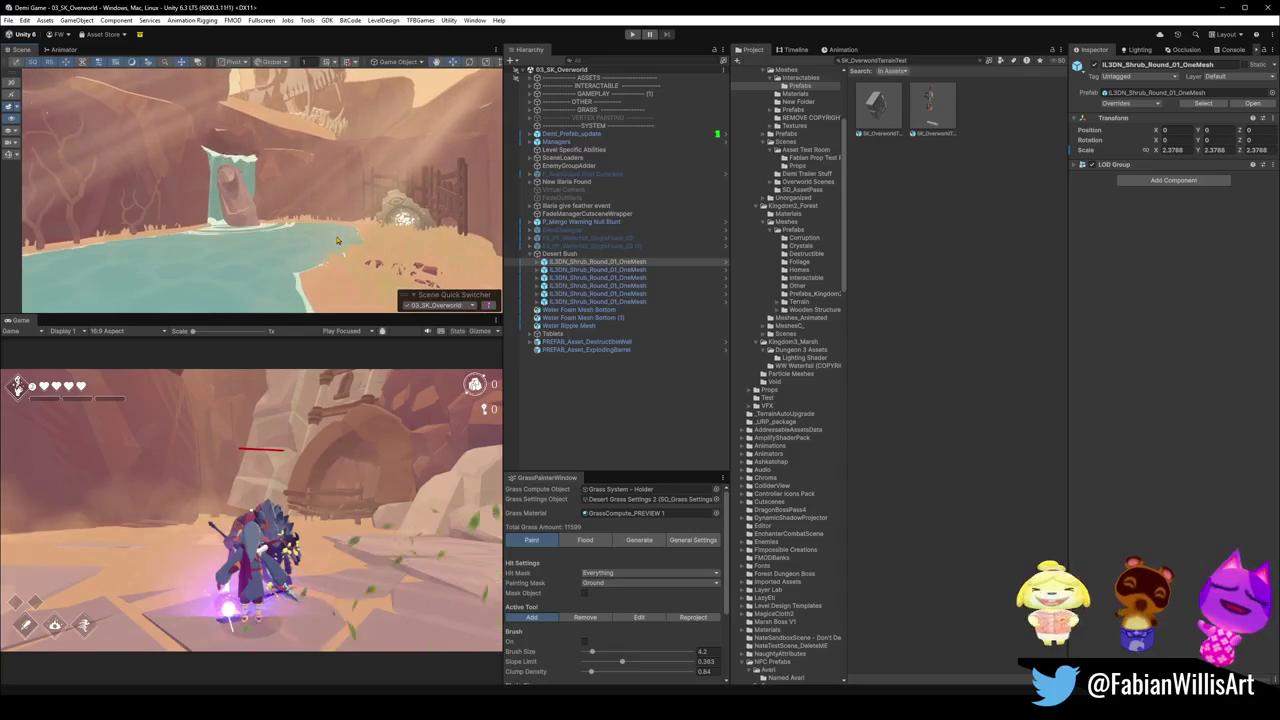
click(246, 217)
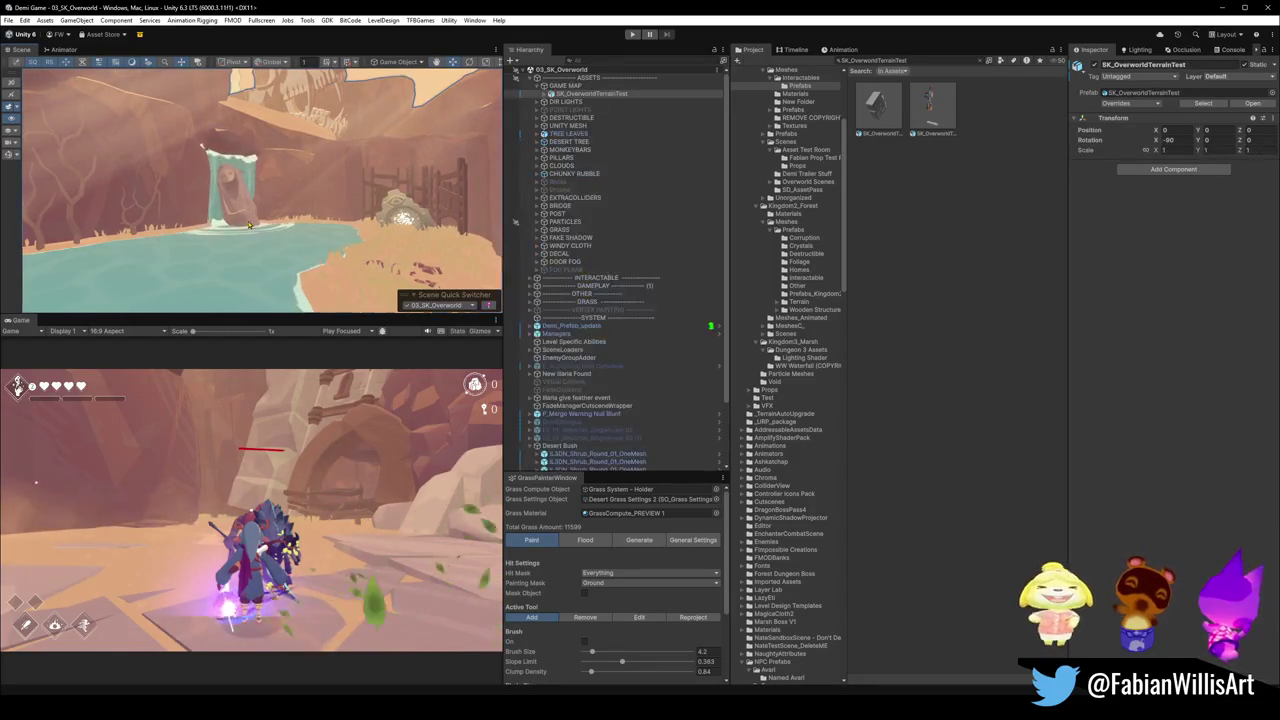
mouse_move(352, 226)
mouse_down()
mouse_move(307, 212)
mouse_move(380, 245)
mouse_up()
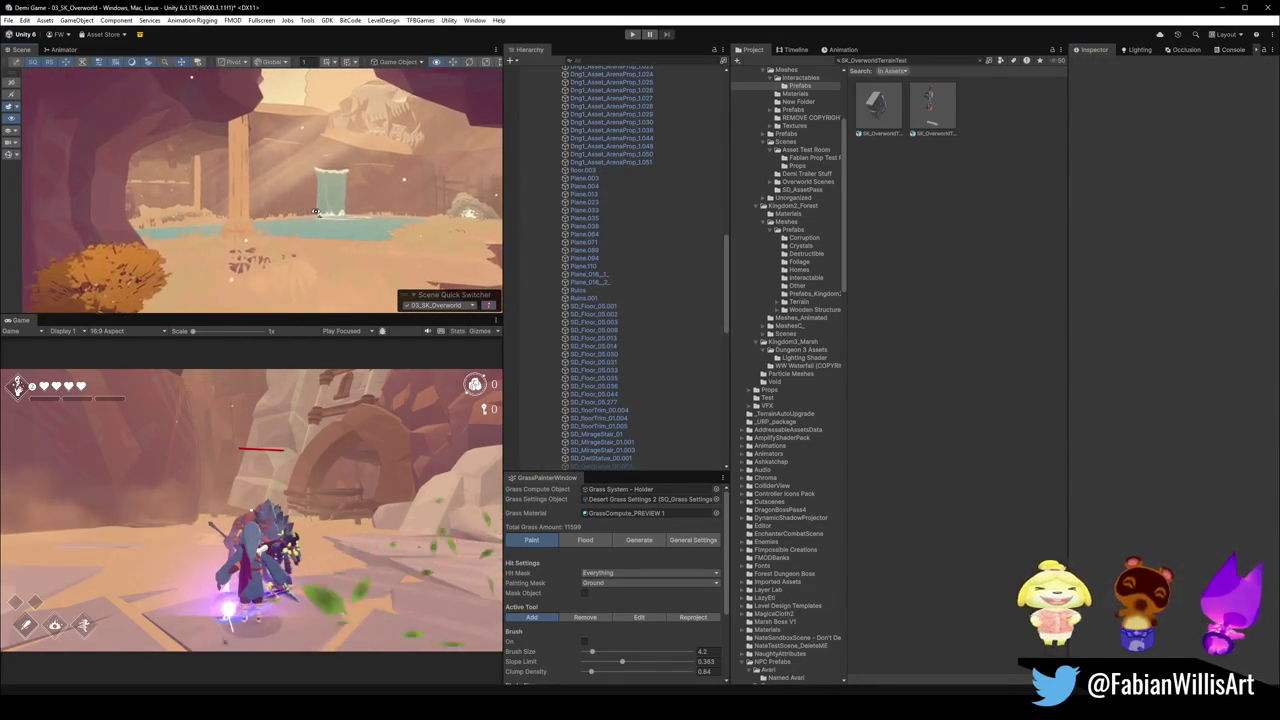
click(407, 257)
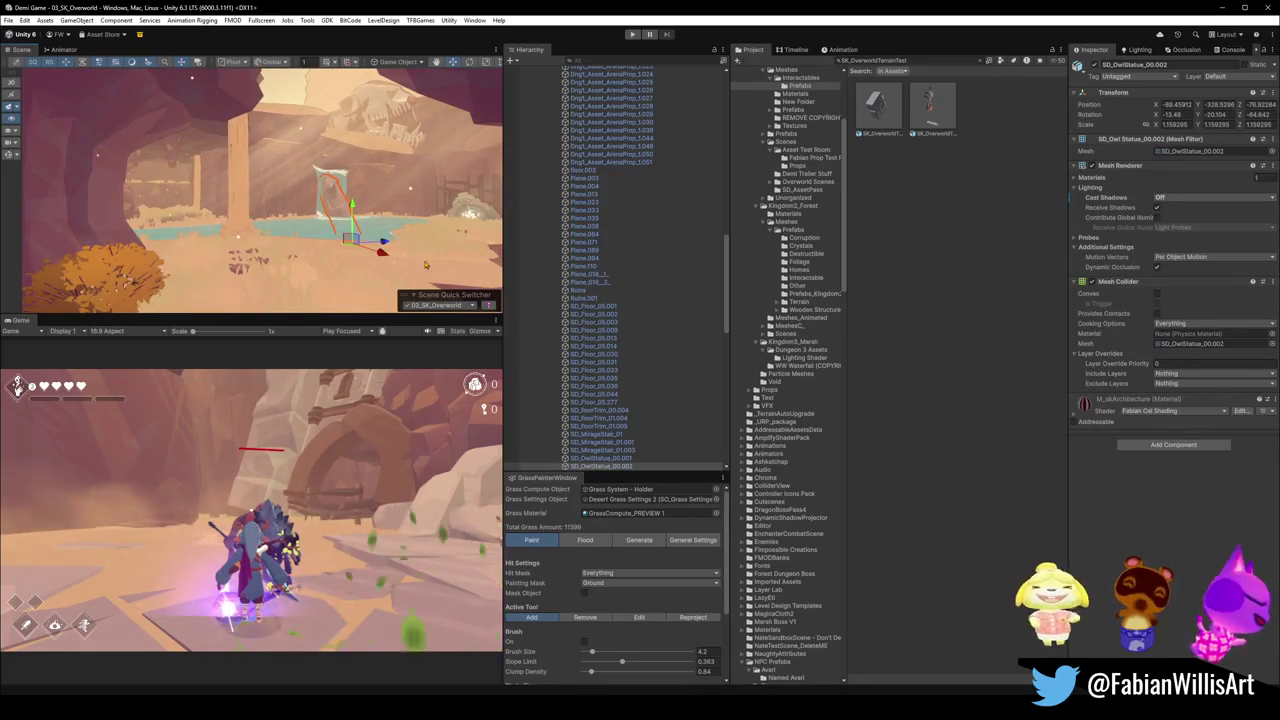
mouse_move(468, 212)
mouse_down()
mouse_move(423, 273)
mouse_move(300, 275)
mouse_move(335, 282)
mouse_move(219, 309)
mouse_up()
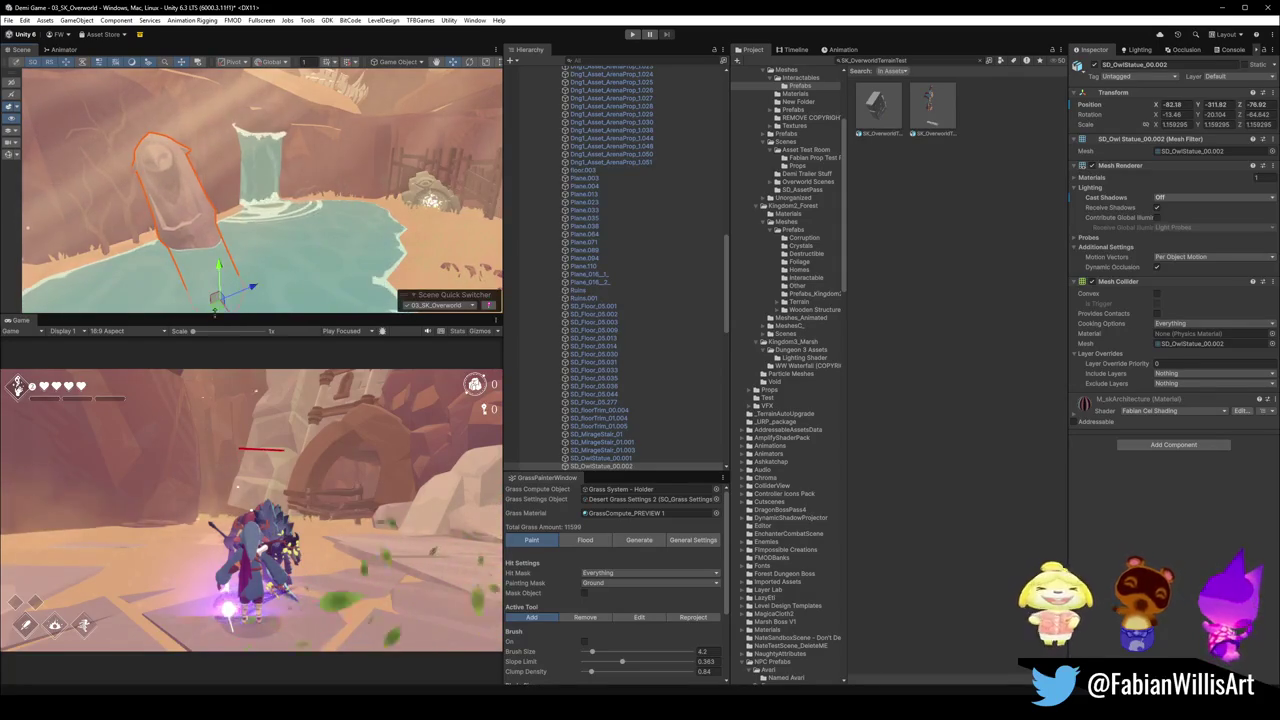
click(937, 529)
drag(253, 153, 253, 145)
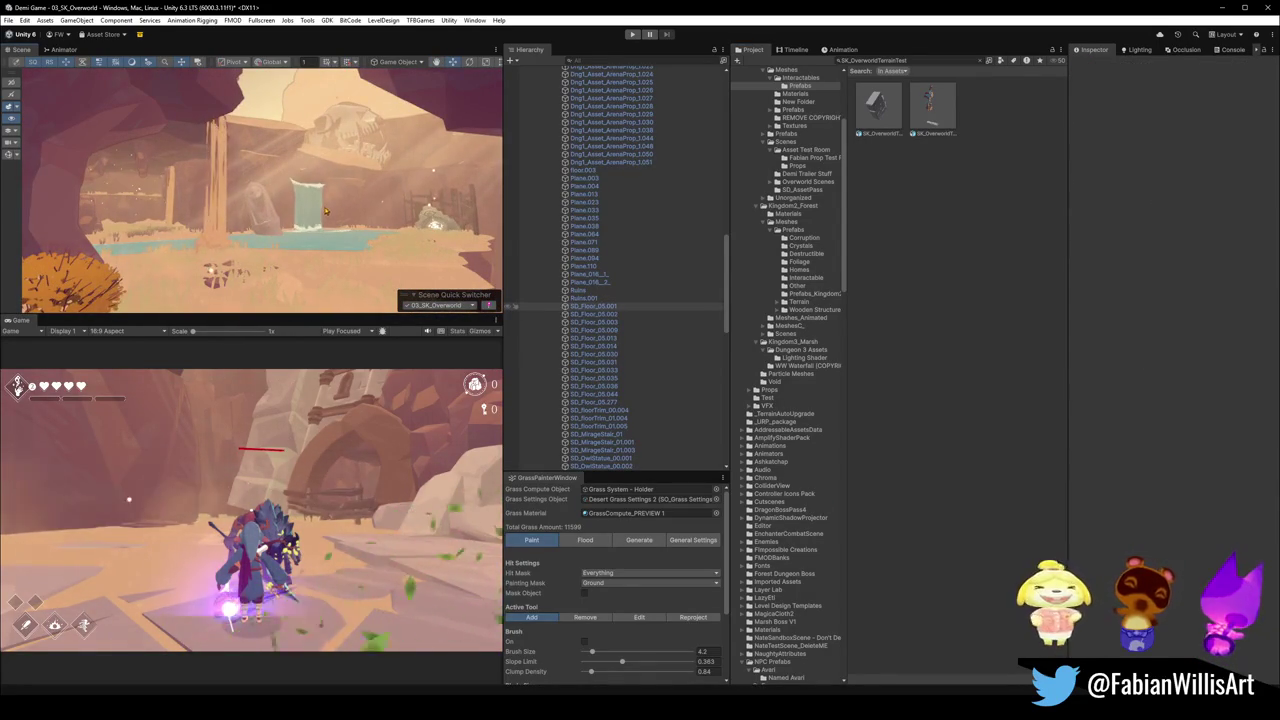
drag(323, 206, 189, 222)
scroll(189, 222, up, 5)
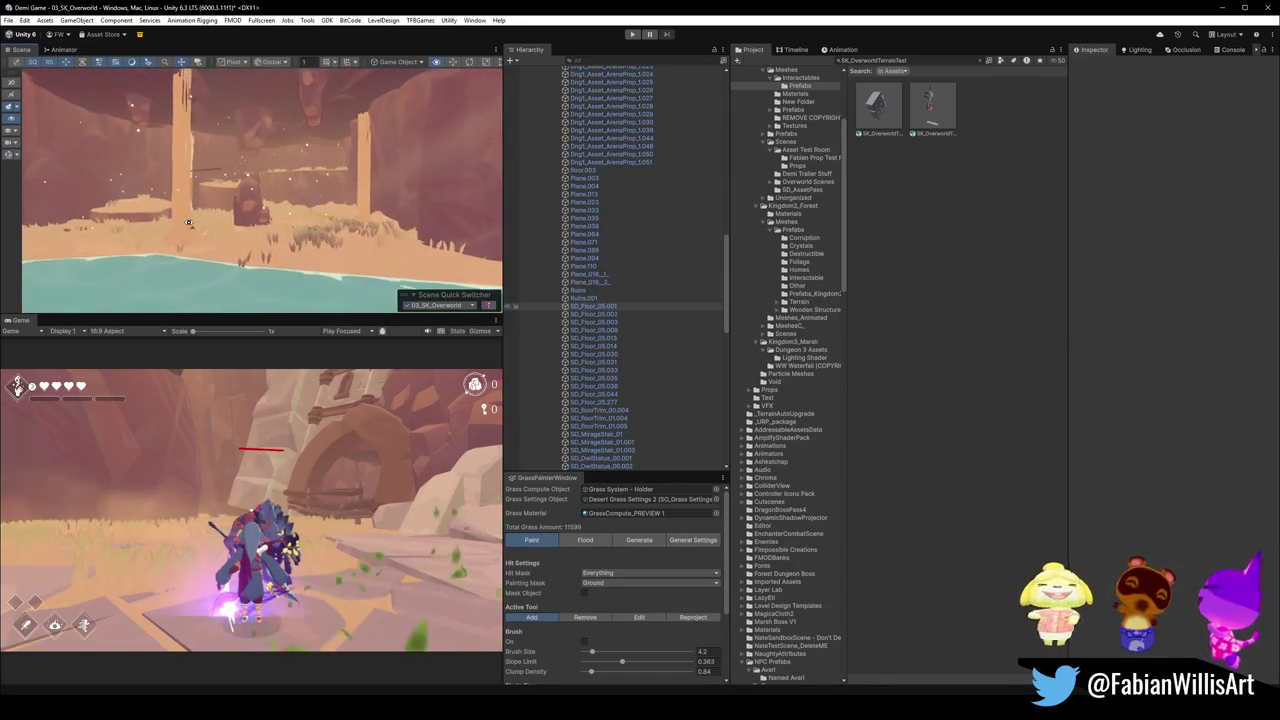
mouse_move(188, 222)
mouse_down()
mouse_move(296, 198)
mouse_move(300, 226)
mouse_up()
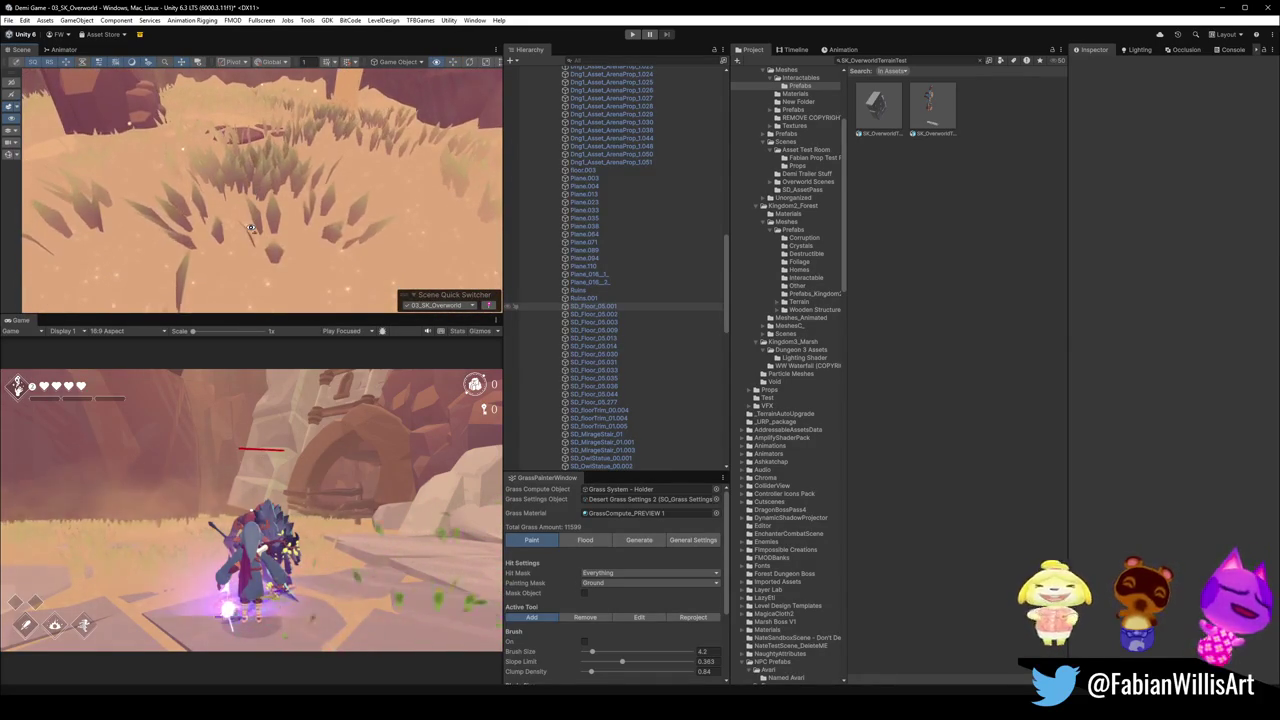
Select all Hierarchy entries, collapse them to top-level groups, and clear the selection.
click(611, 226)
key(ctrl+a)
key(Left)
key(shift+d)
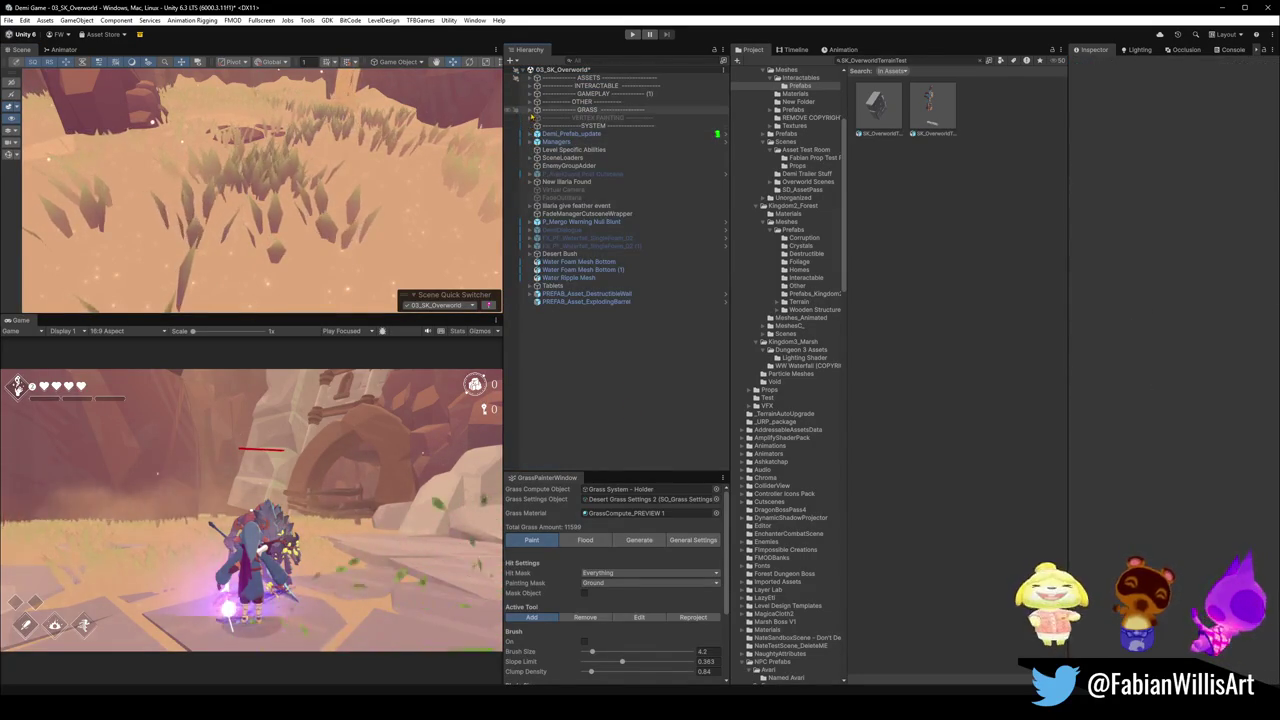
Expand GRASS > TerrainRenderer and check the camera background colour, keeping it unchanged.
click(531, 109)
click(590, 118)
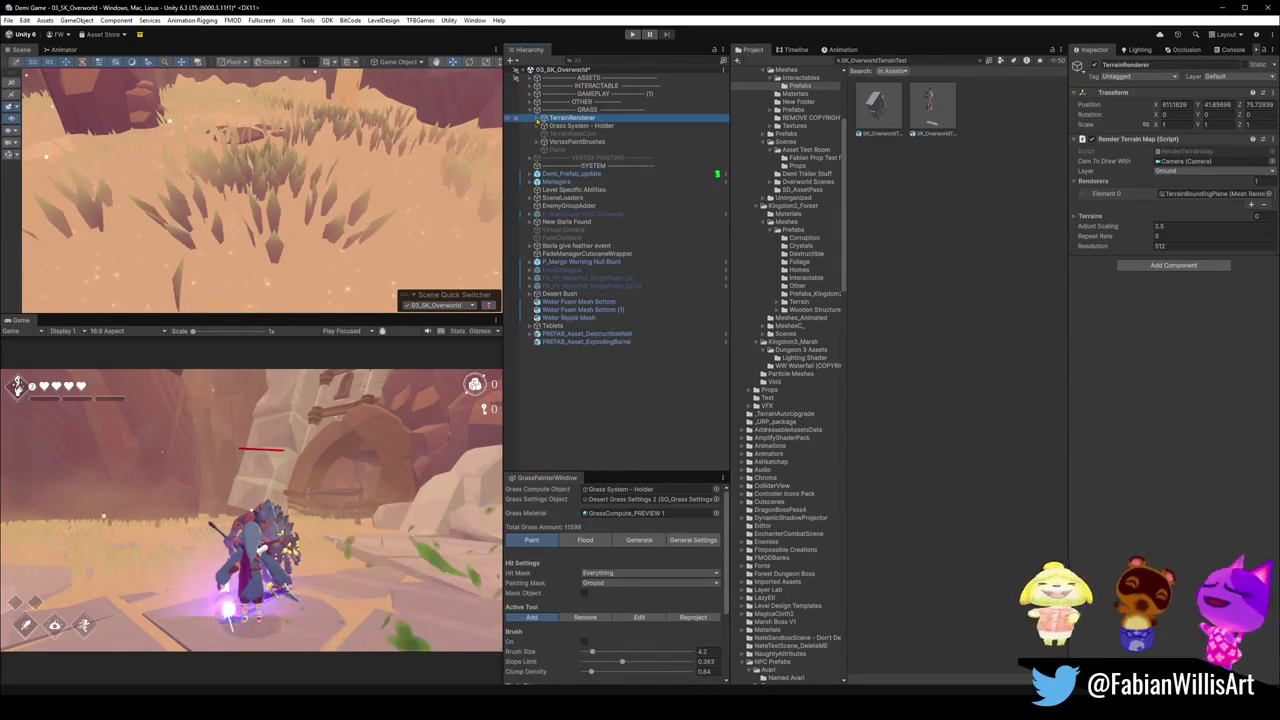
key(Right)
click(590, 126)
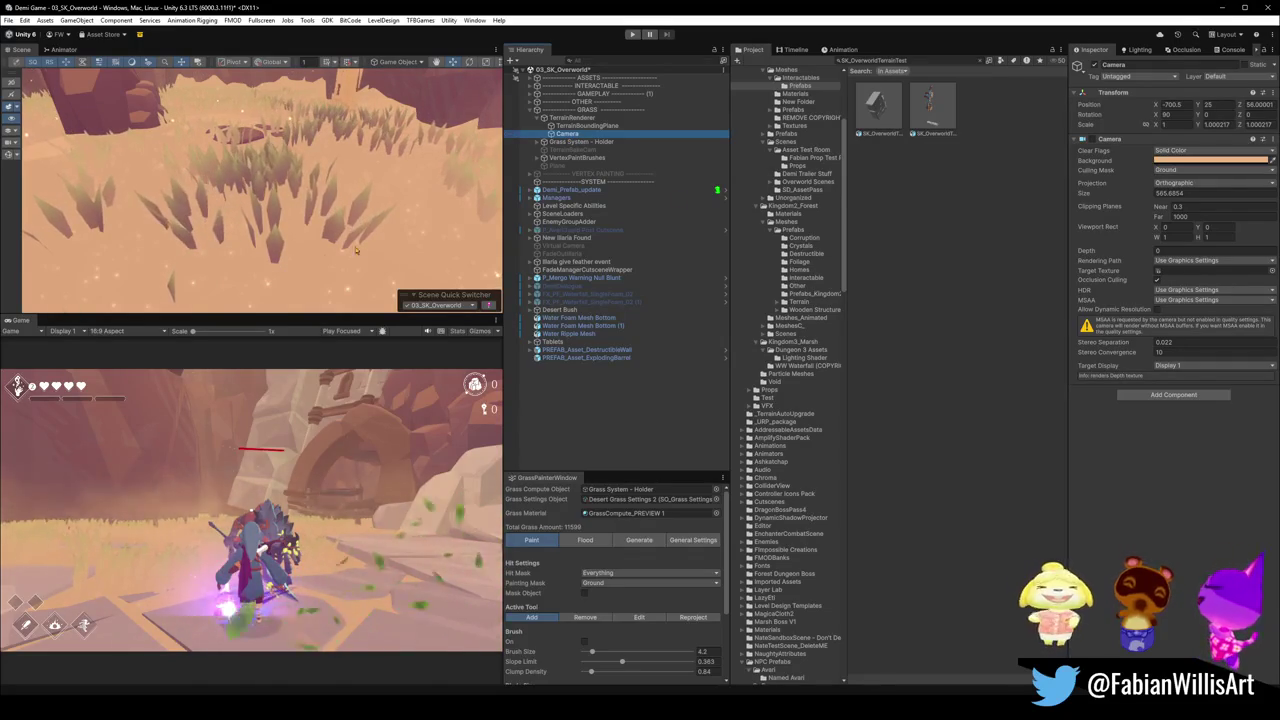
click(1191, 159)
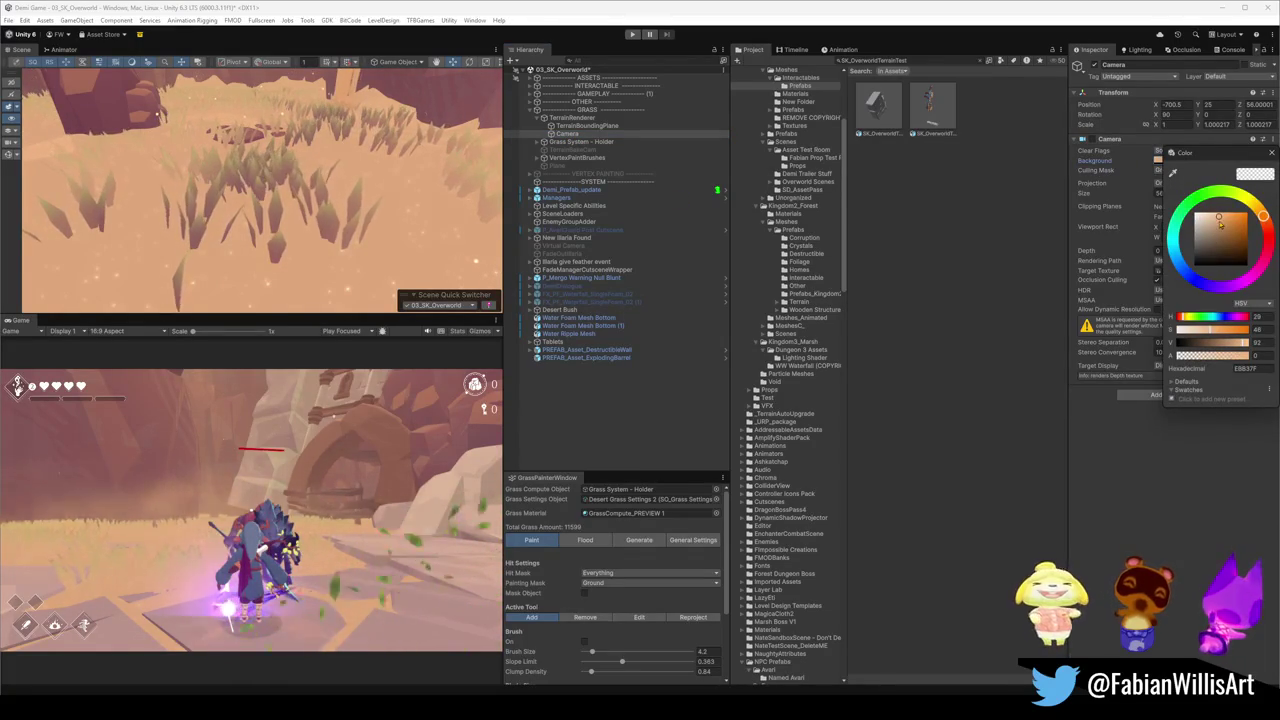
key(Return)
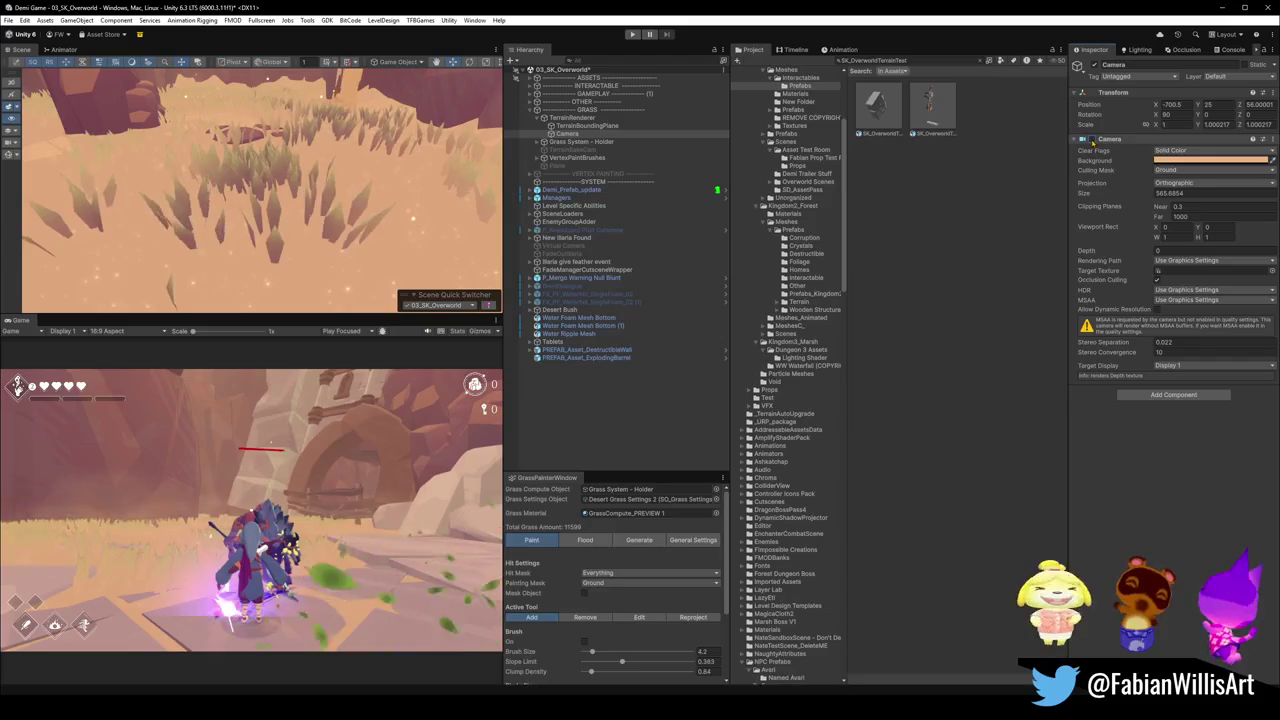
Frame TerrainBoundingPlane and enable its Mesh Renderer so it shows as a tan plane.
click(588, 128)
key(f)
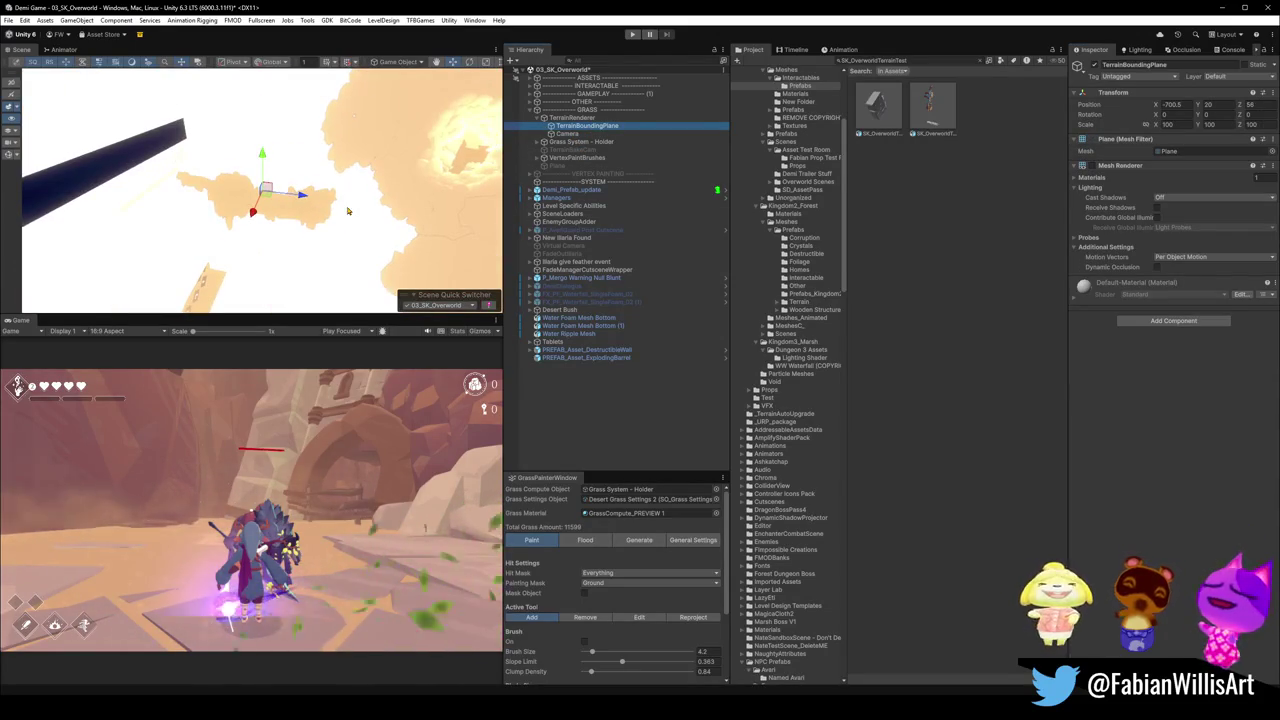
click(1094, 166)
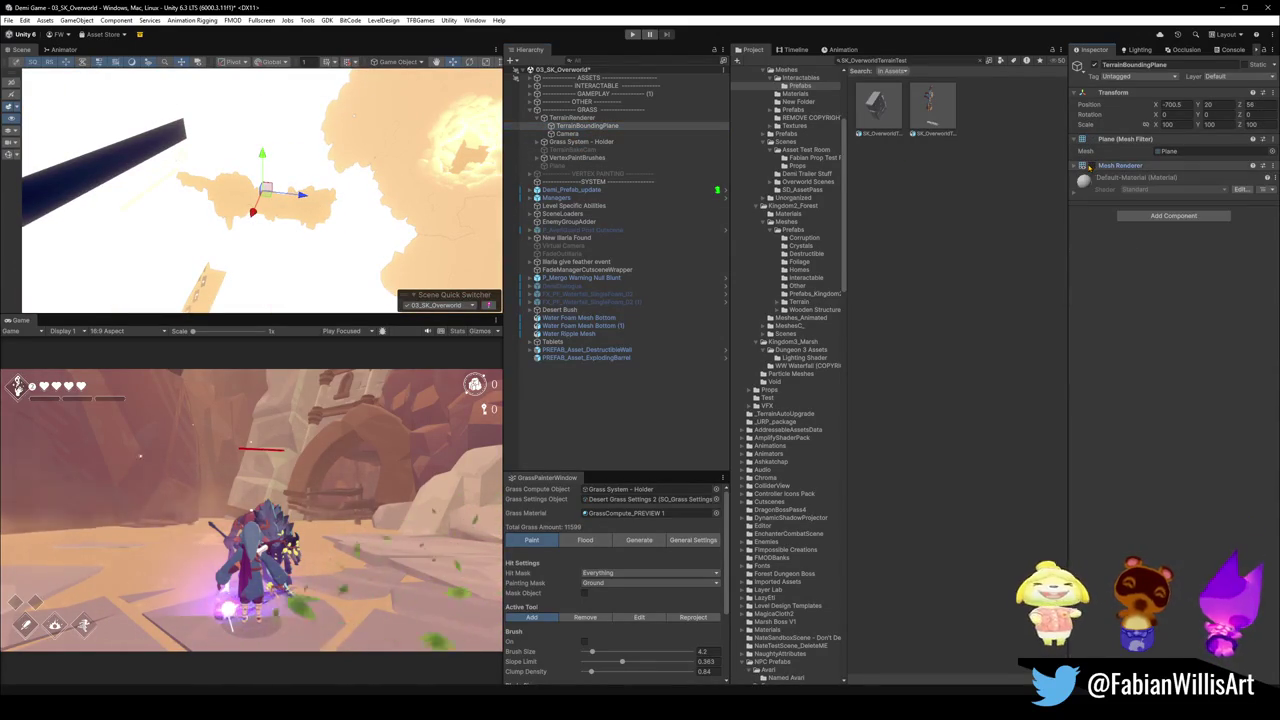
click(1093, 166)
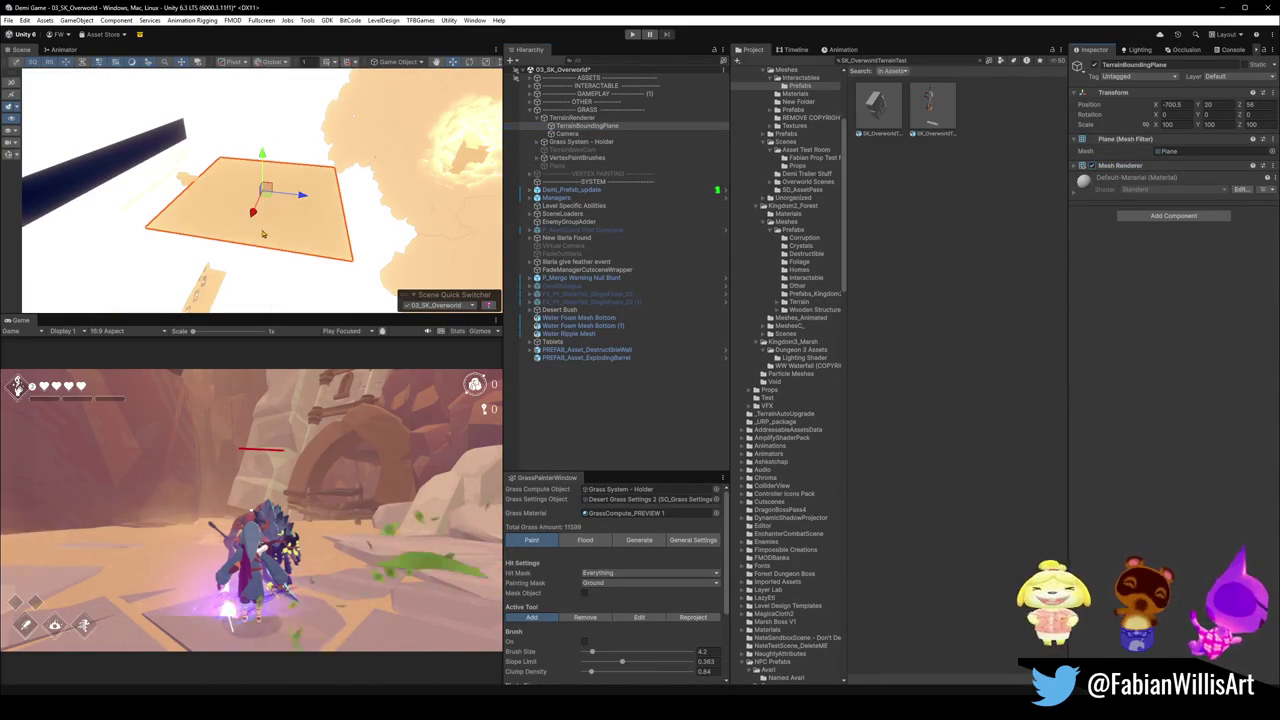
scroll(262, 233, up, 5)
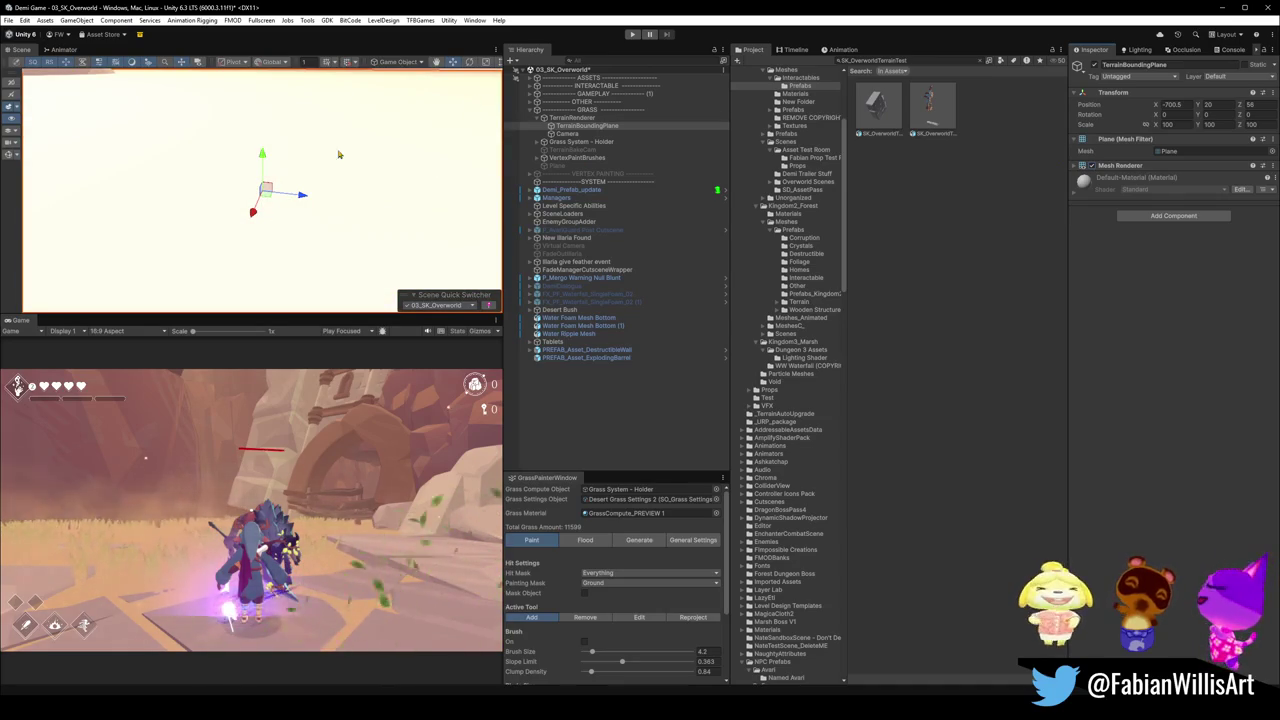
scroll(497, 65, down, 5)
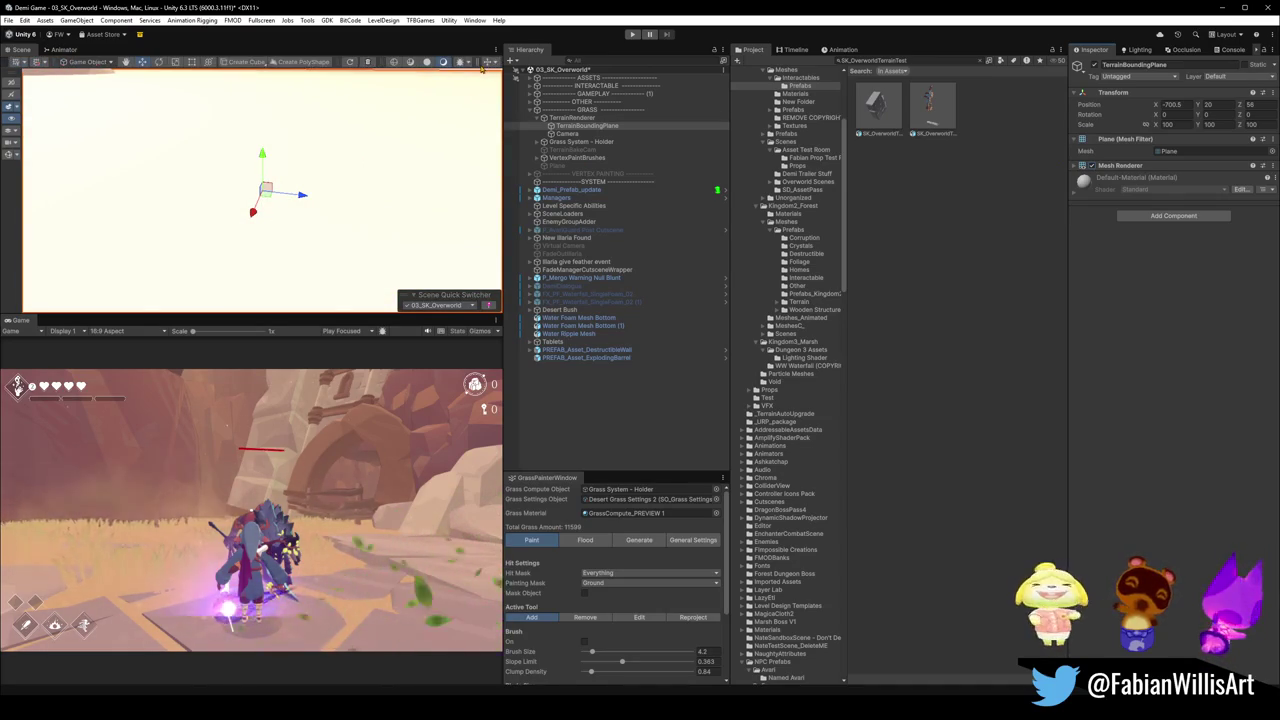
Switch the Scene view to Top, try scaling the plane, then undo back to scale 100.
click(490, 63)
click(473, 93)
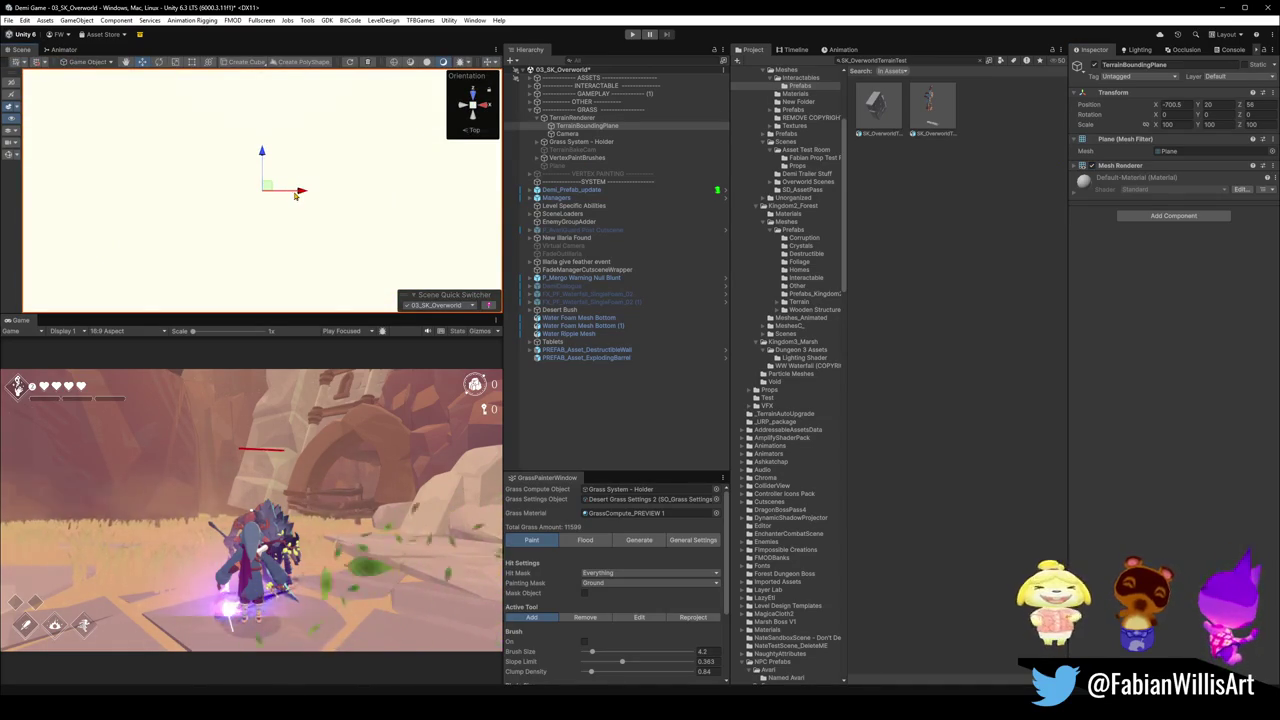
scroll(299, 199, down, 5)
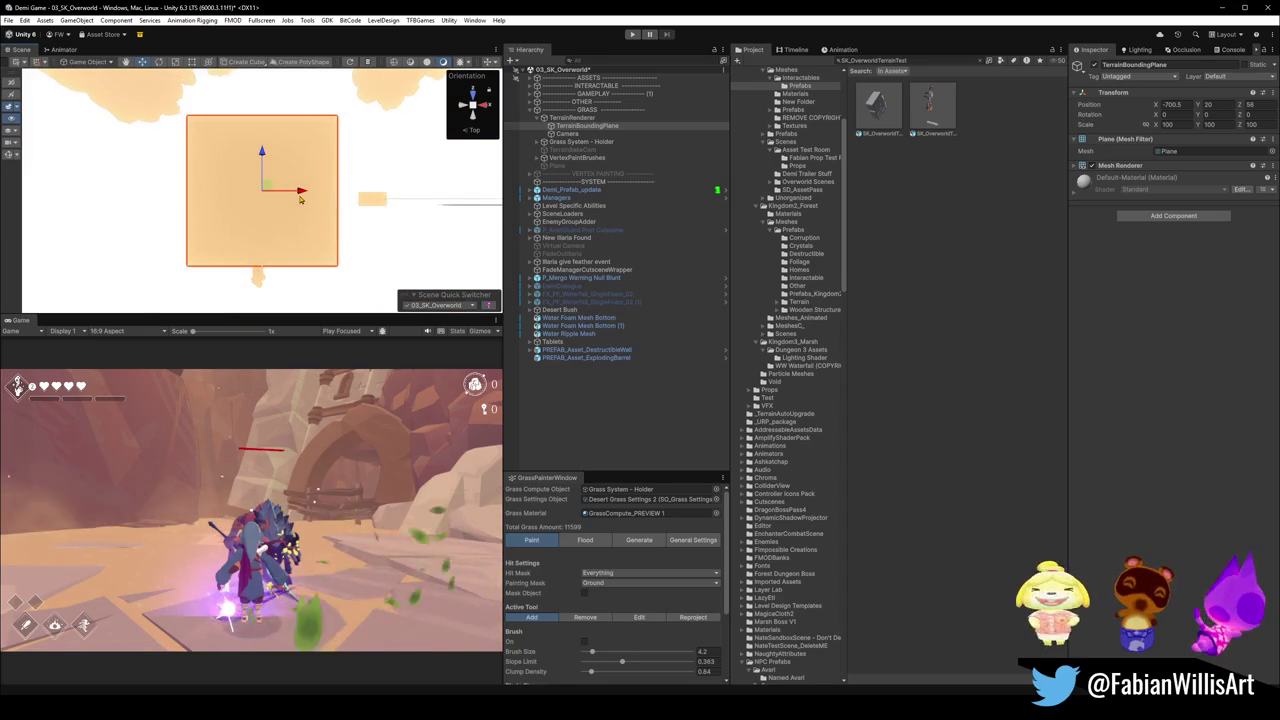
scroll(299, 199, down, 2)
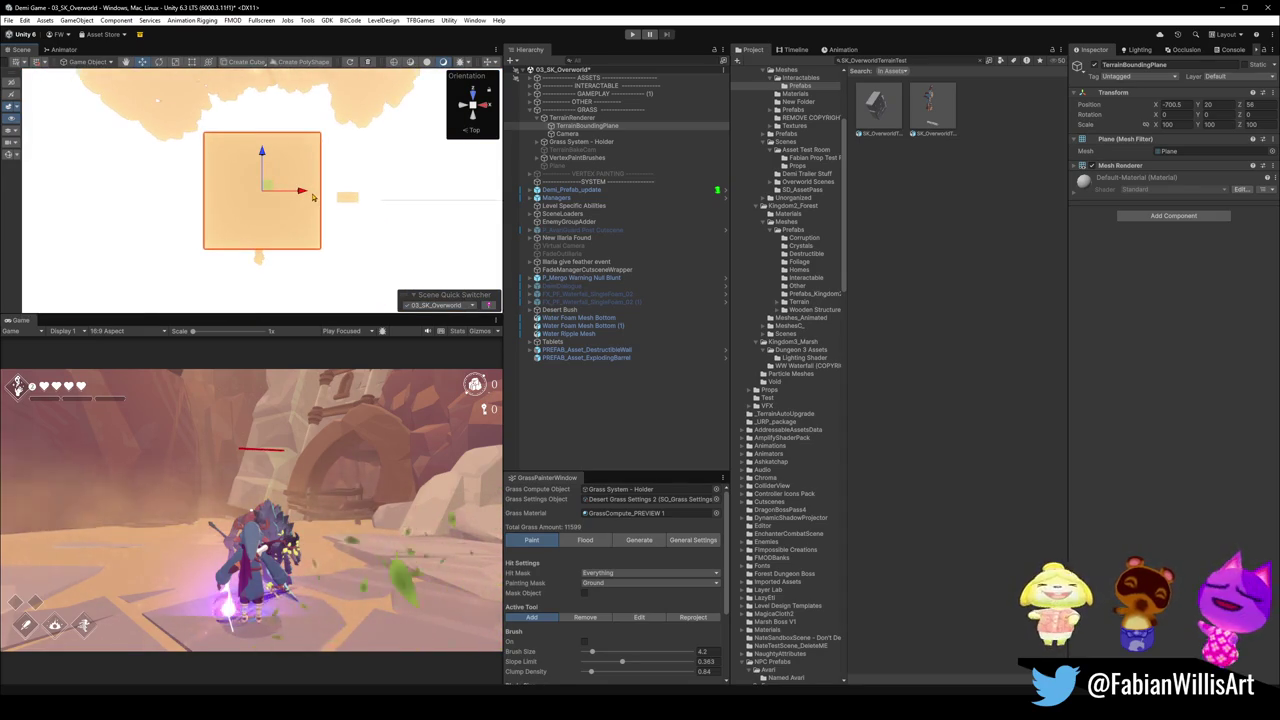
scroll(312, 197, up, 3)
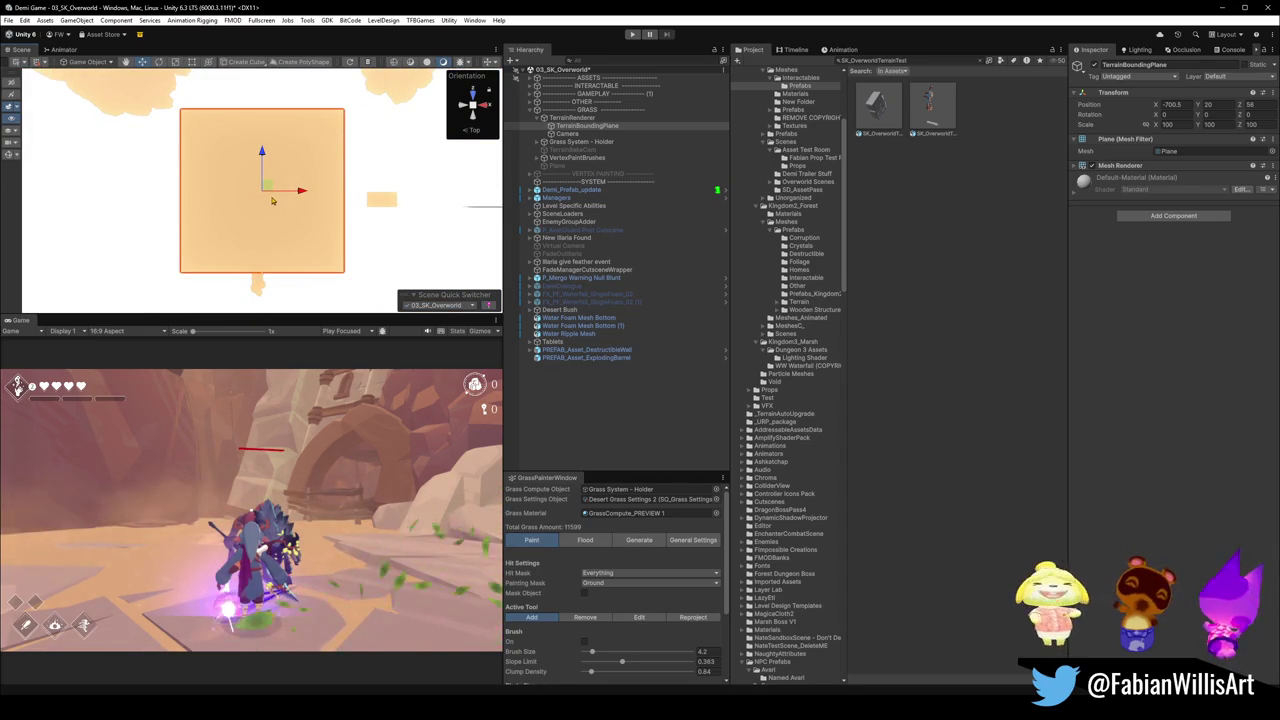
drag(263, 196, 277, 192)
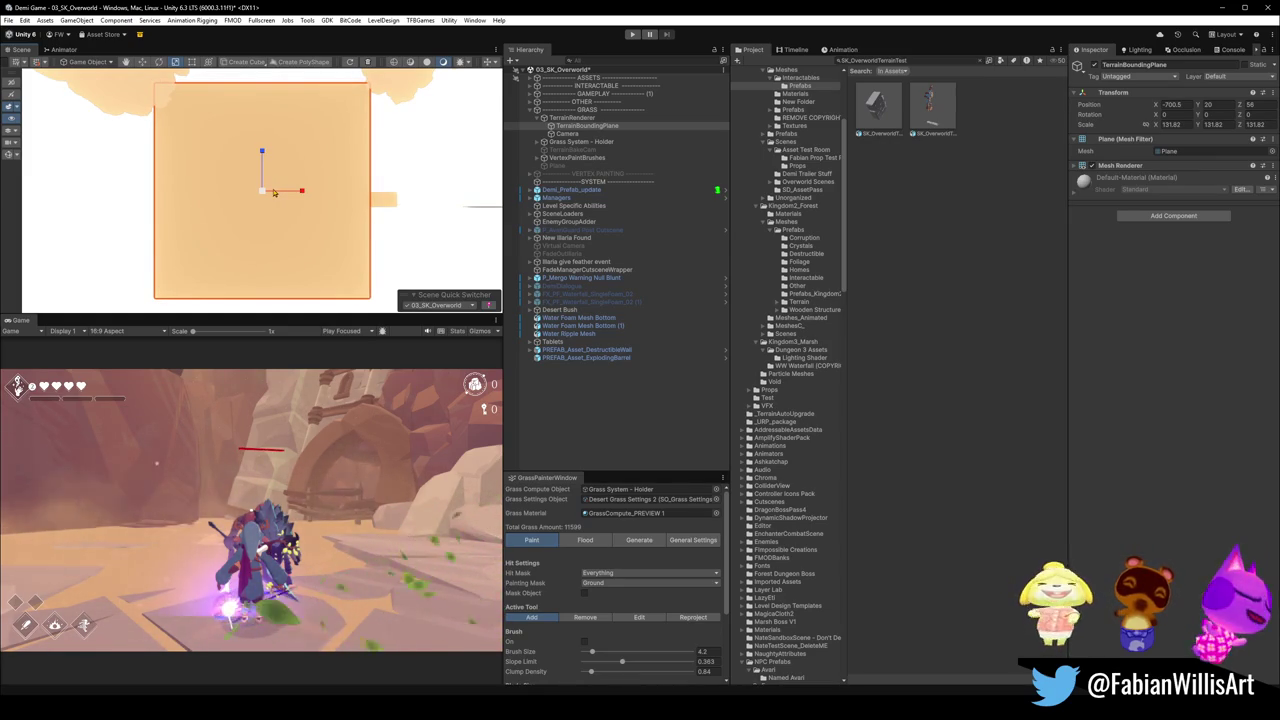
key(ctrl+z)
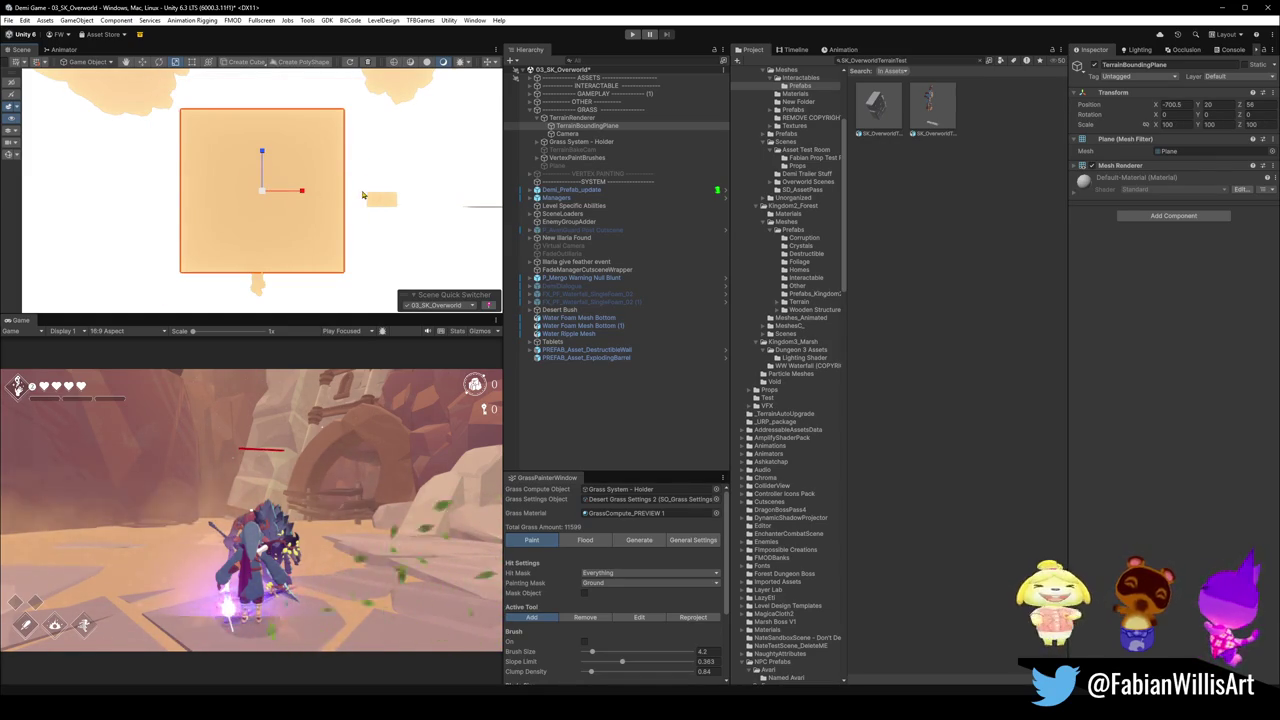
Reselect TerrainRenderer and move the view toward the tan plane.
click(553, 118)
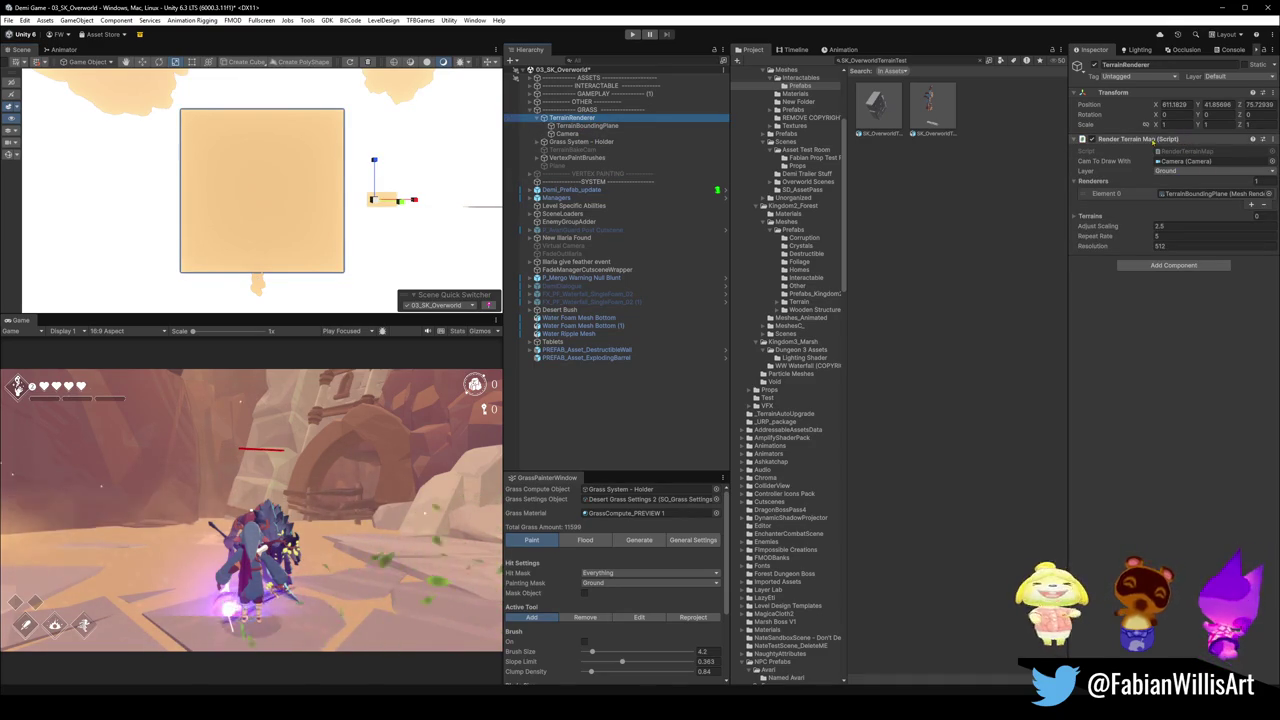
mouse_move(372, 206)
mouse_down()
mouse_move(354, 203)
mouse_move(420, 161)
mouse_move(399, 178)
mouse_move(403, 199)
mouse_up()
key(w)
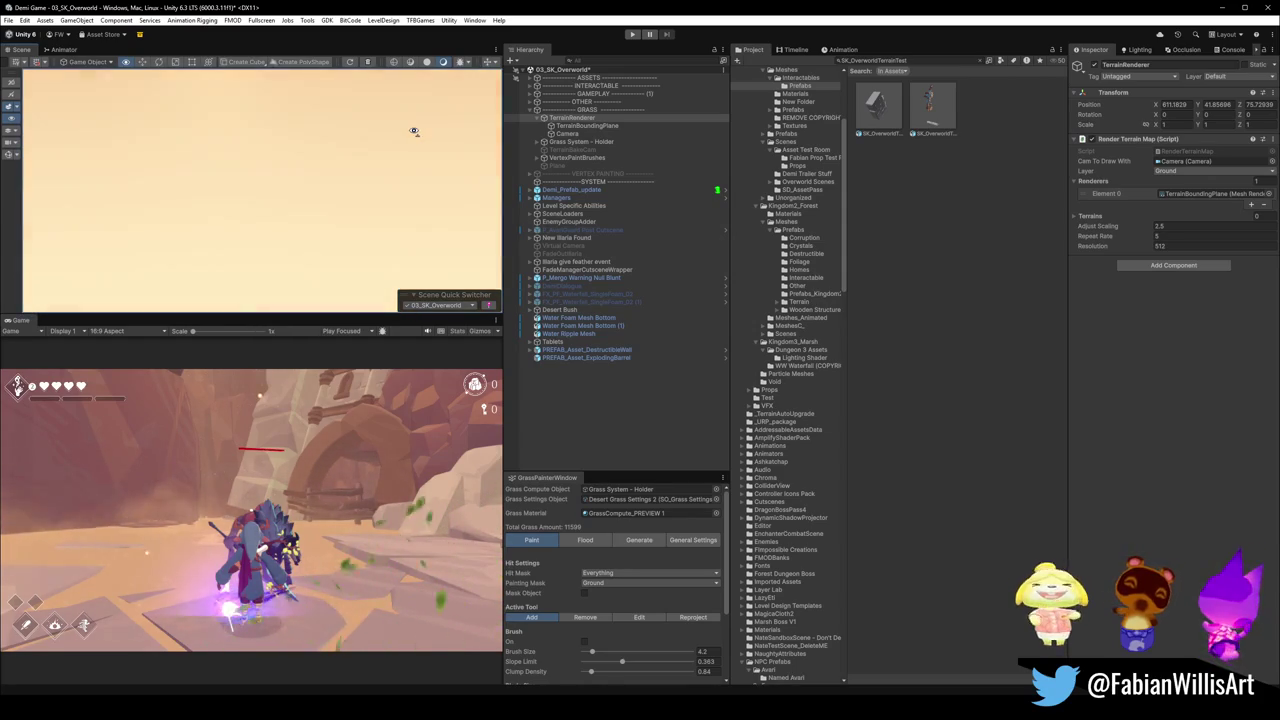
Put rock piece DK_Terrain_03.022 on the Default layer.
drag(413, 130, 370, 170)
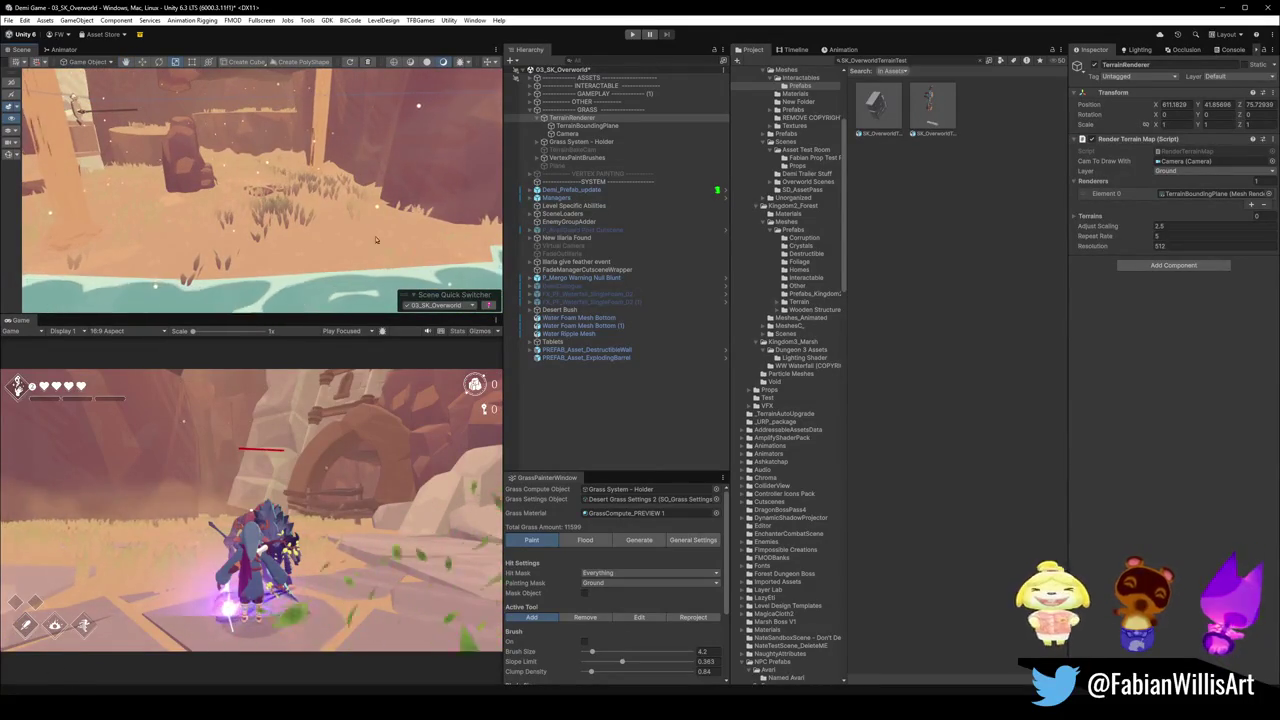
mouse_move(376, 204)
mouse_down()
mouse_move(416, 193)
mouse_move(280, 126)
mouse_up()
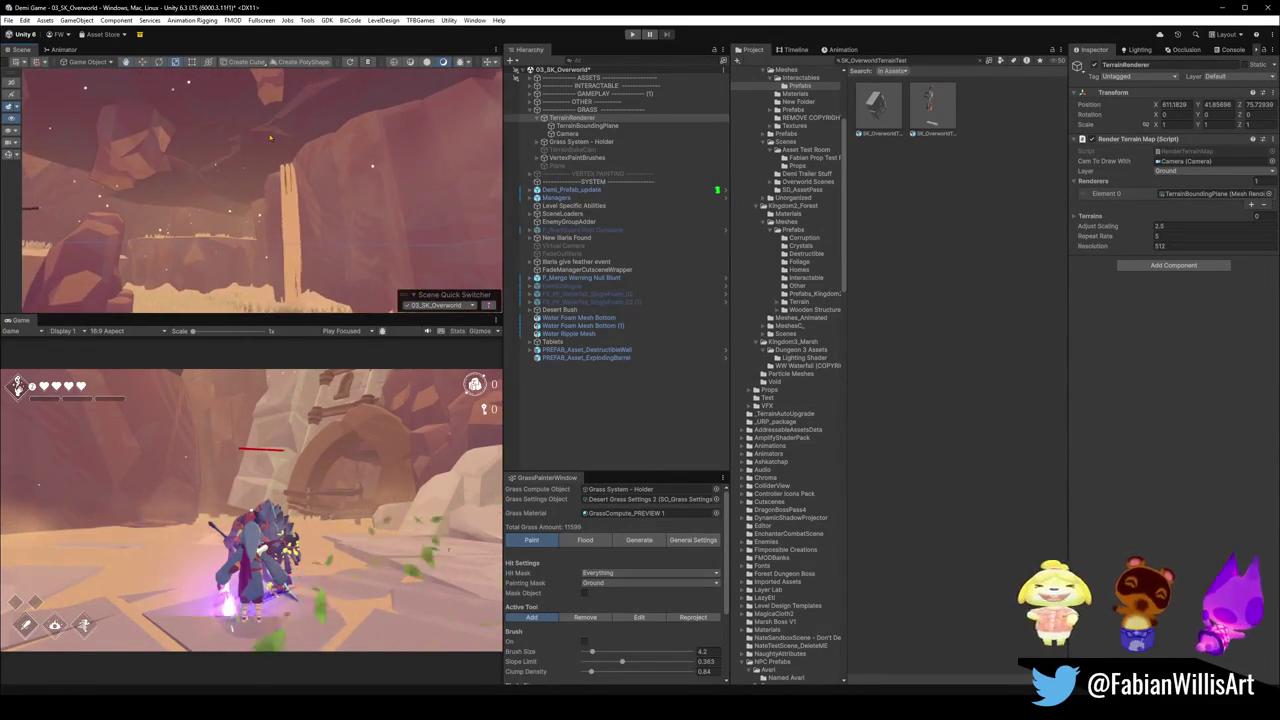
click(273, 123)
click(271, 130)
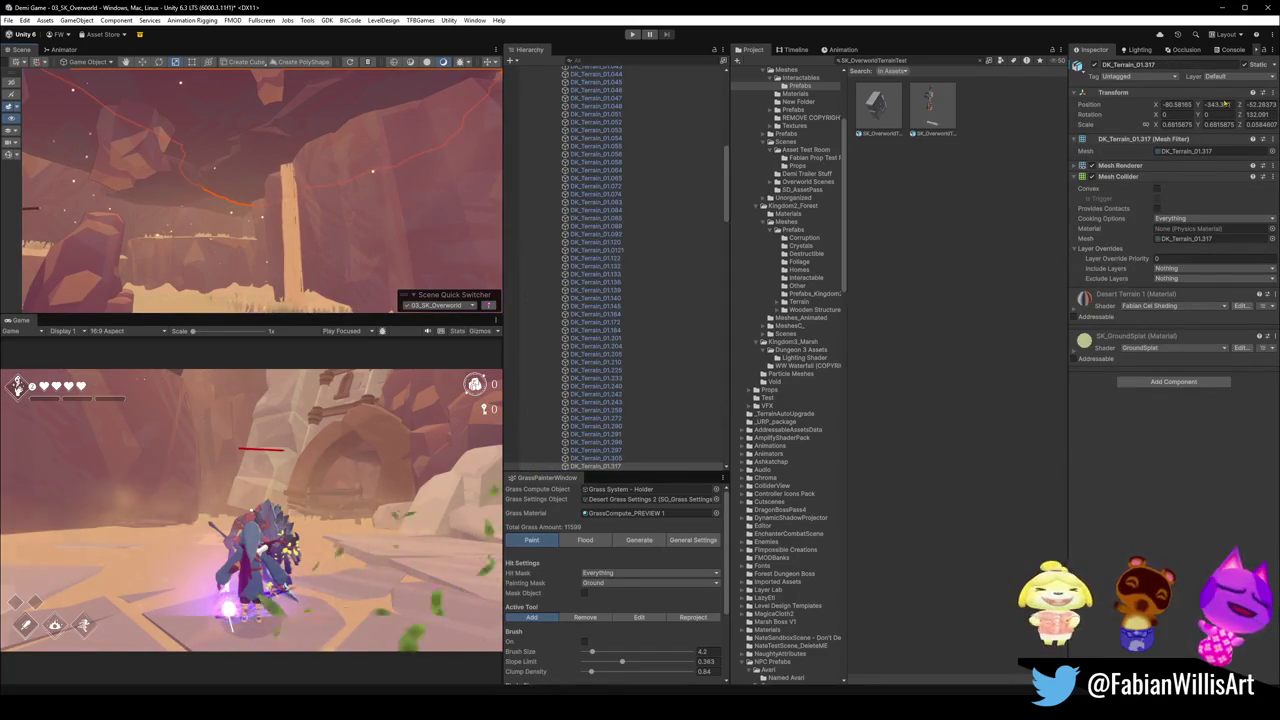
mouse_move(288, 240)
mouse_down()
mouse_move(276, 145)
mouse_move(187, 244)
mouse_move(183, 272)
mouse_up()
click(268, 245)
click(274, 226)
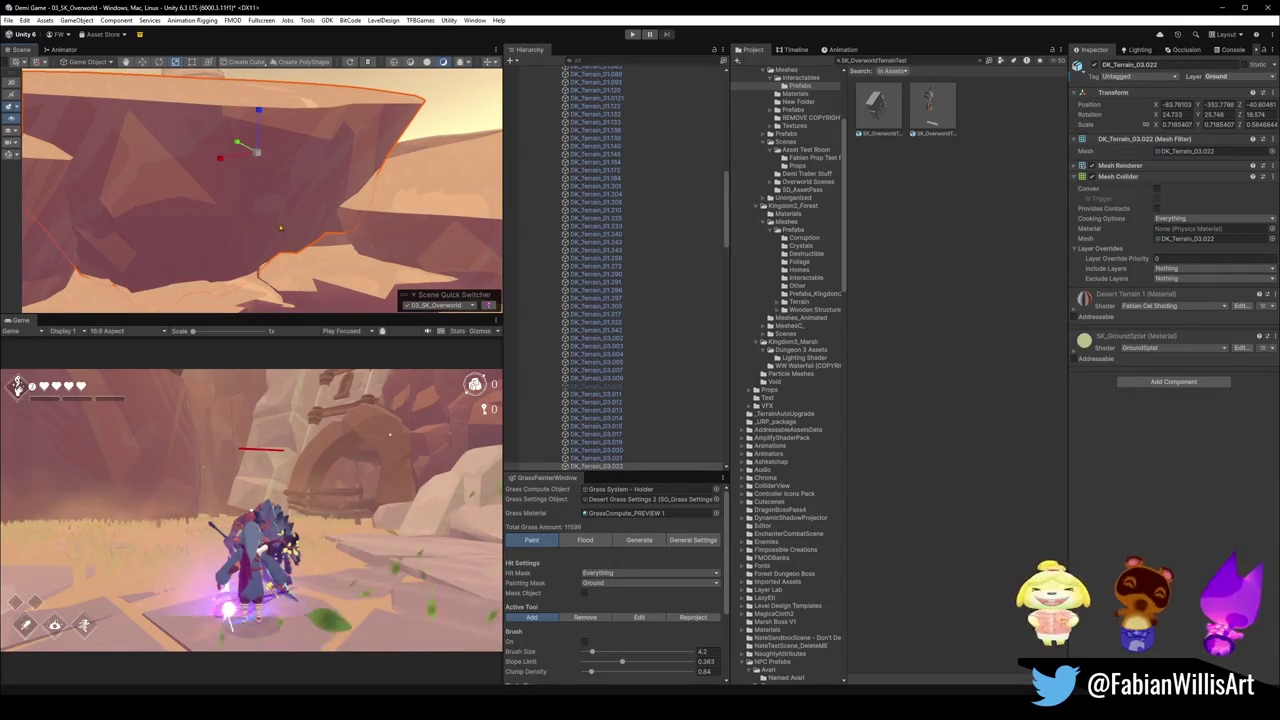
click(1259, 76)
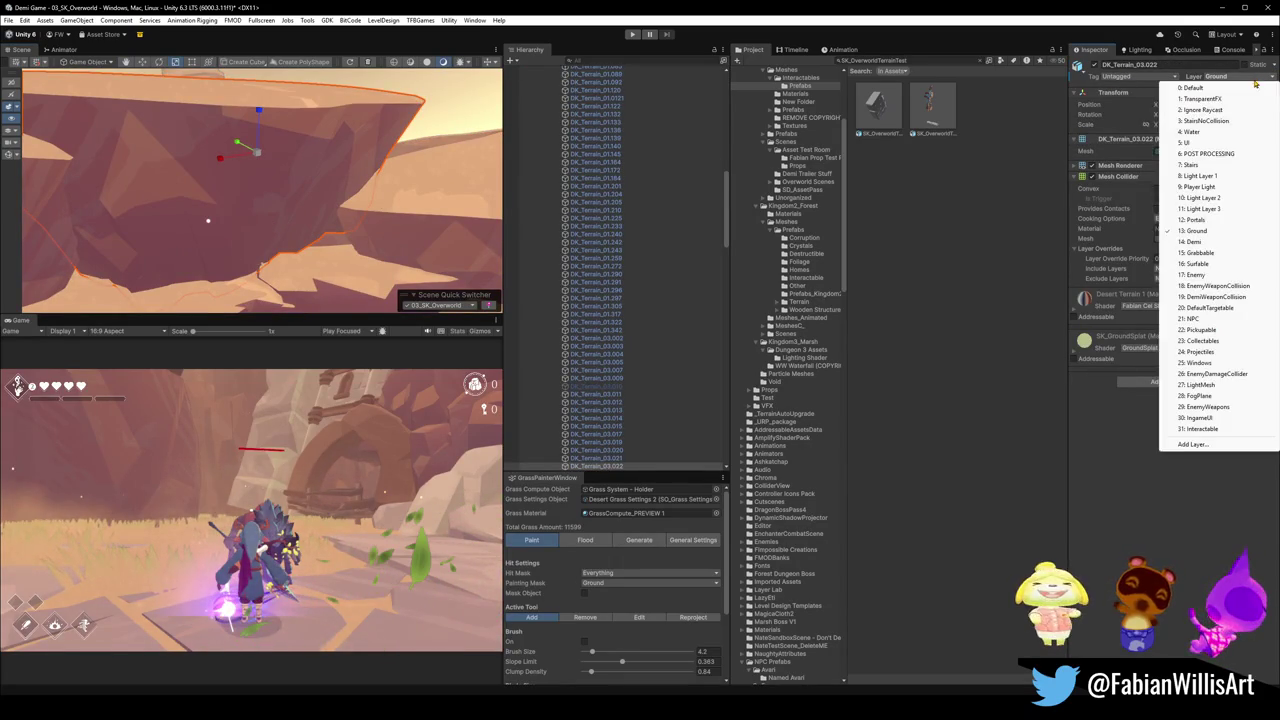
click(1193, 87)
Move rock ledge DK_Terrain_03.025 onto the Default layer.
mouse_move(440, 230)
mouse_down()
mouse_move(418, 256)
mouse_move(277, 298)
mouse_move(397, 251)
mouse_move(388, 267)
mouse_move(240, 303)
mouse_move(240, 240)
mouse_move(354, 223)
mouse_move(371, 237)
mouse_move(241, 195)
mouse_up()
click(240, 232)
click(241, 195)
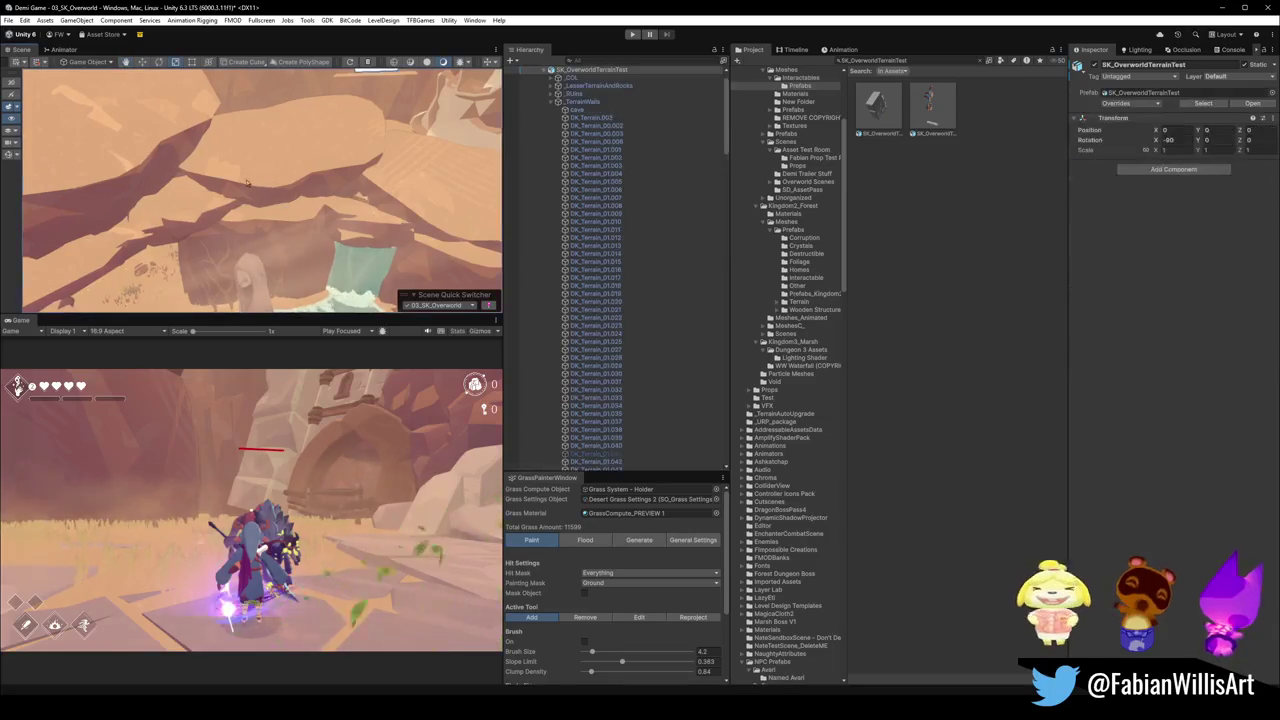
click(1228, 78)
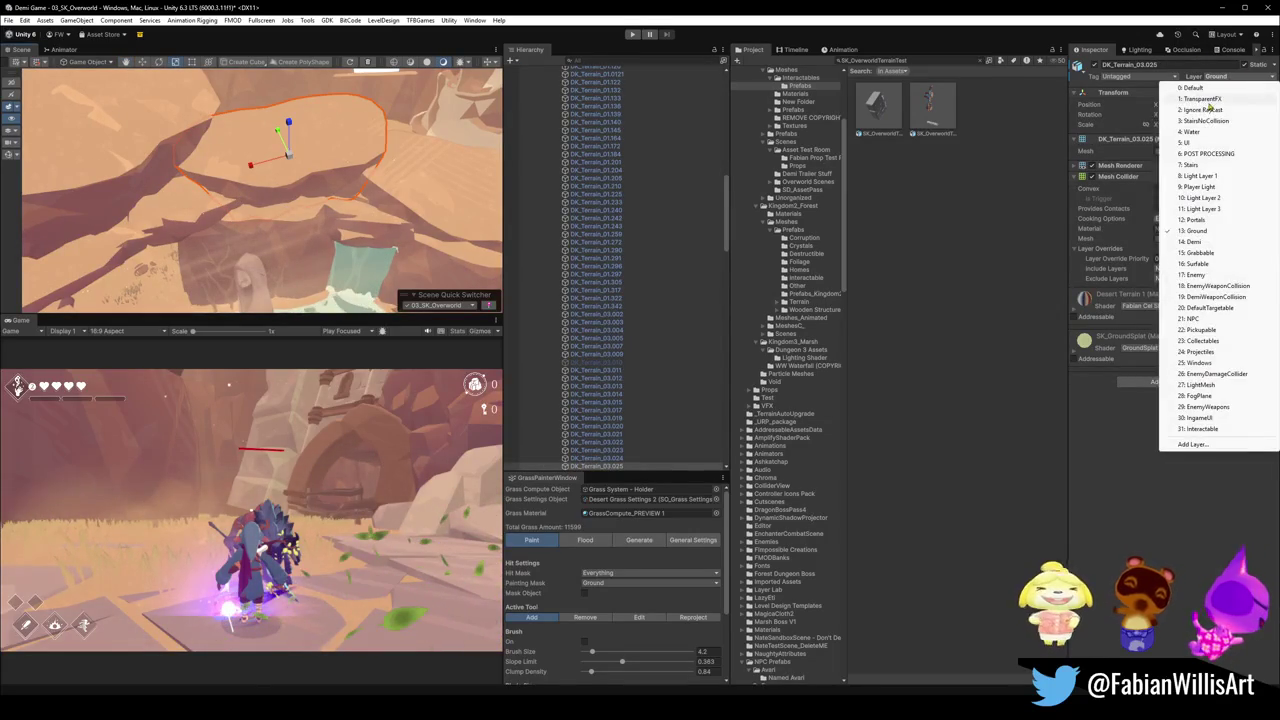
click(1207, 97)
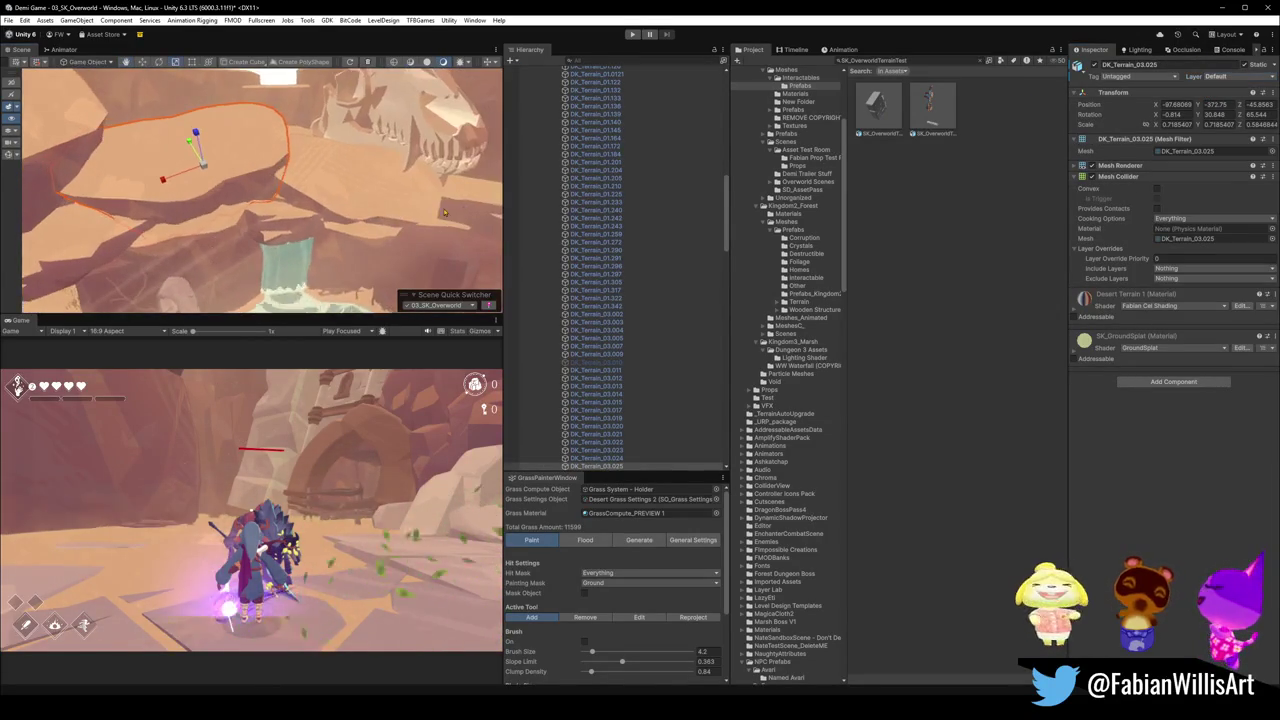
Select terrain.007, then collapse and re-expand the scene's object list.
click(390, 198)
click(390, 198)
drag(390, 198, 220, 204)
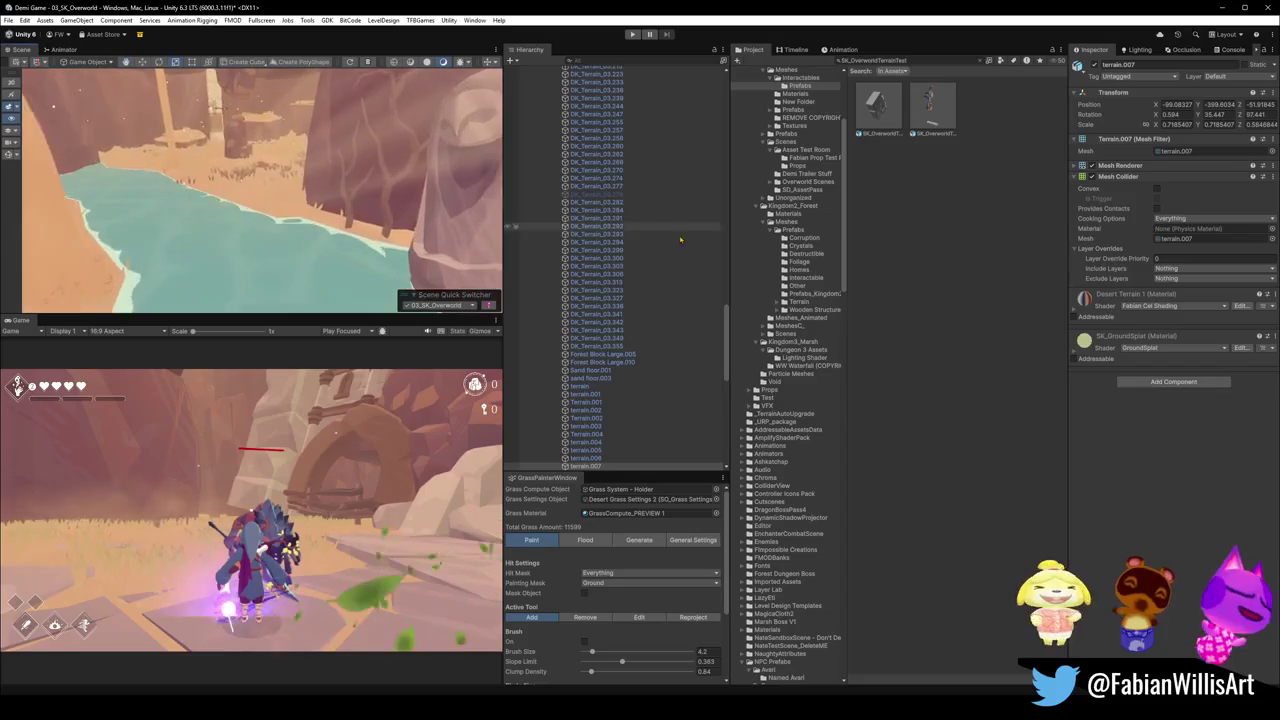
key(ctrl+a)
key(Left)
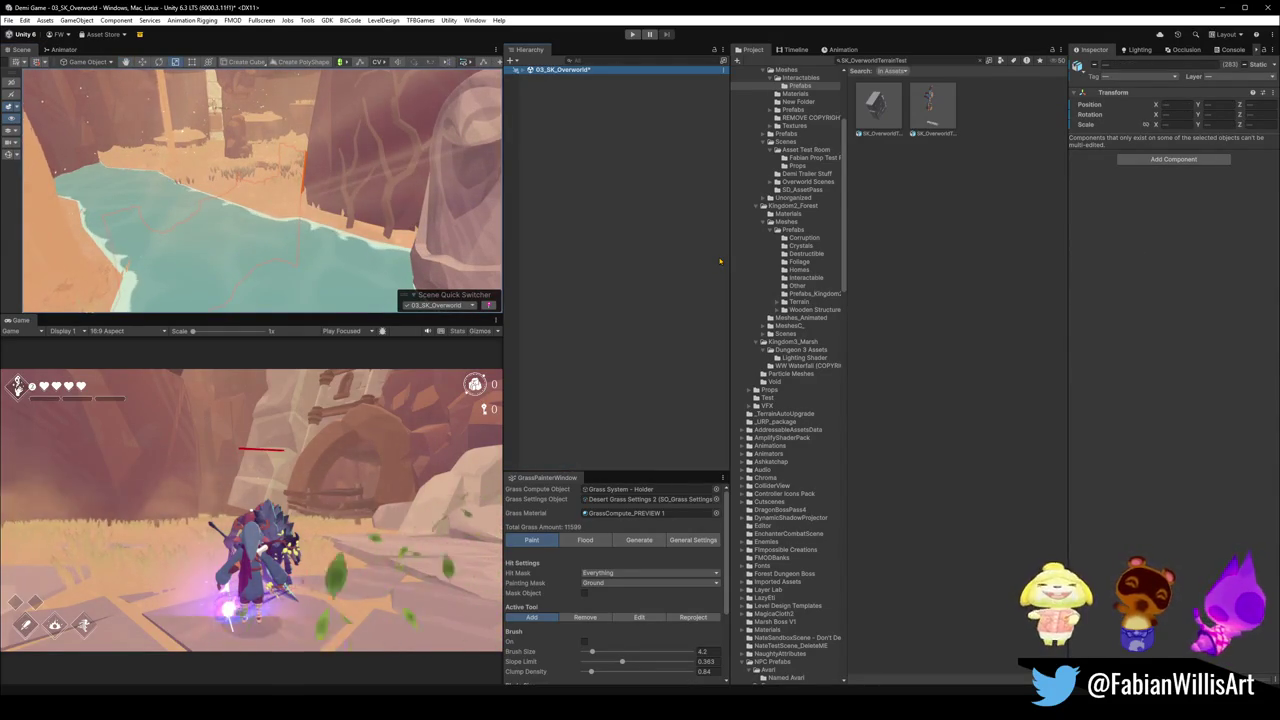
key(Right)
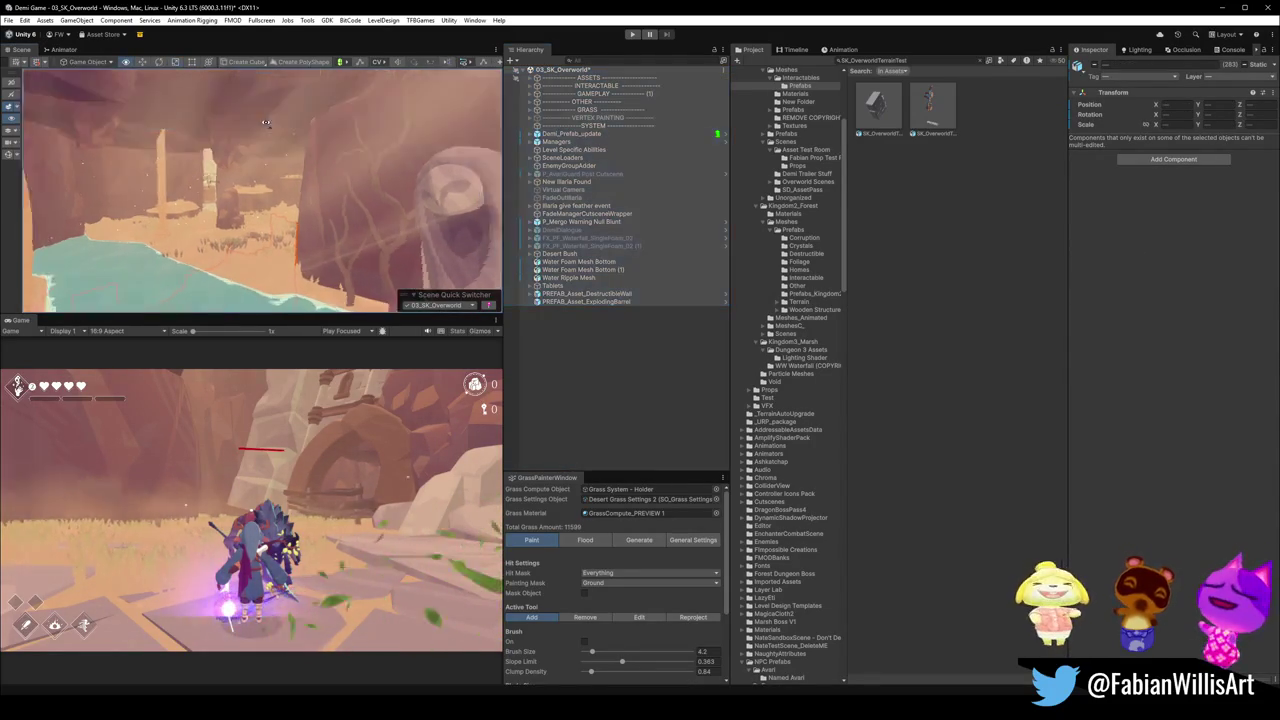
Select rock DK_Terrain_03.010 and frame it in the Scene view.
click(260, 265)
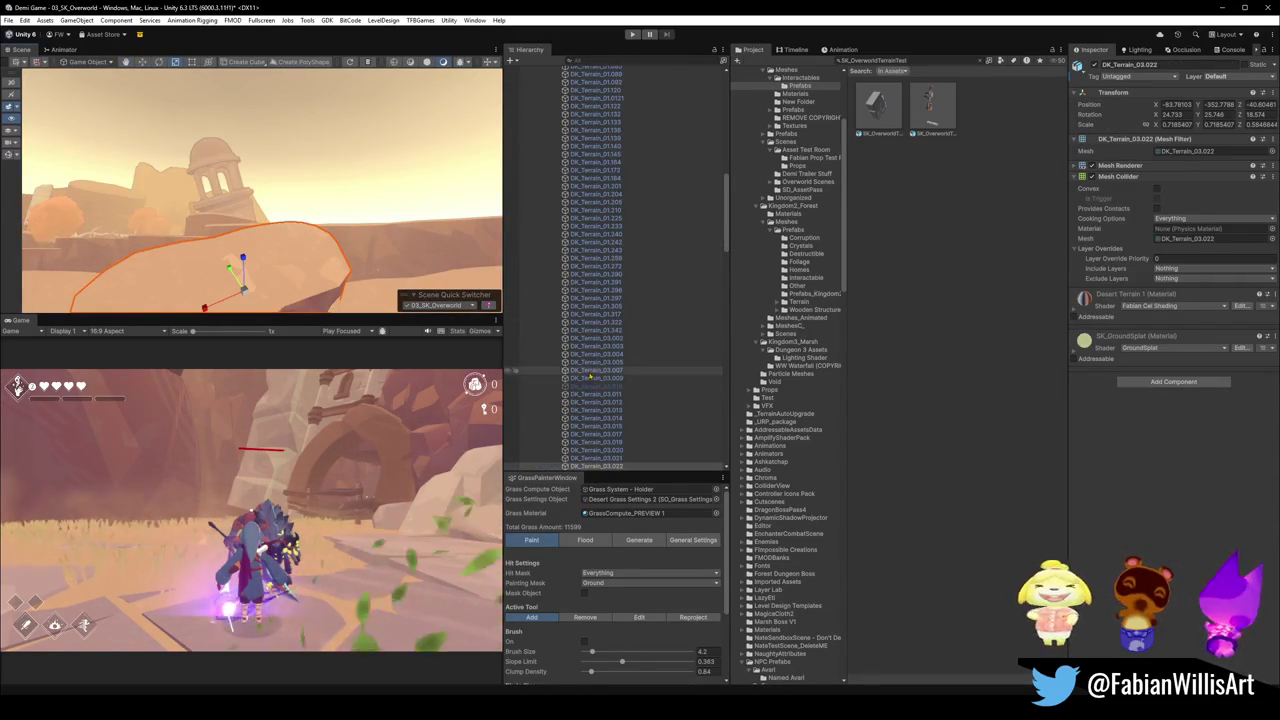
click(600, 386)
key(f)
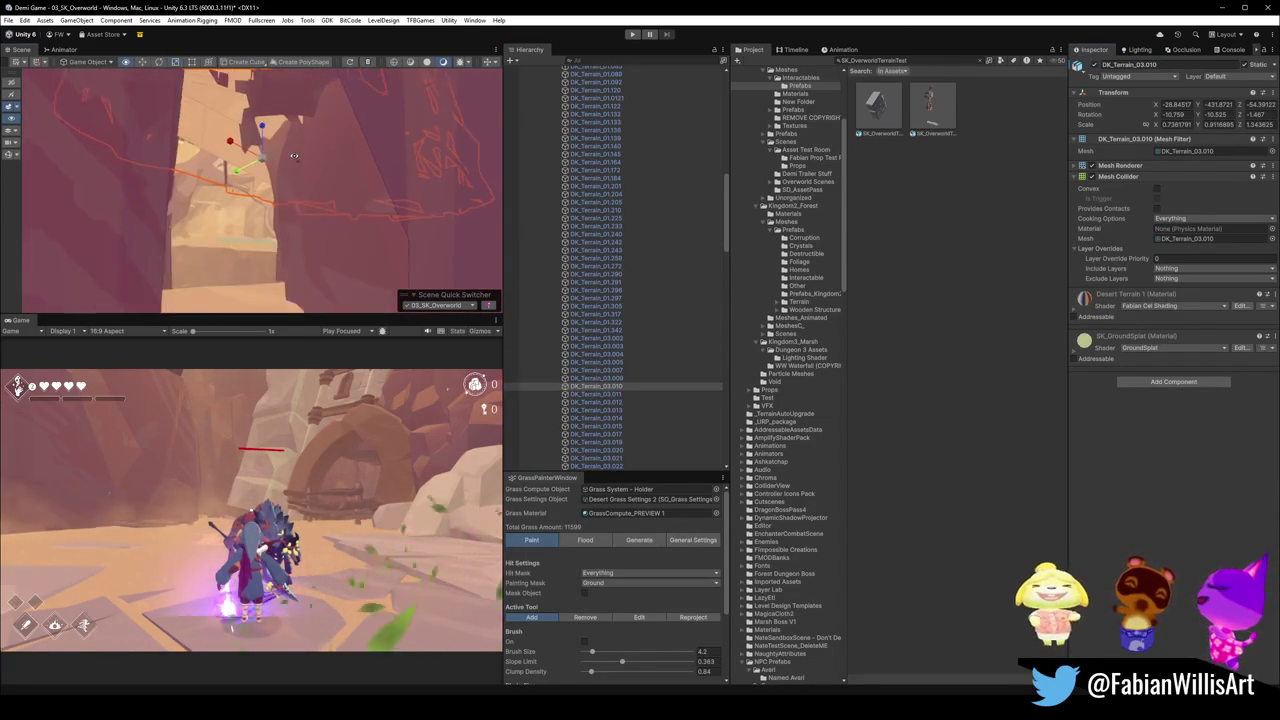
scroll(197, 161, up, 5)
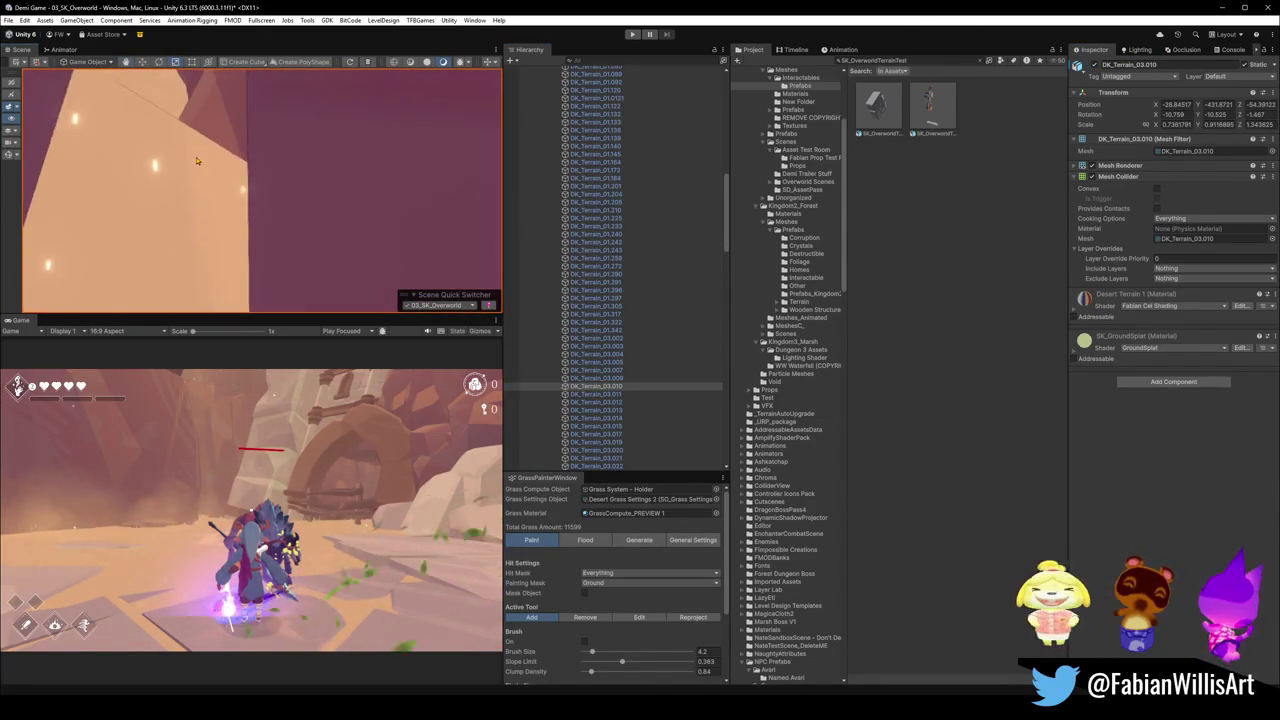
scroll(197, 161, down, 6)
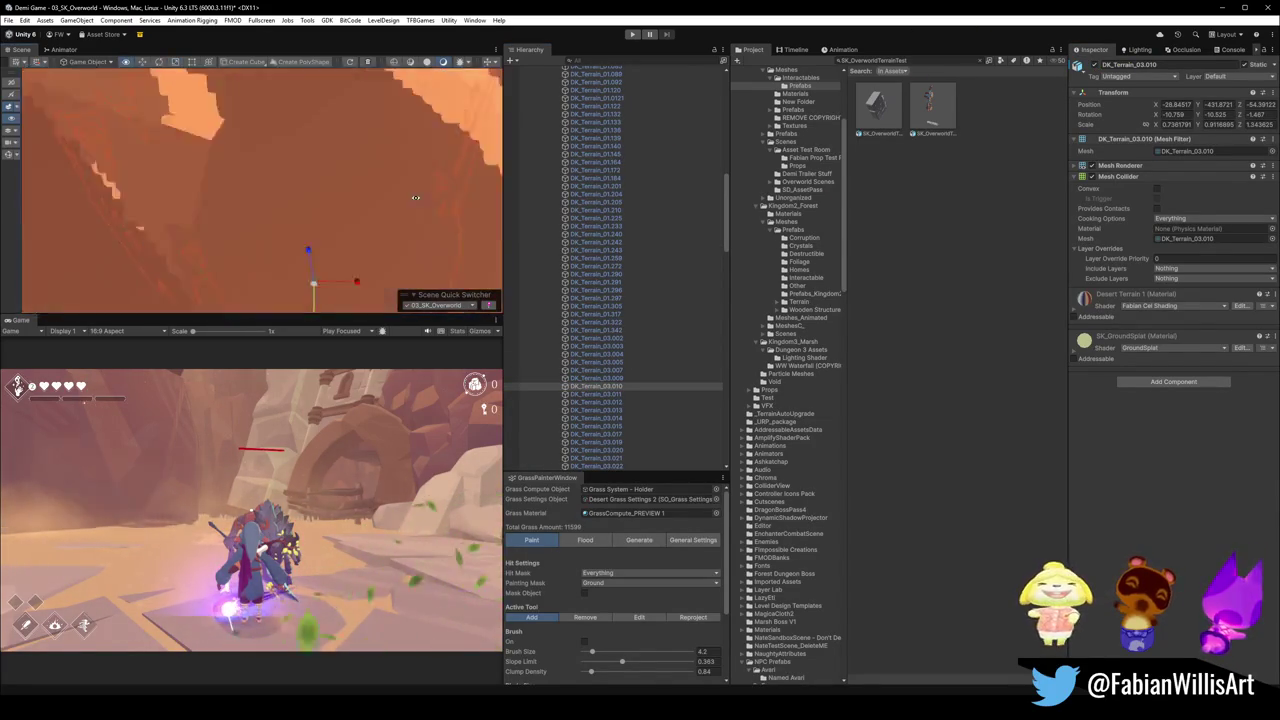
scroll(376, 181, down, 5)
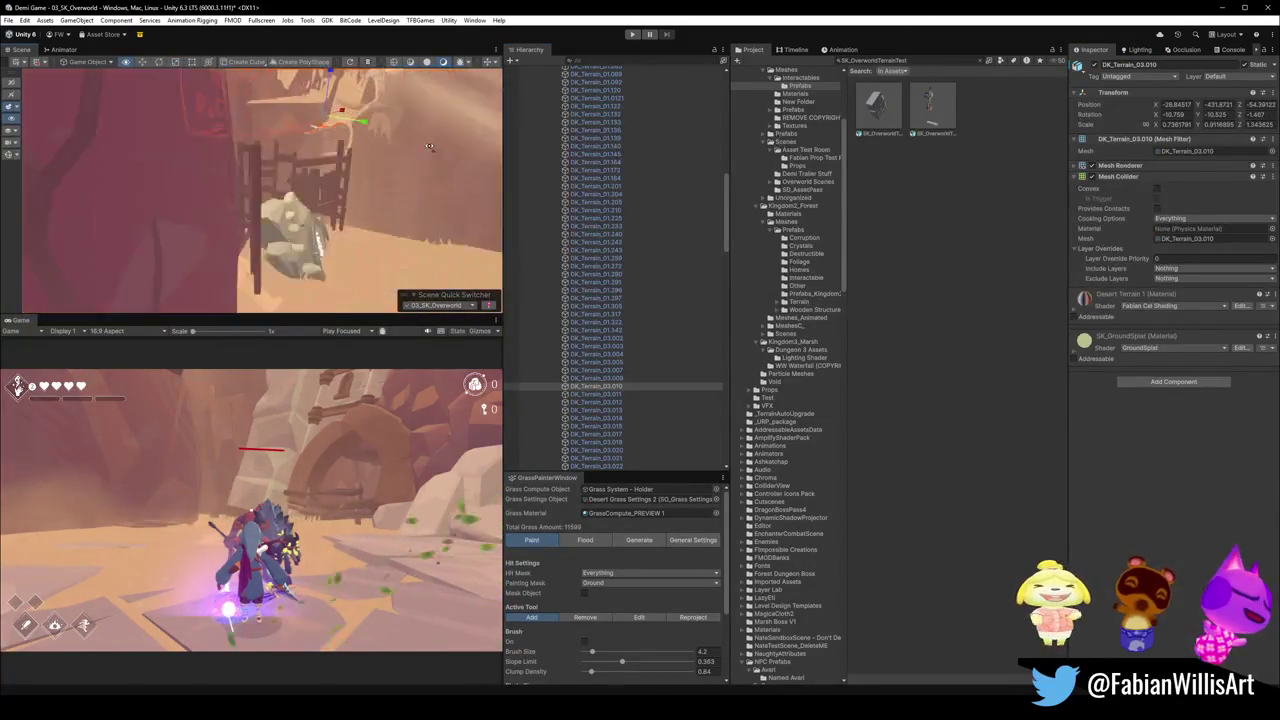
drag(343, 77, 305, 92)
Copy DK_Terrain_03.010's name, delete the rock, and minimise Unity.
click(1094, 65)
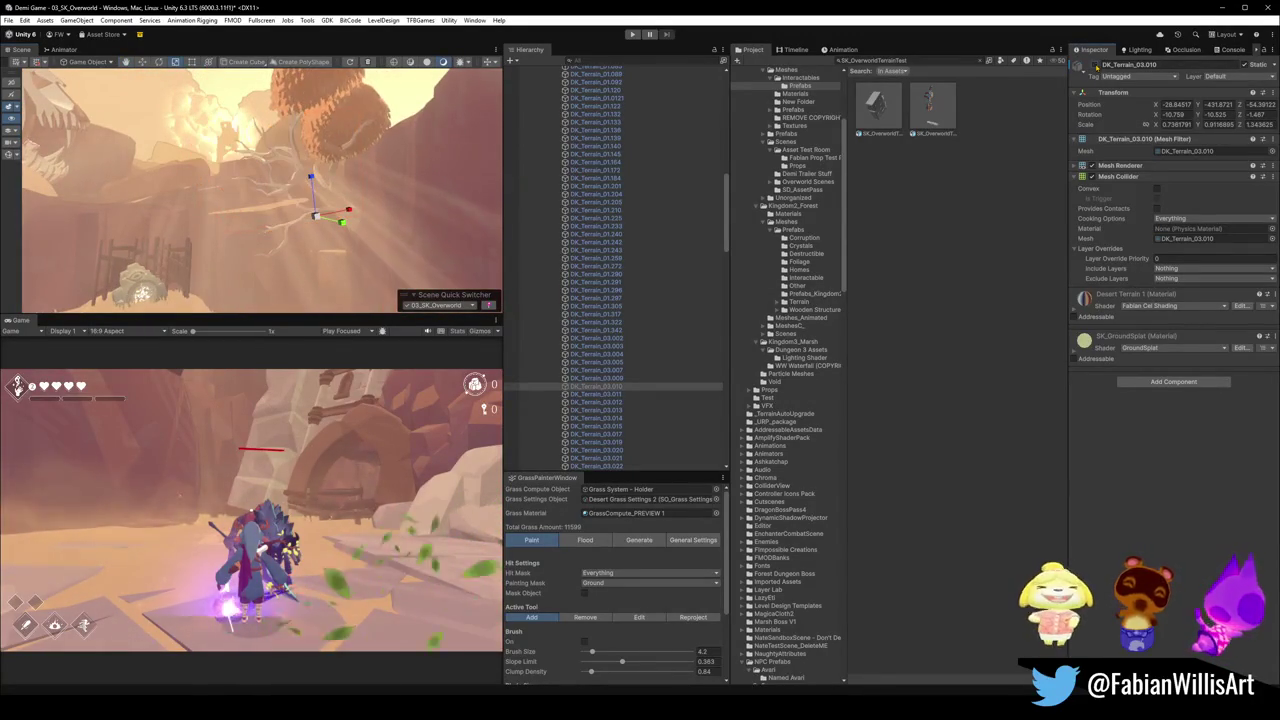
click(1094, 65)
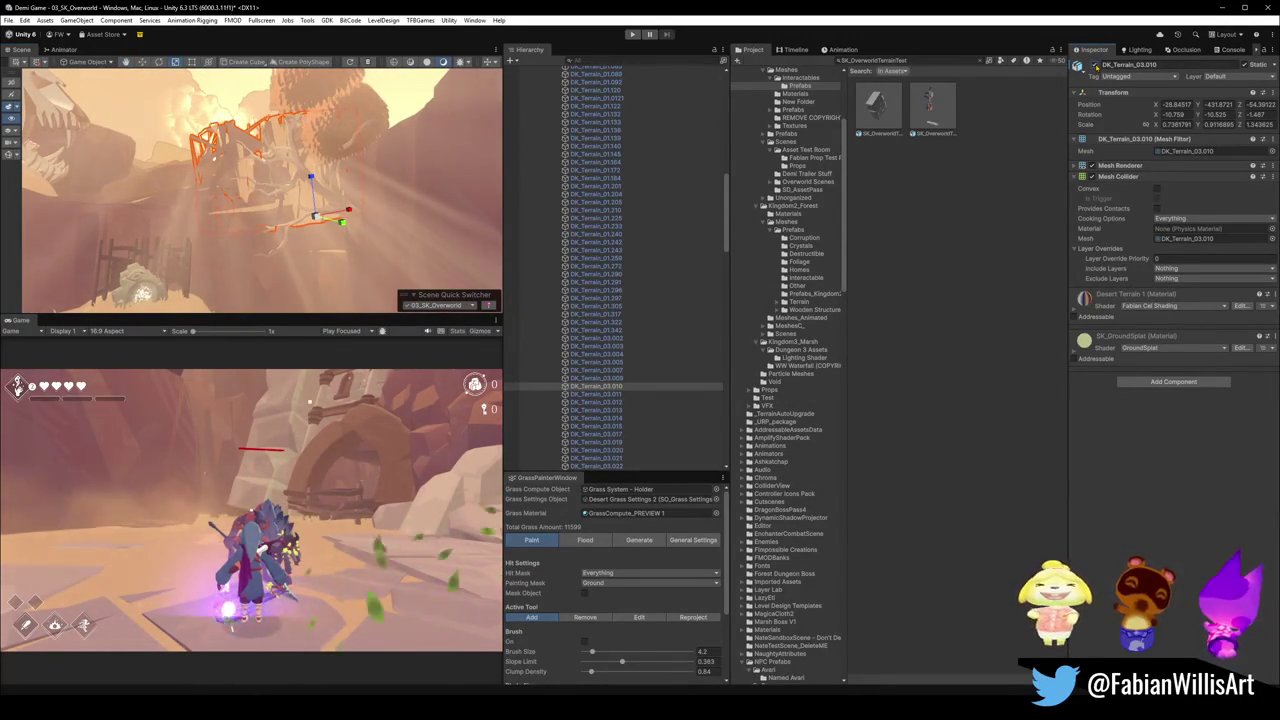
click(1128, 65)
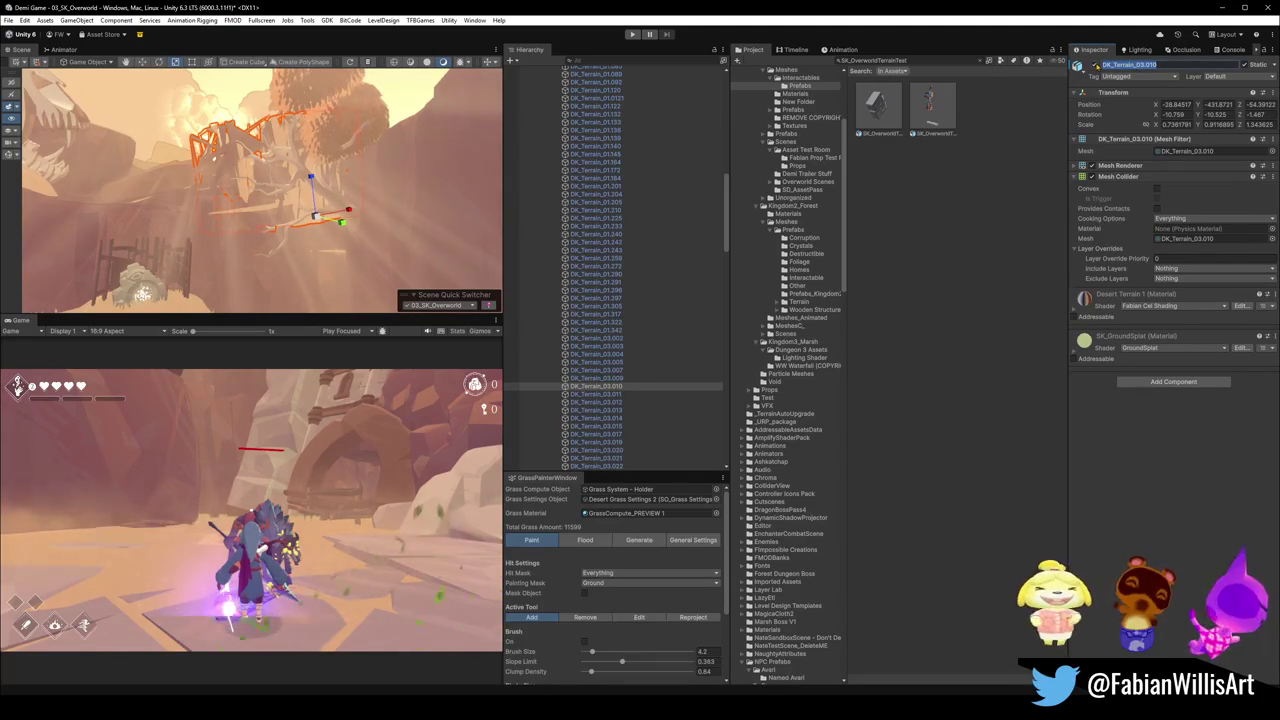
key(Delete)
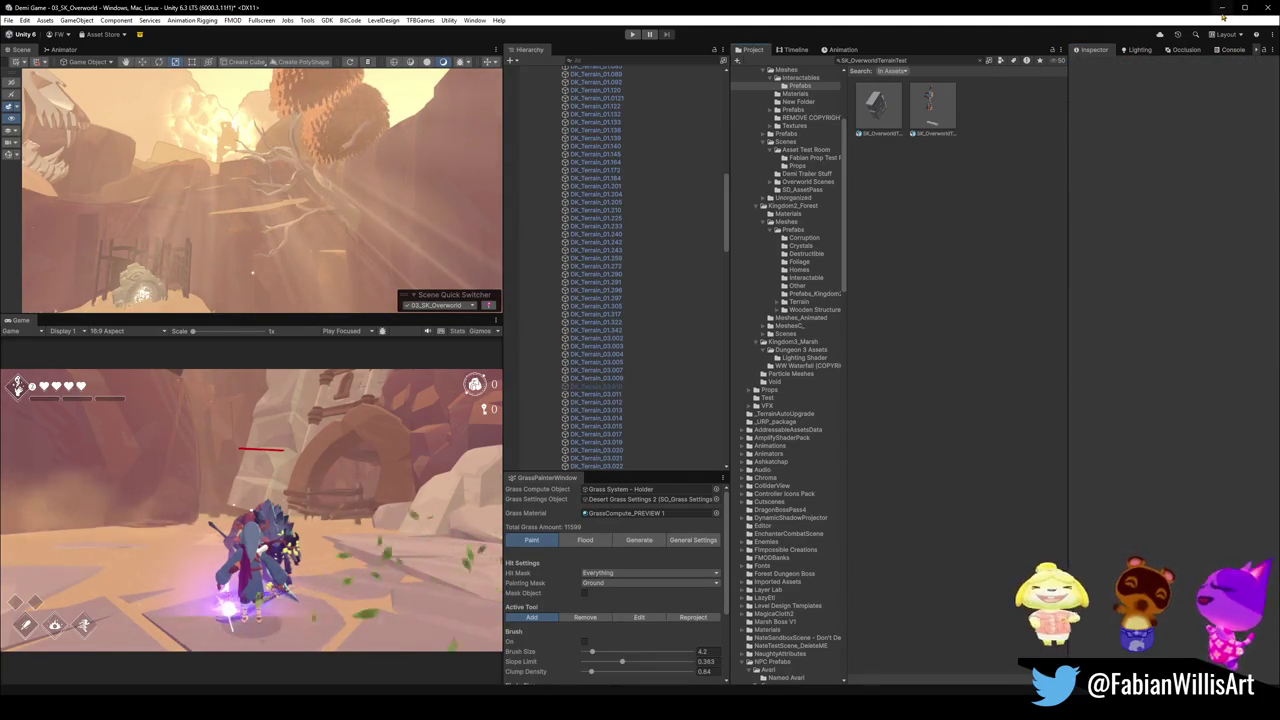
click(1222, 10)
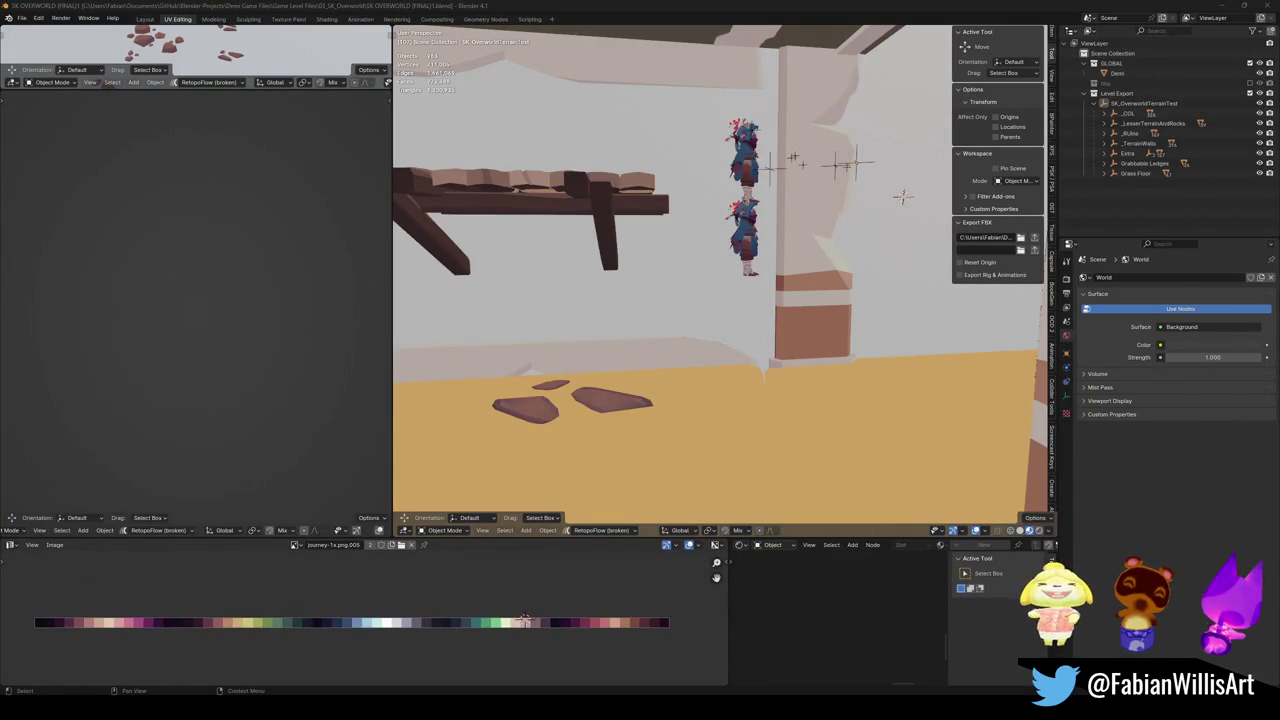
Find DK_Terrain_03.010 in the Outliner and rename it to terra.
click(1160, 31)
text(DK_Terrain_03.010)
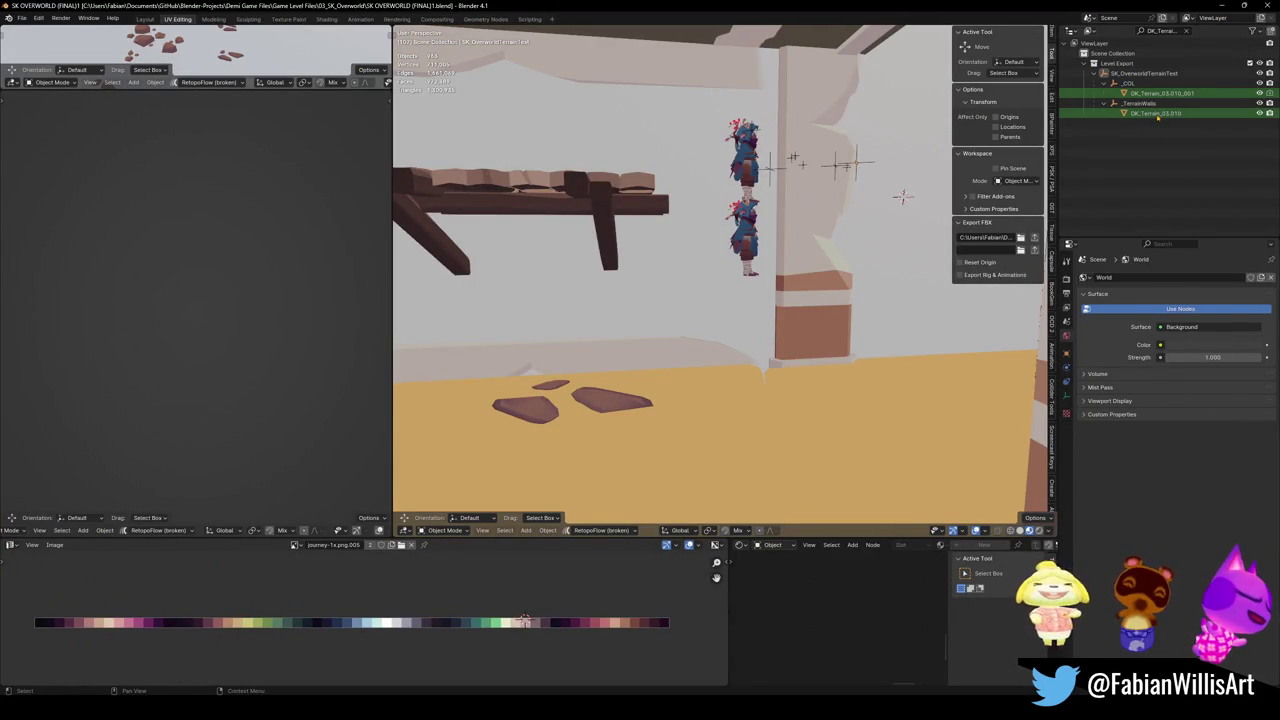
click(1157, 115)
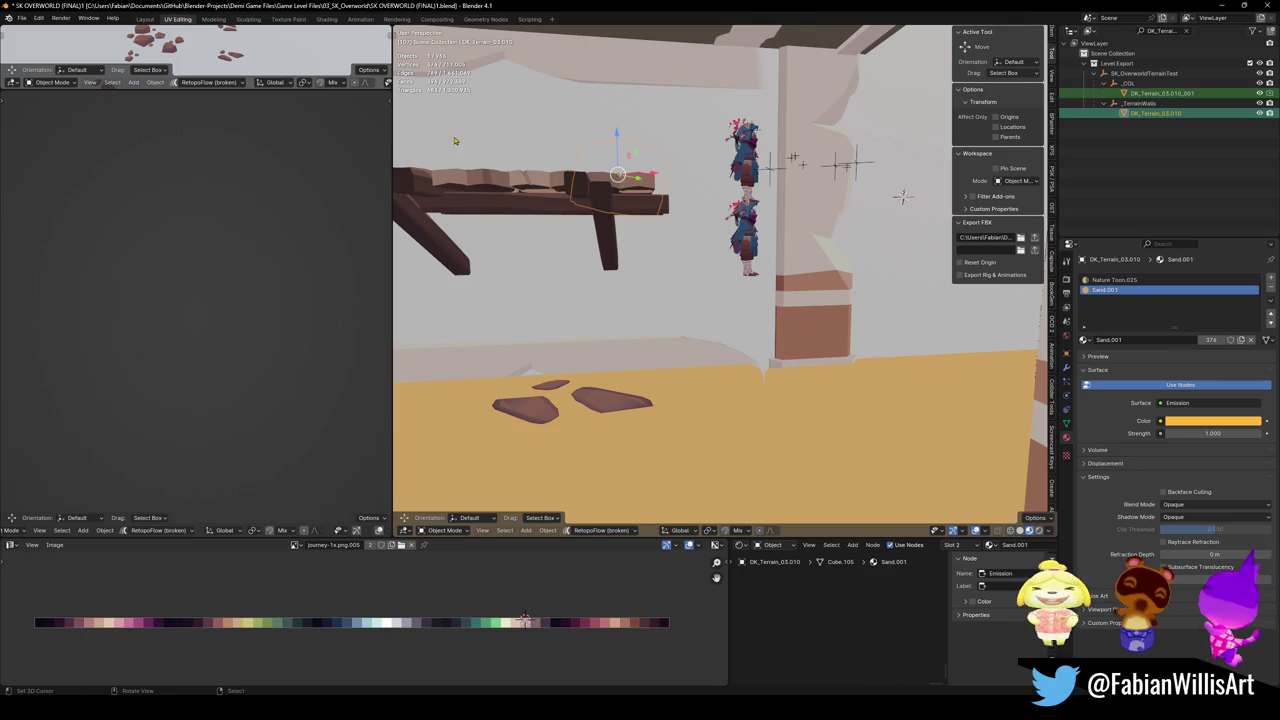
key(KP_Decimal)
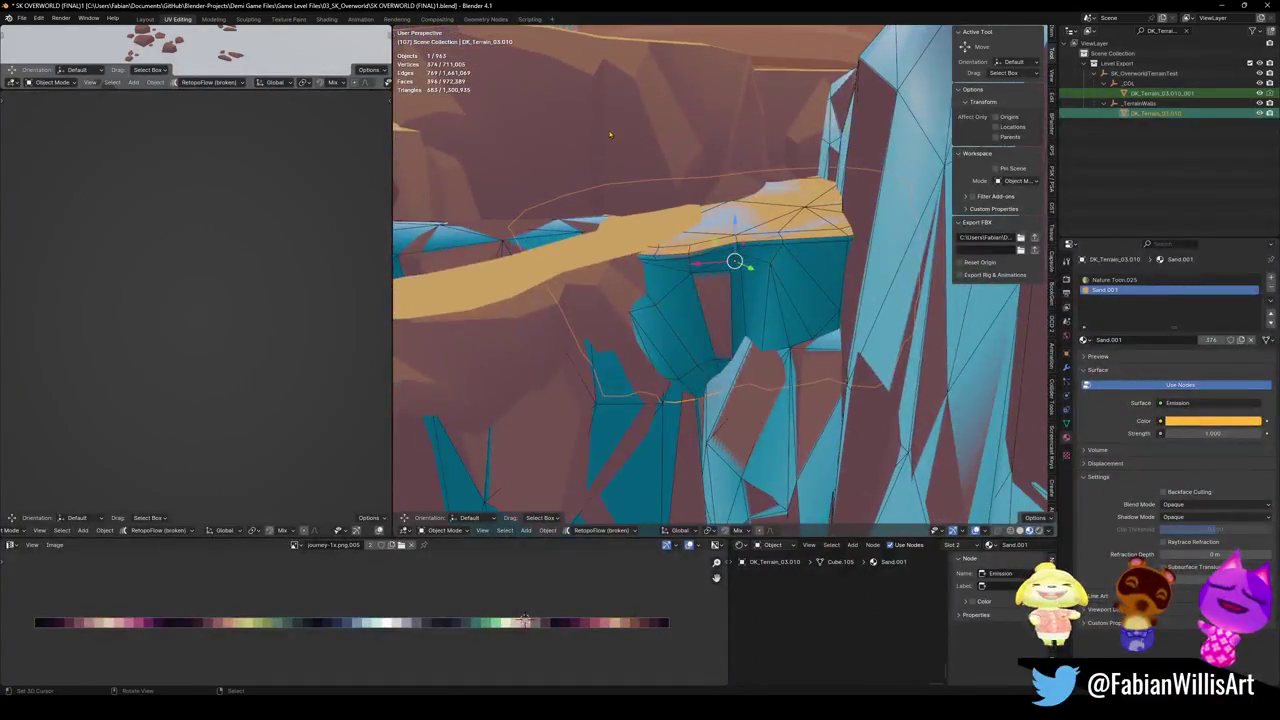
key(F2)
text(ra)
key(Return)
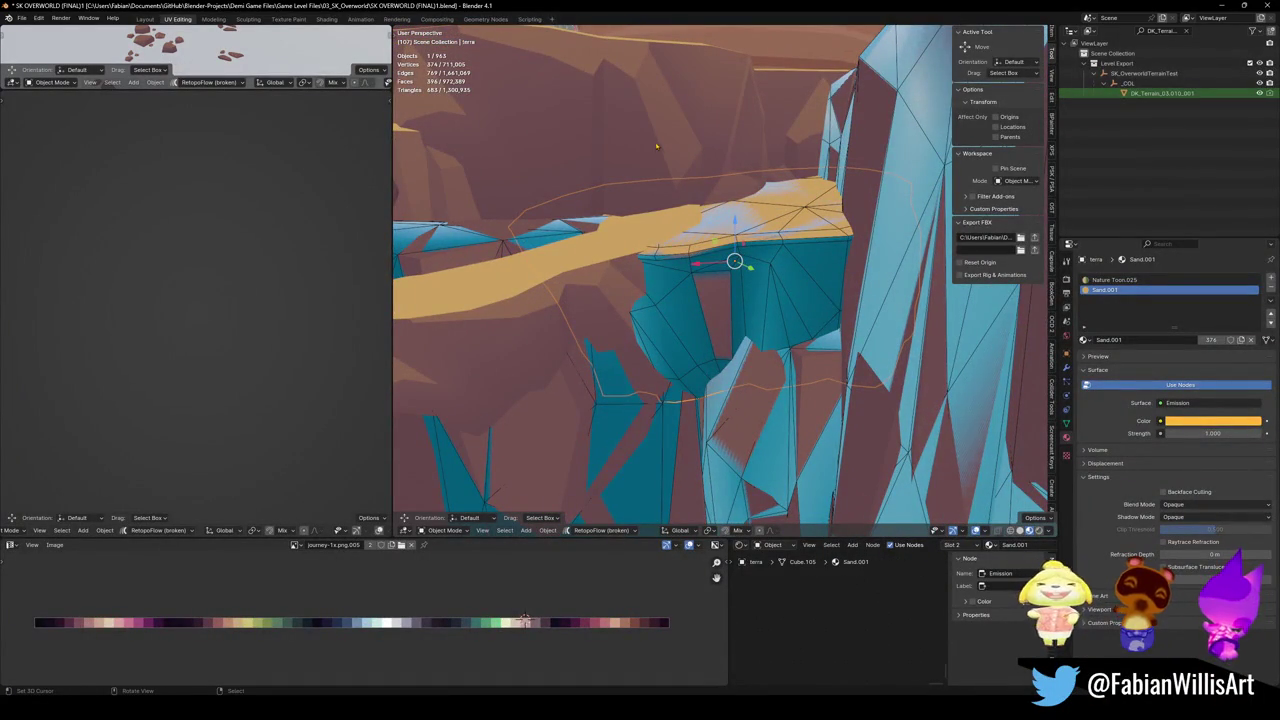
Rename the collision copy DK_Terrain_03.010_001 to terra.001.
click(1150, 74)
key(KP_Decimal)
drag(689, 223, 702, 261)
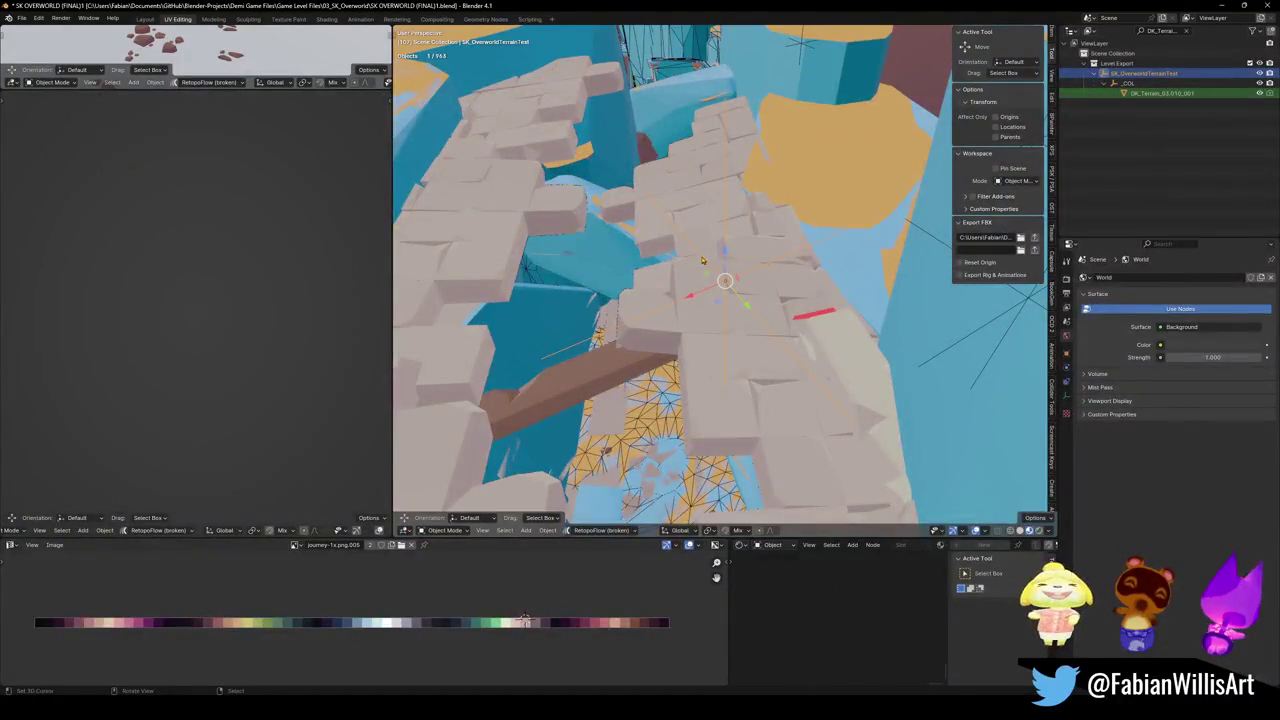
click(1148, 93)
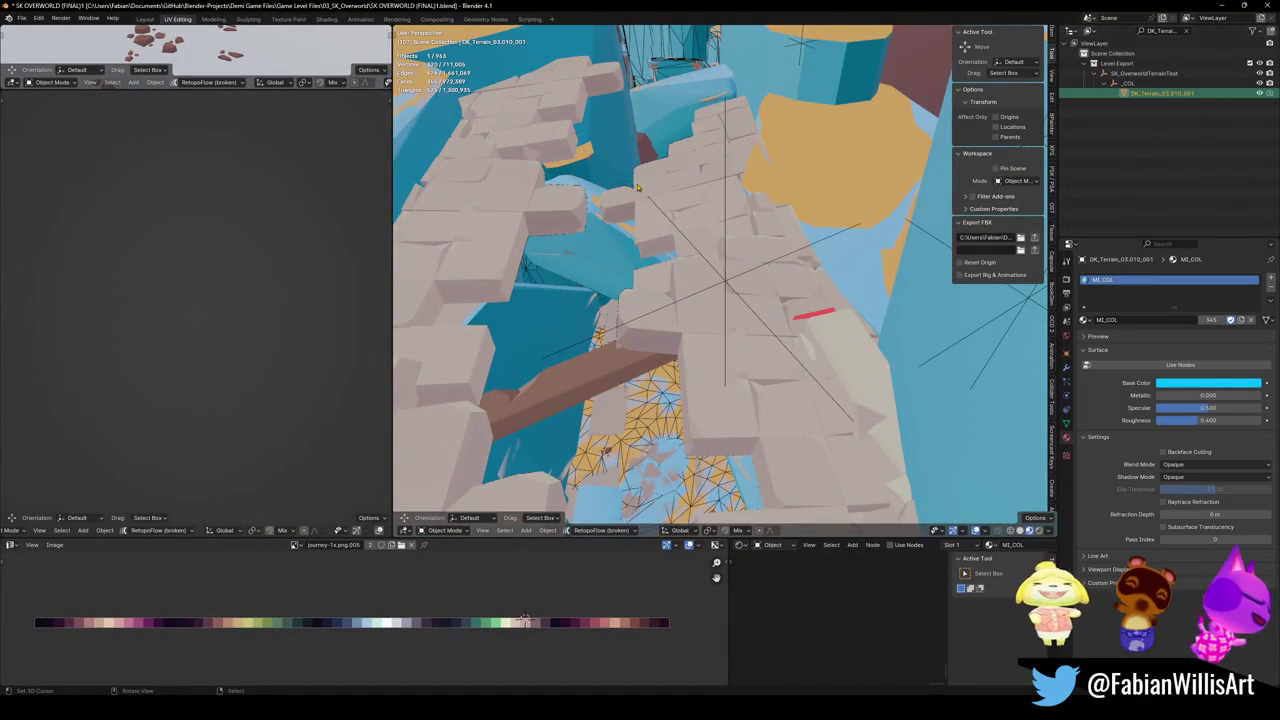
key(KP_Decimal)
key(F2)
text(terr)
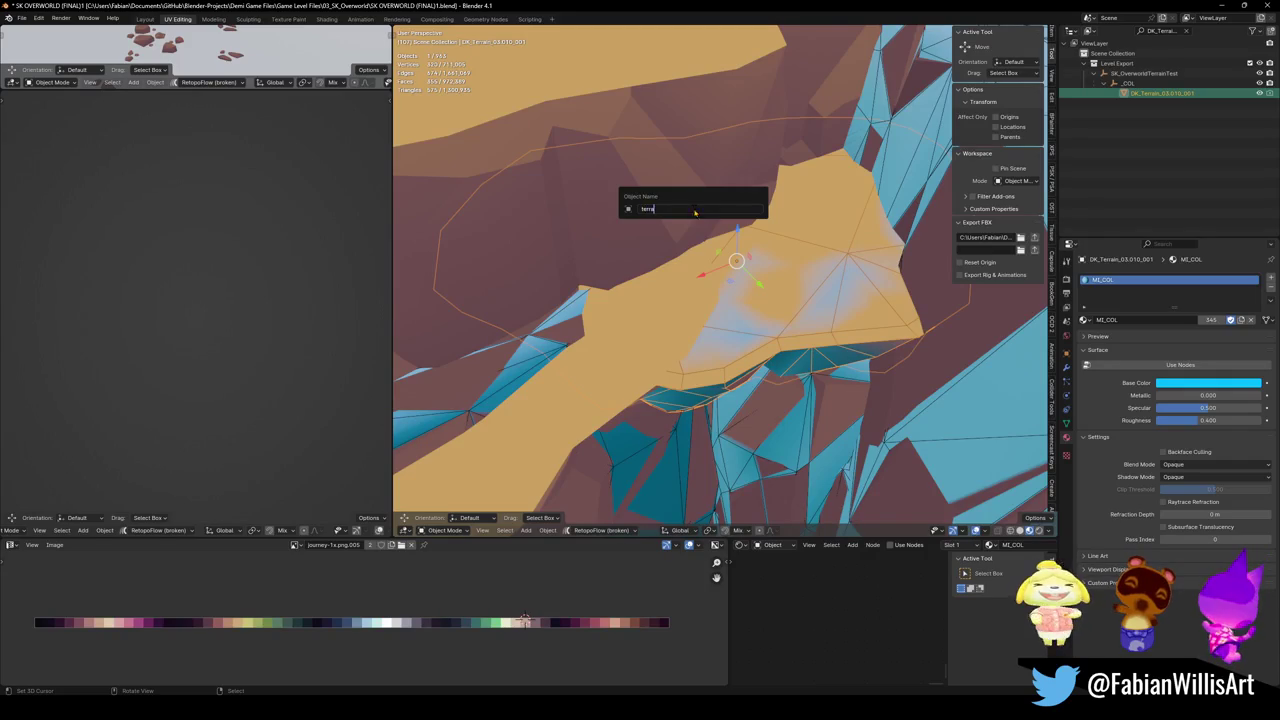
key(Return)
Save the .blend file, select all objects in SK_OverworldTerrainTest, and return to Unity.
mouse_move(700, 215)
mouse_down()
mouse_move(737, 266)
mouse_move(730, 279)
mouse_move(745, 275)
mouse_up()
key(ctrl+s)
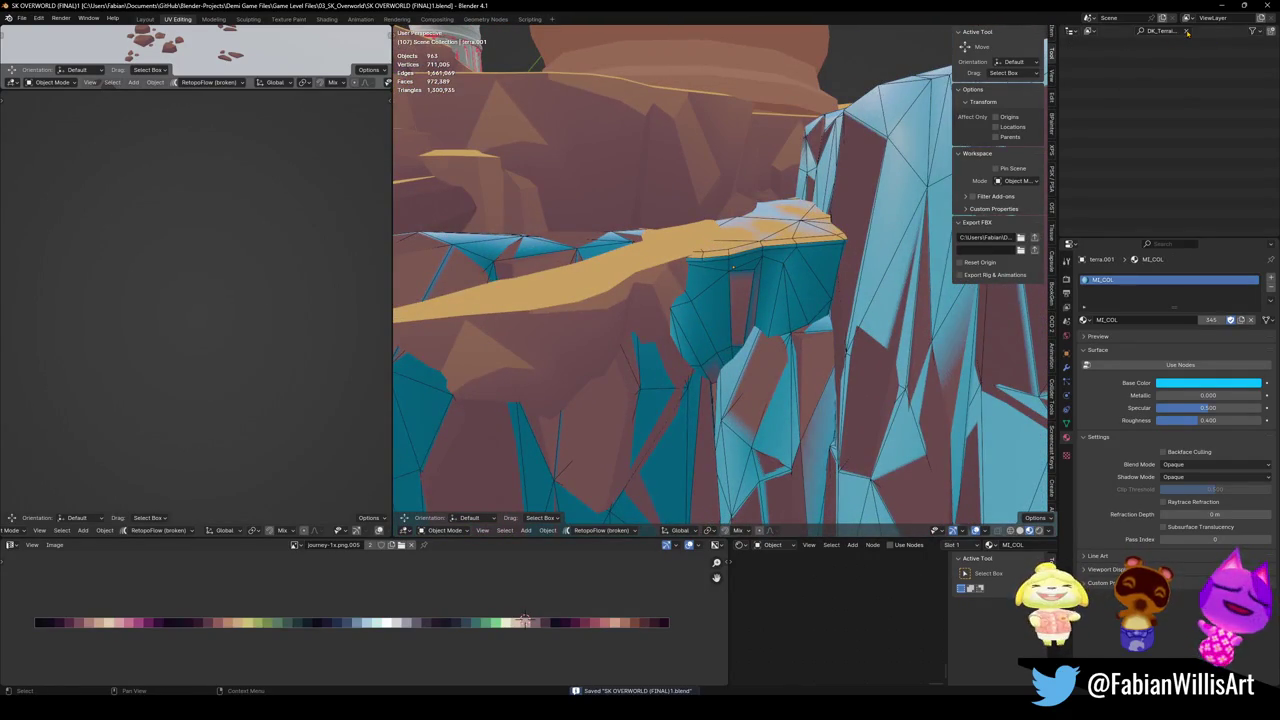
scroll(1170, 60, up, 5)
click(1140, 103)
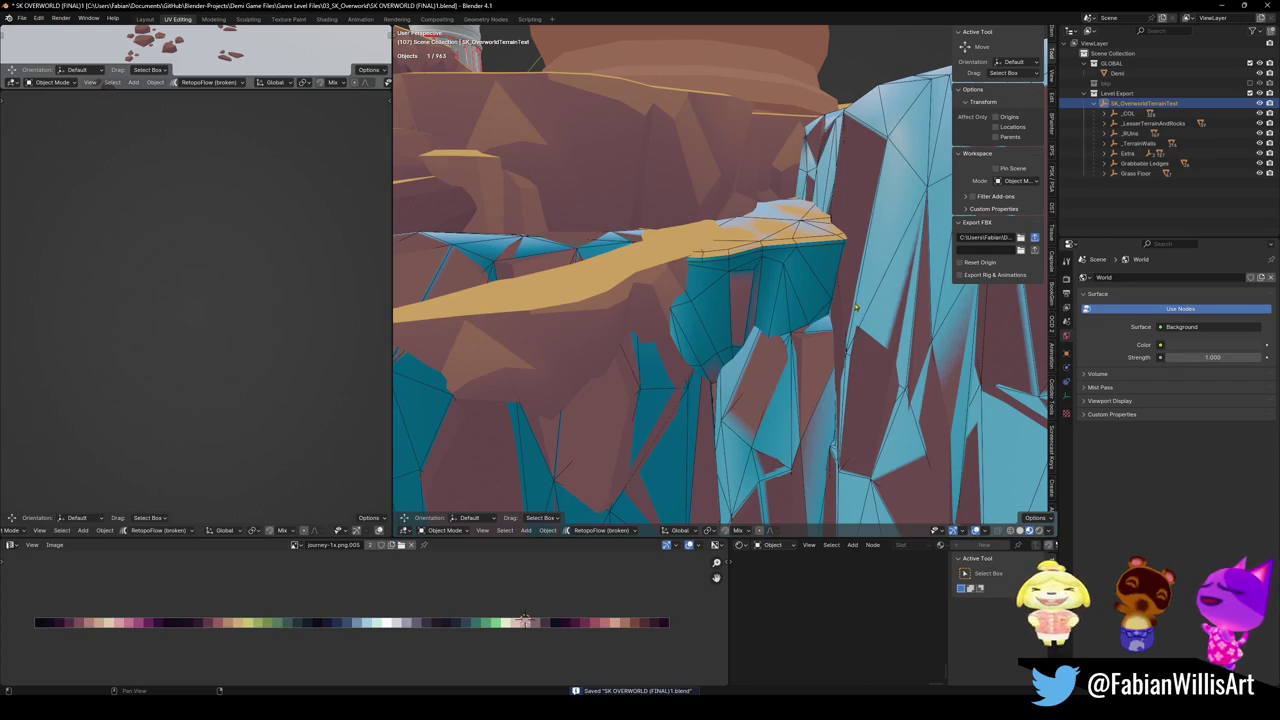
key(a)
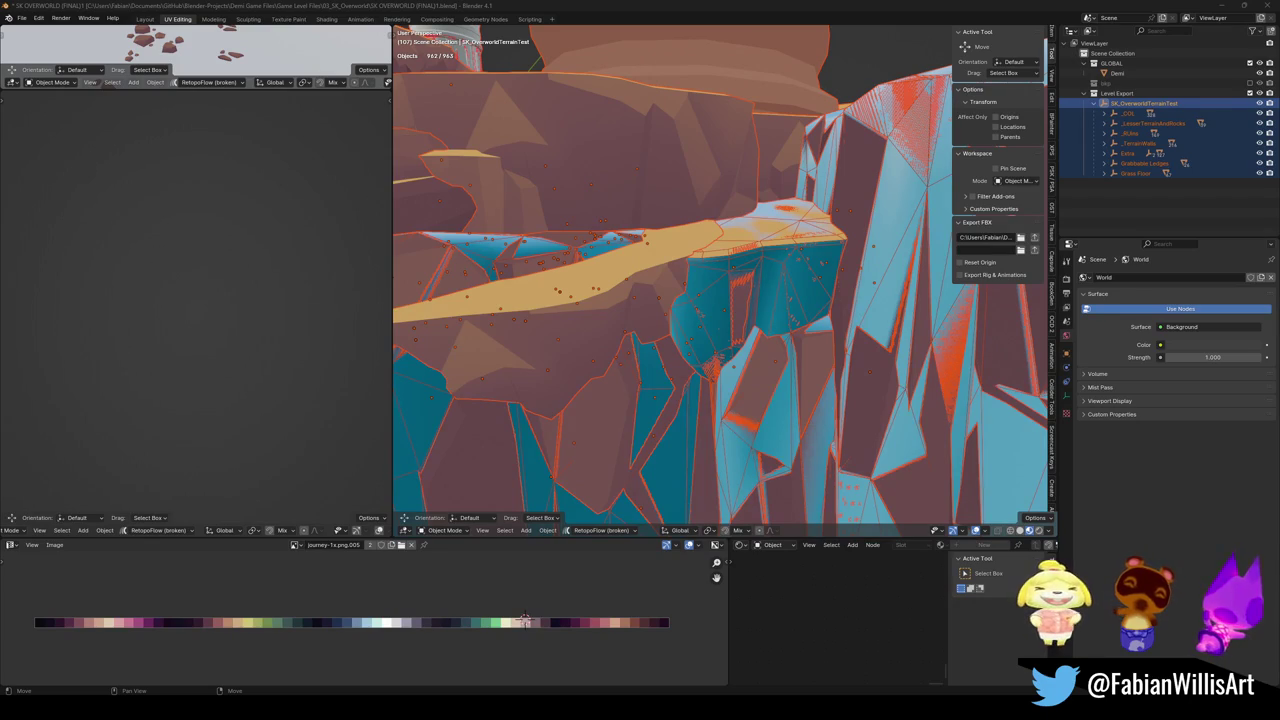
key(alt+Tab)
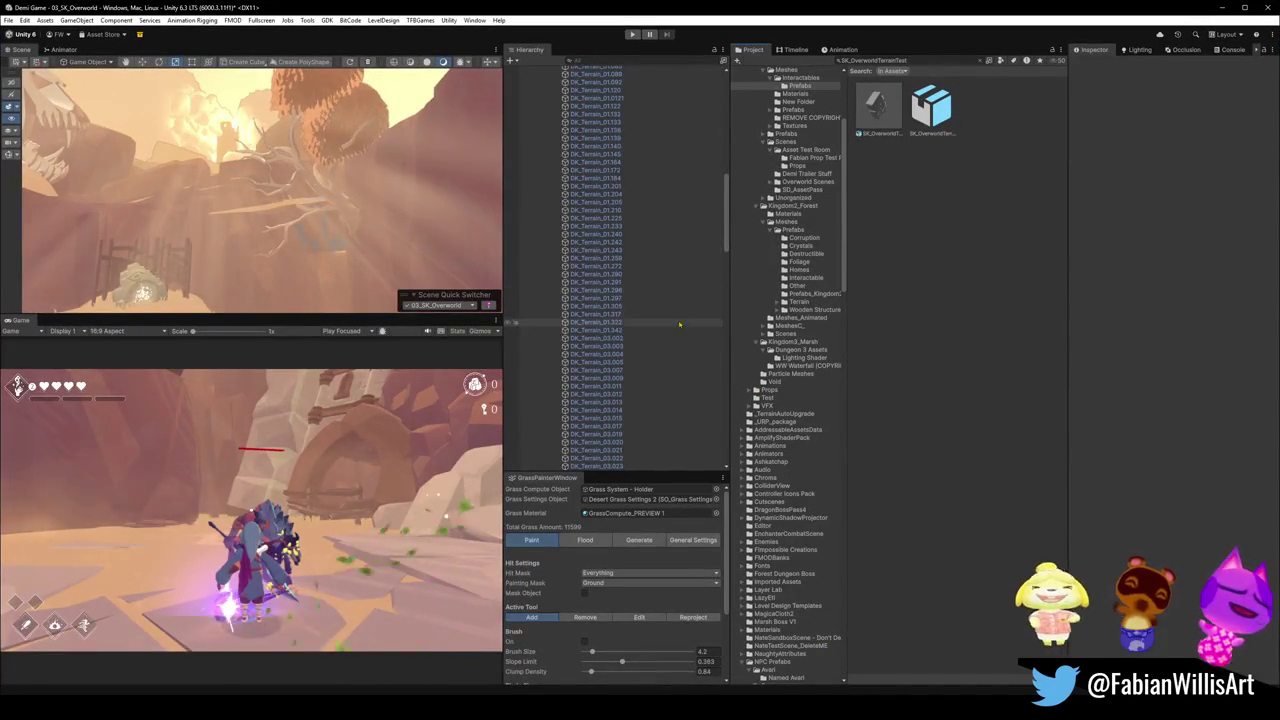
Select DK_Terrain_01.041 in the Hierarchy, frame and orbit around it, then minimise Unity.
scroll(670, 300, up, 10)
click(660, 287)
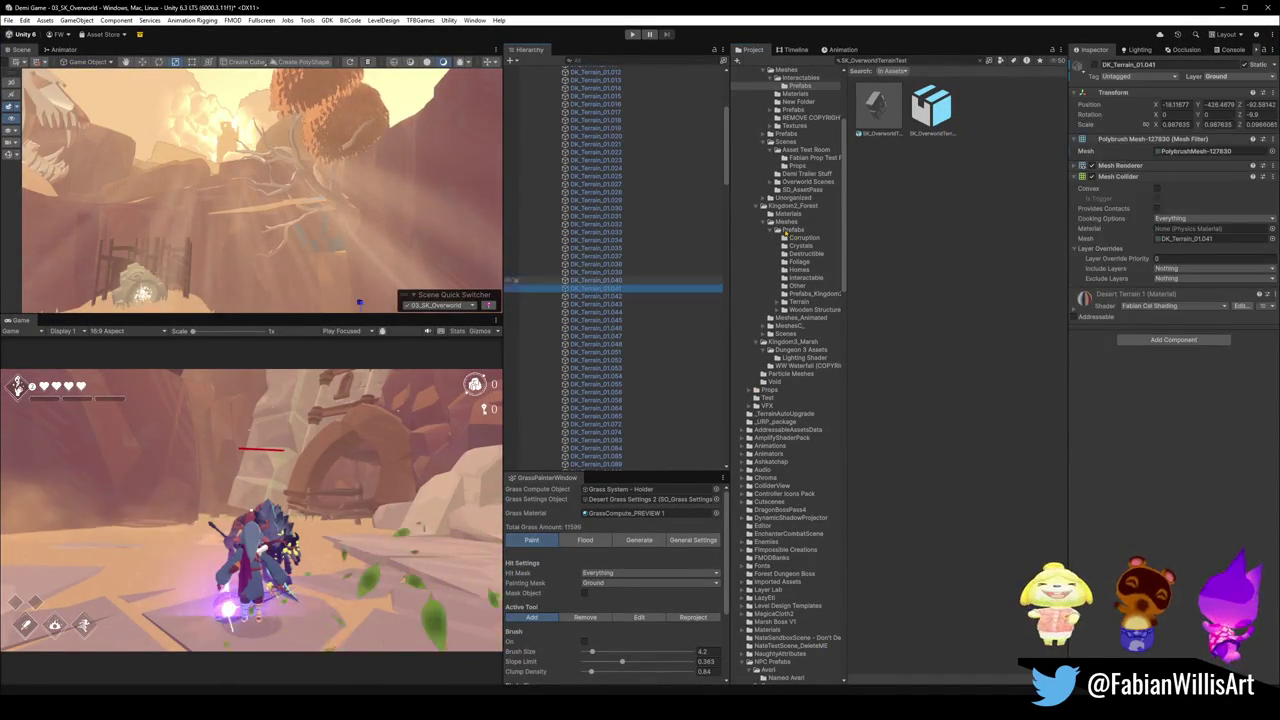
click(827, 72)
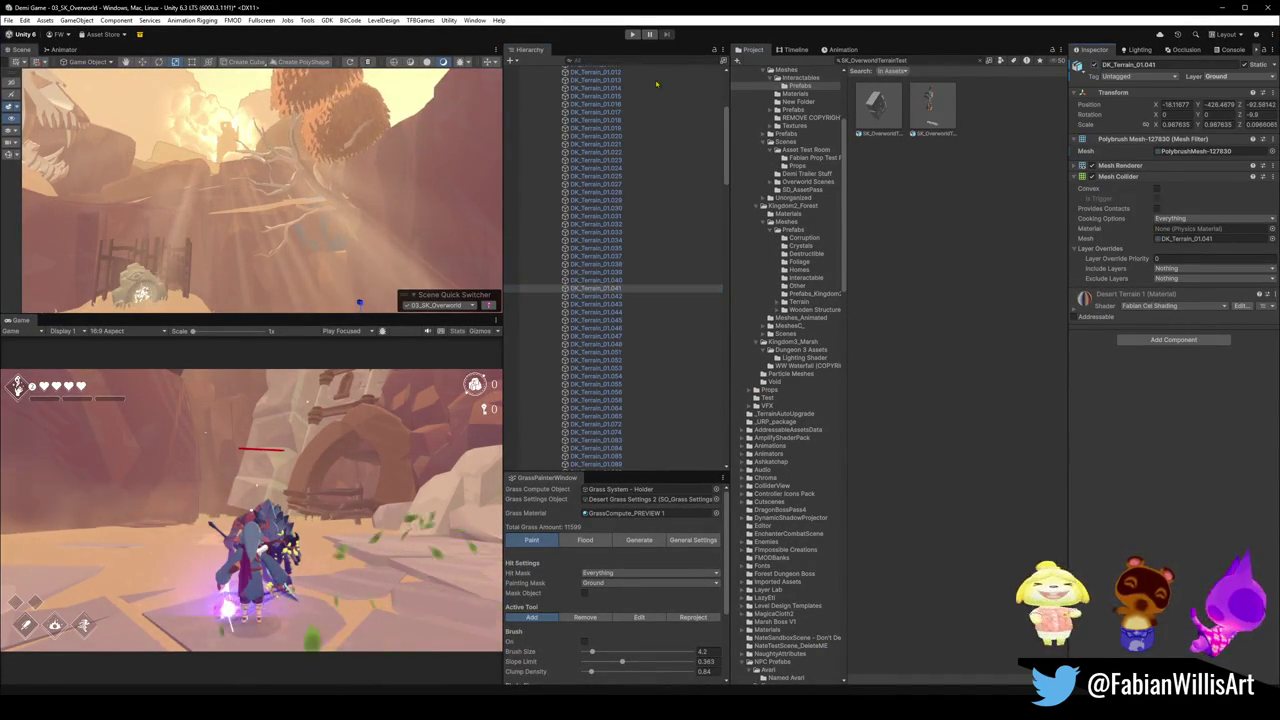
key(f)
scroll(268, 168, up, 3)
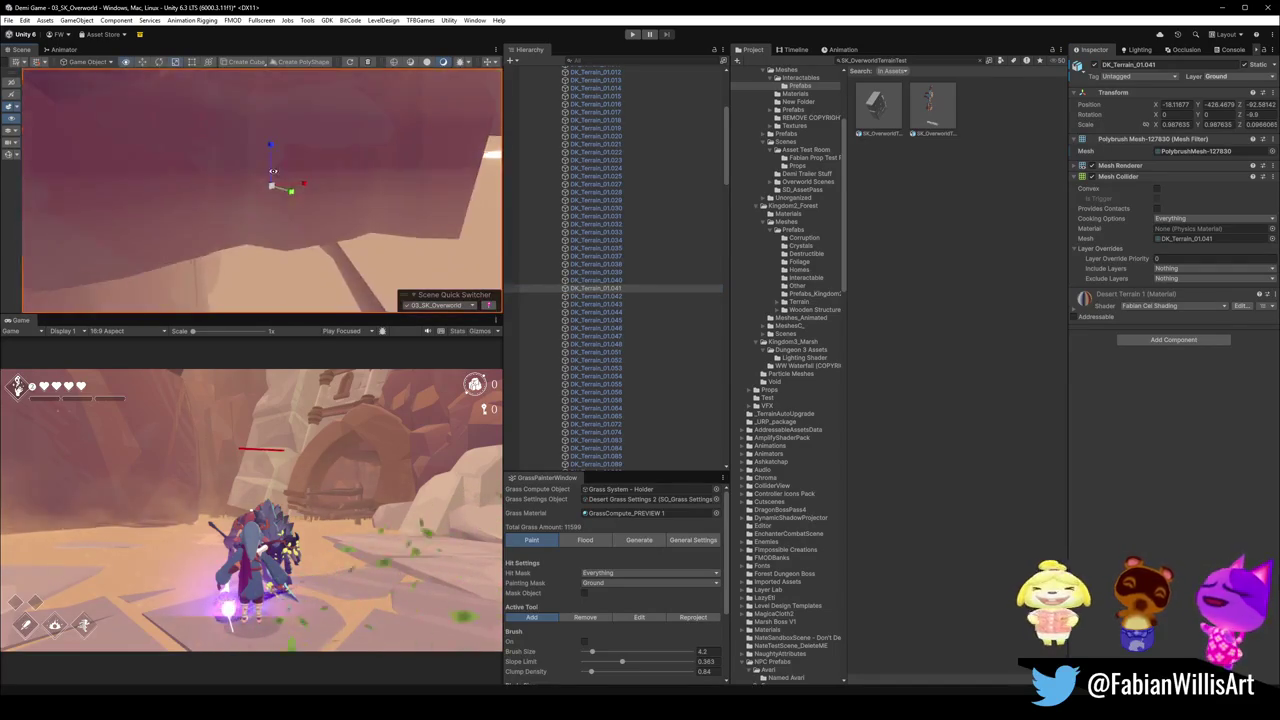
scroll(268, 168, down, 5)
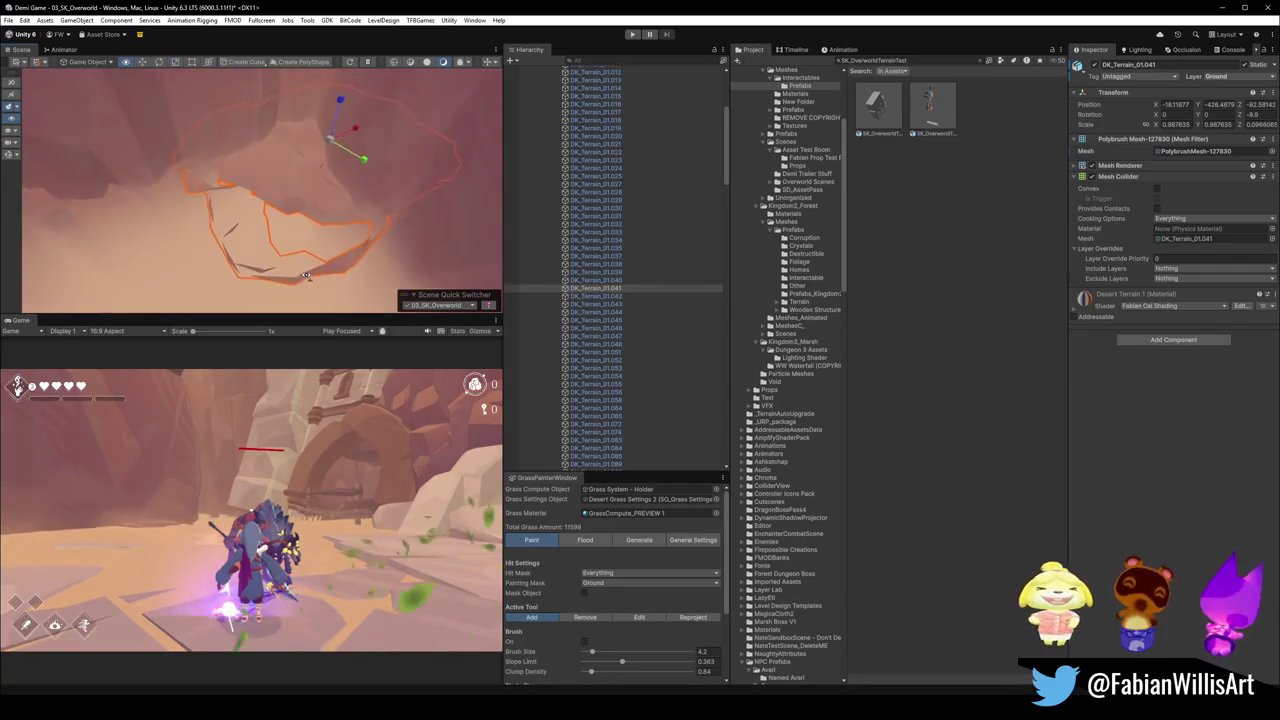
drag(307, 275, 300, 245)
click(600, 288)
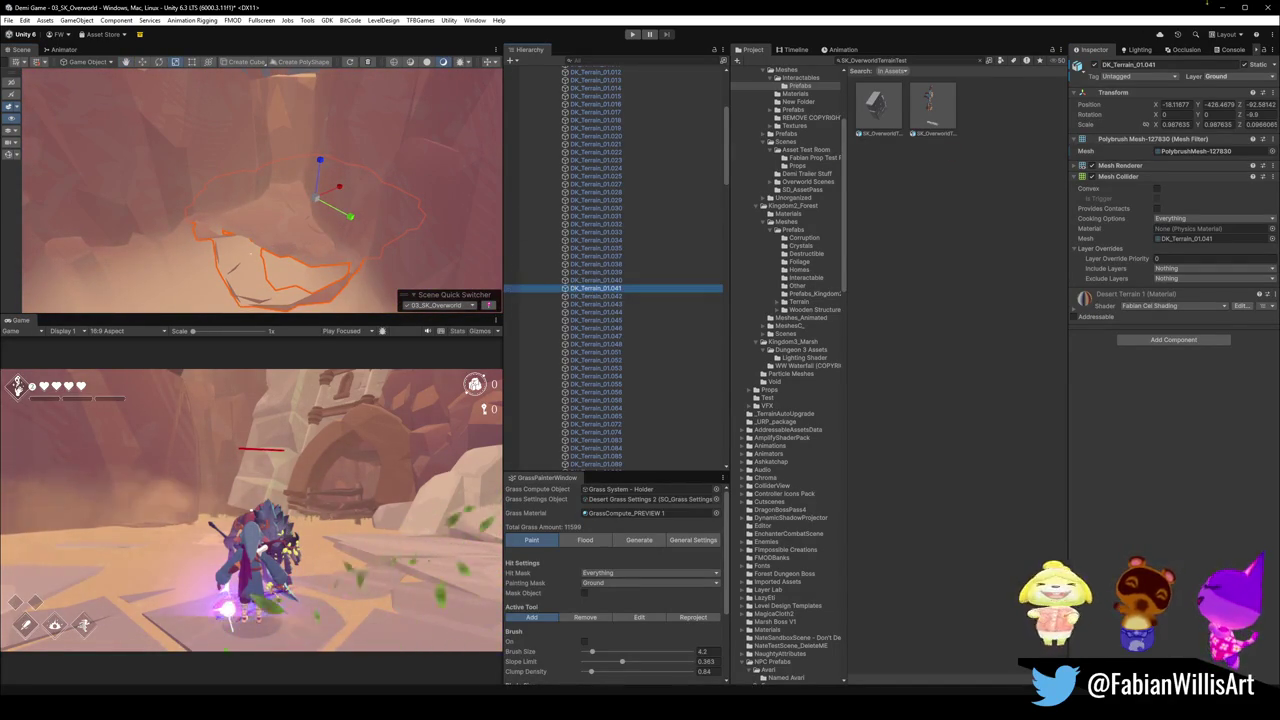
click(1221, 7)
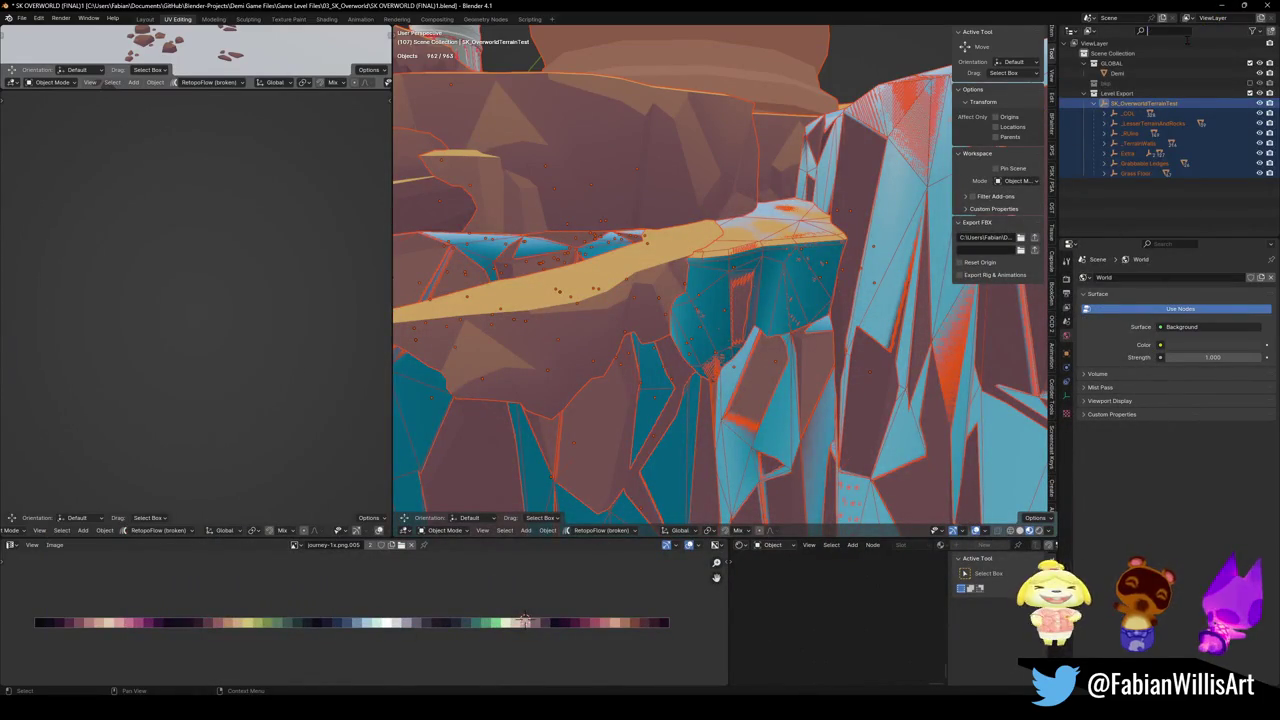
Filter the Outliner to DK_Terrain_01.041 and rename the rock to terra.002.
text(DK_Terrain_01.041)
click(1152, 114)
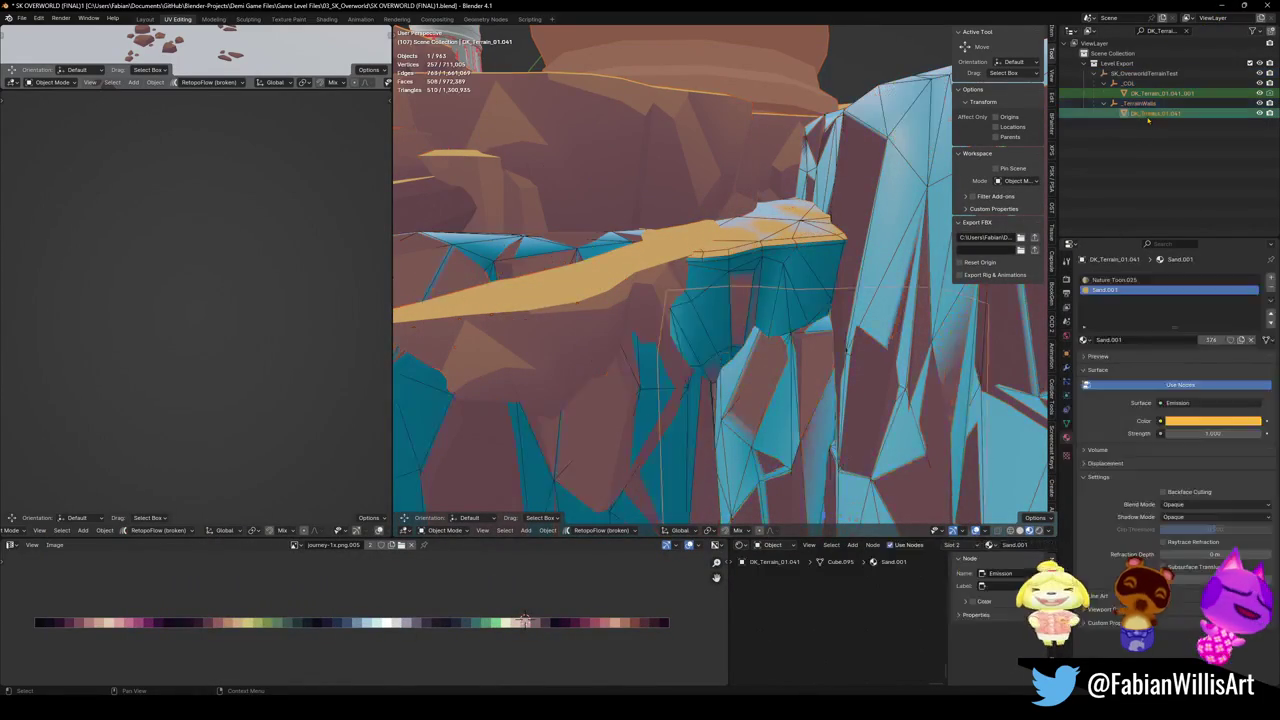
key(F2)
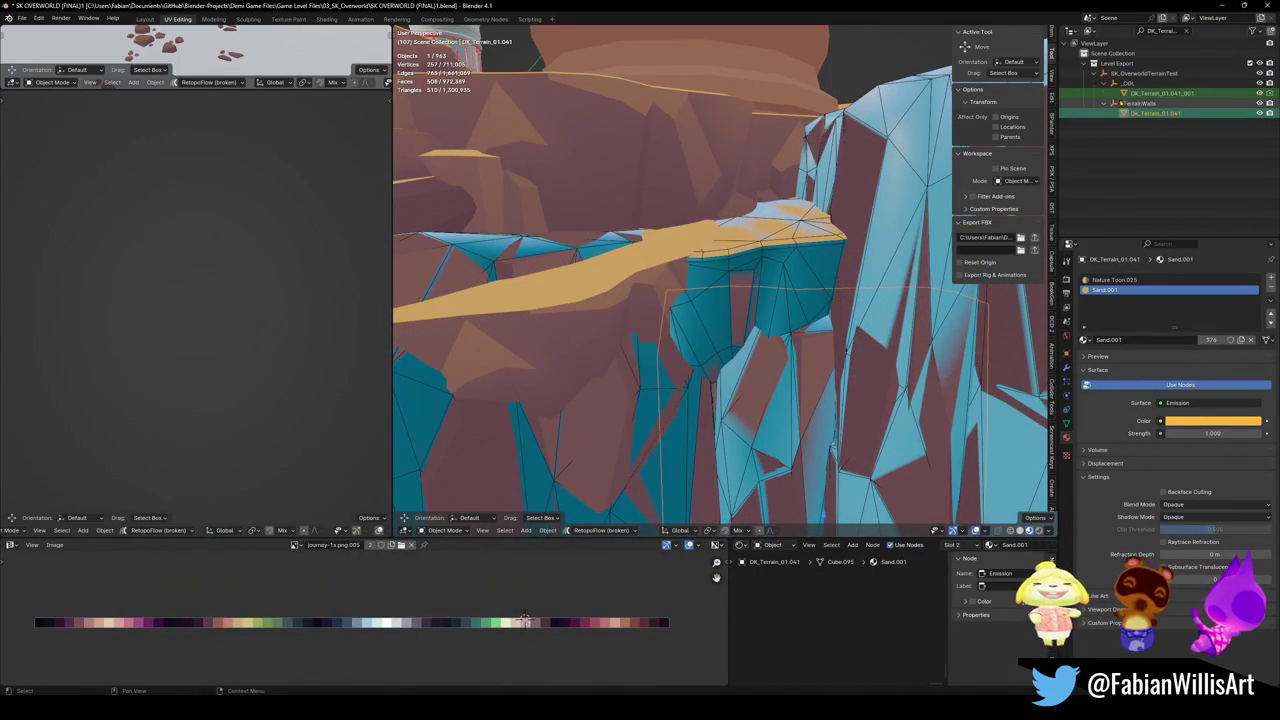
key(Escape)
key(ctrl+z)
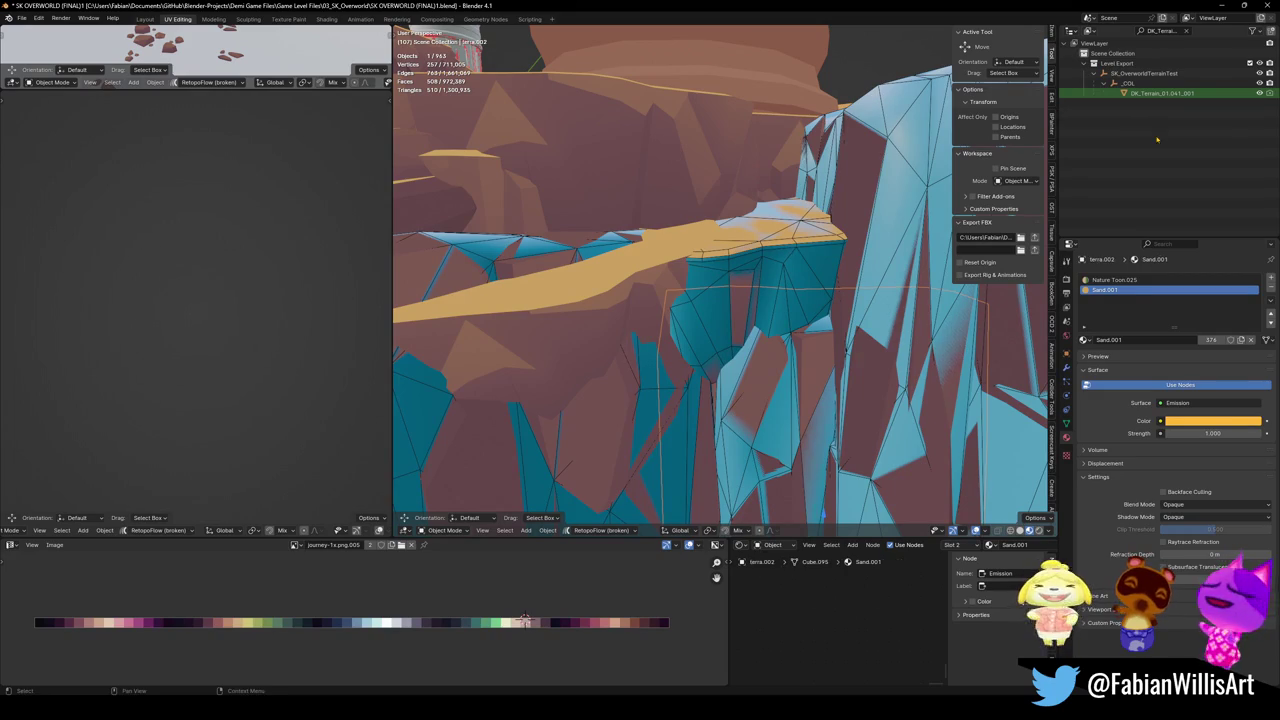
Rename collision copy DK_Terrain_01.041_001 to terra.003, clear the search, and return to Unity.
key(F2)
text(terra)
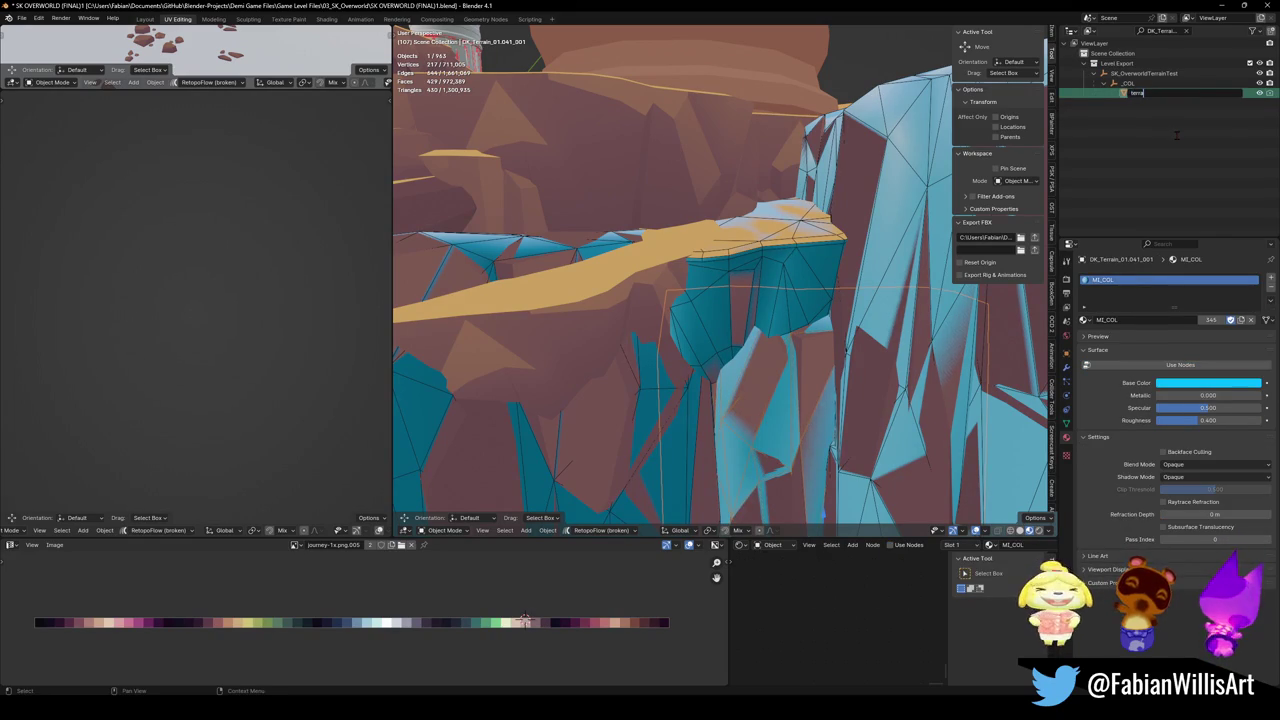
key(Return)
key(F2)
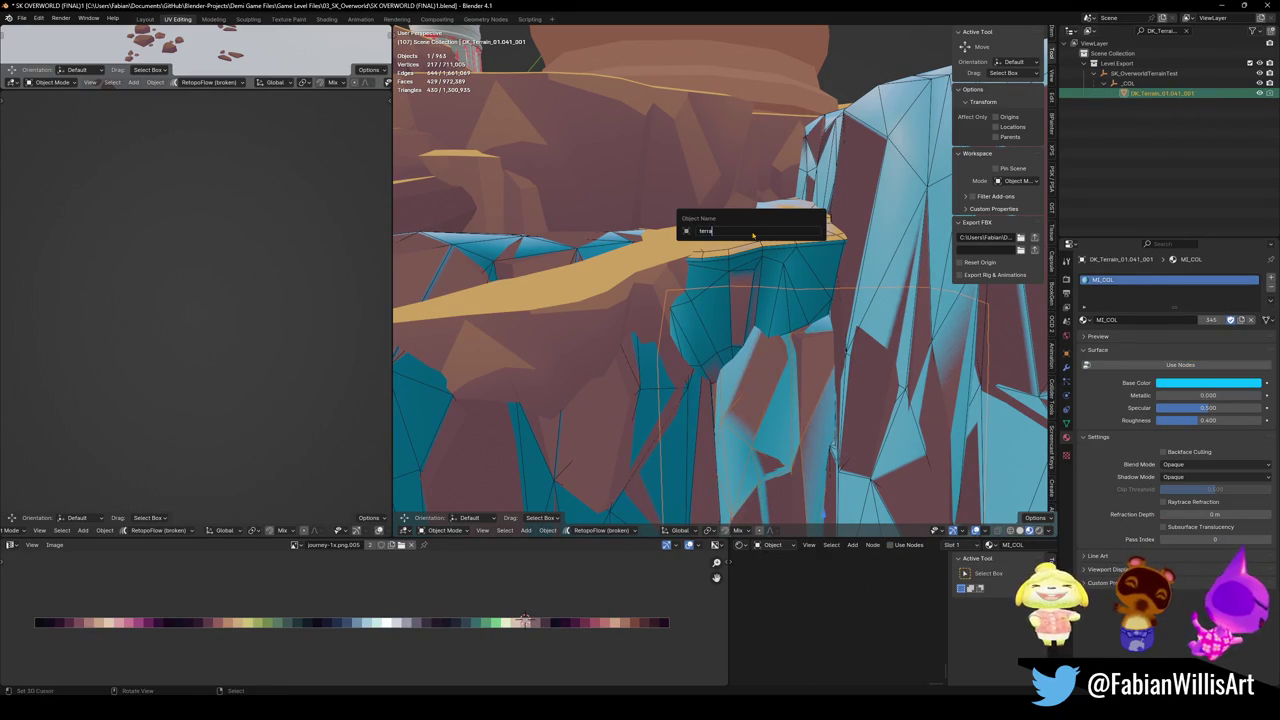
key(Escape)
click(1187, 31)
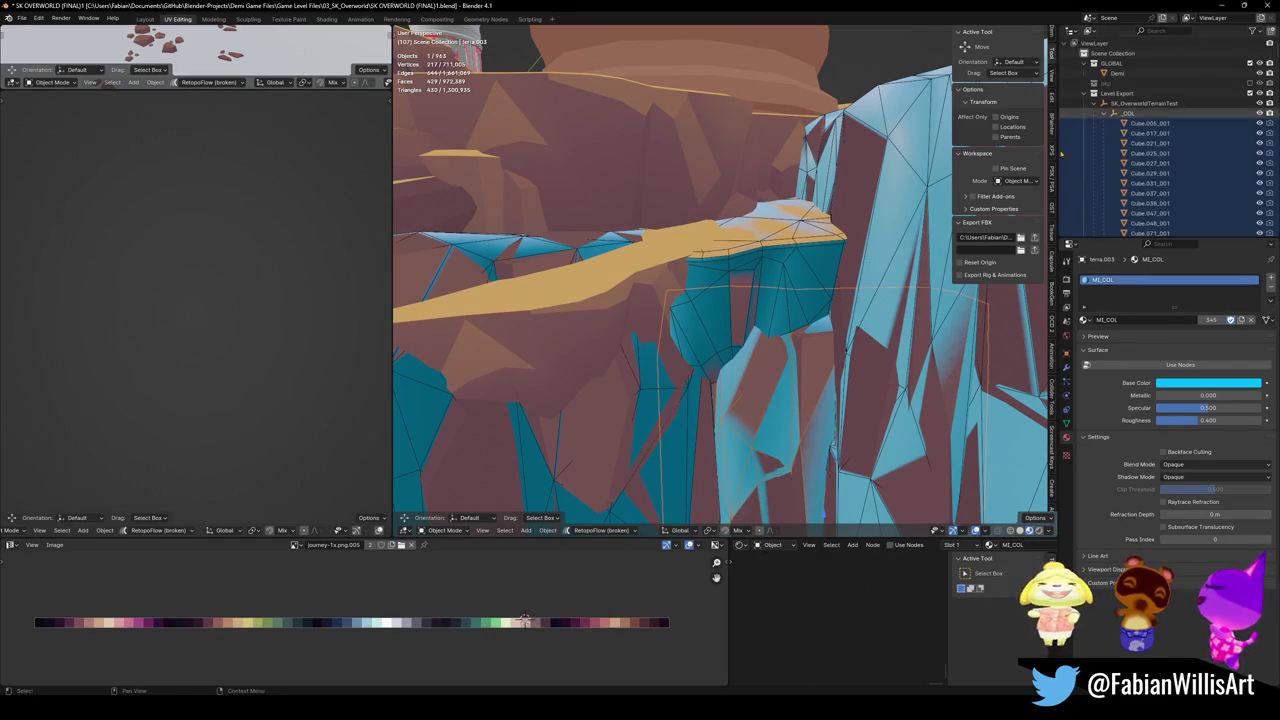
key(alt+Tab)
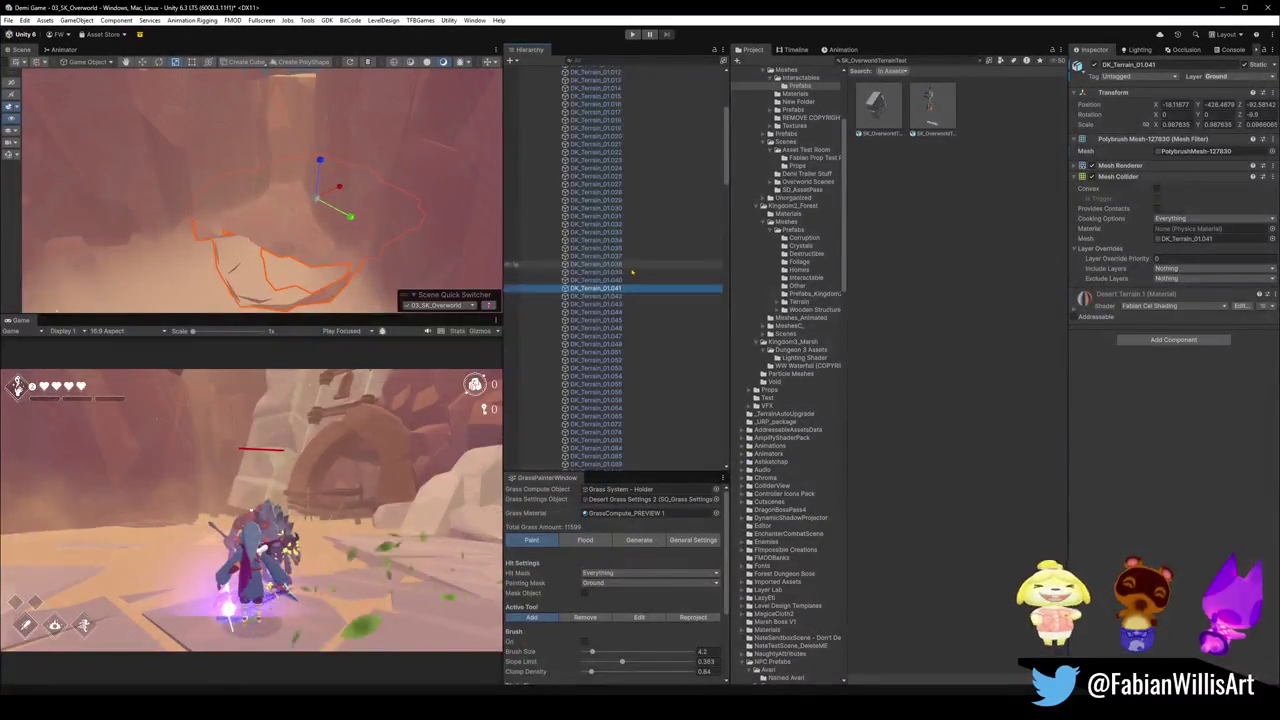
scroll(629, 276, down, 15)
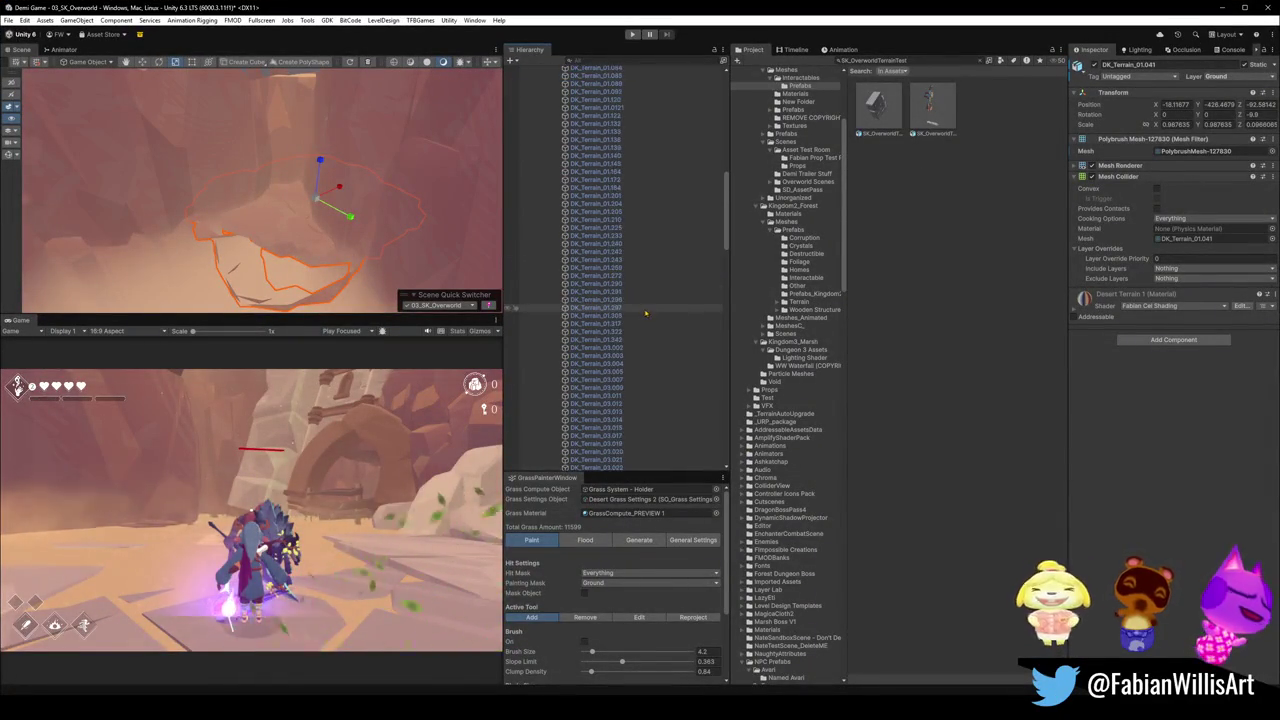
scroll(622, 304, down, 5)
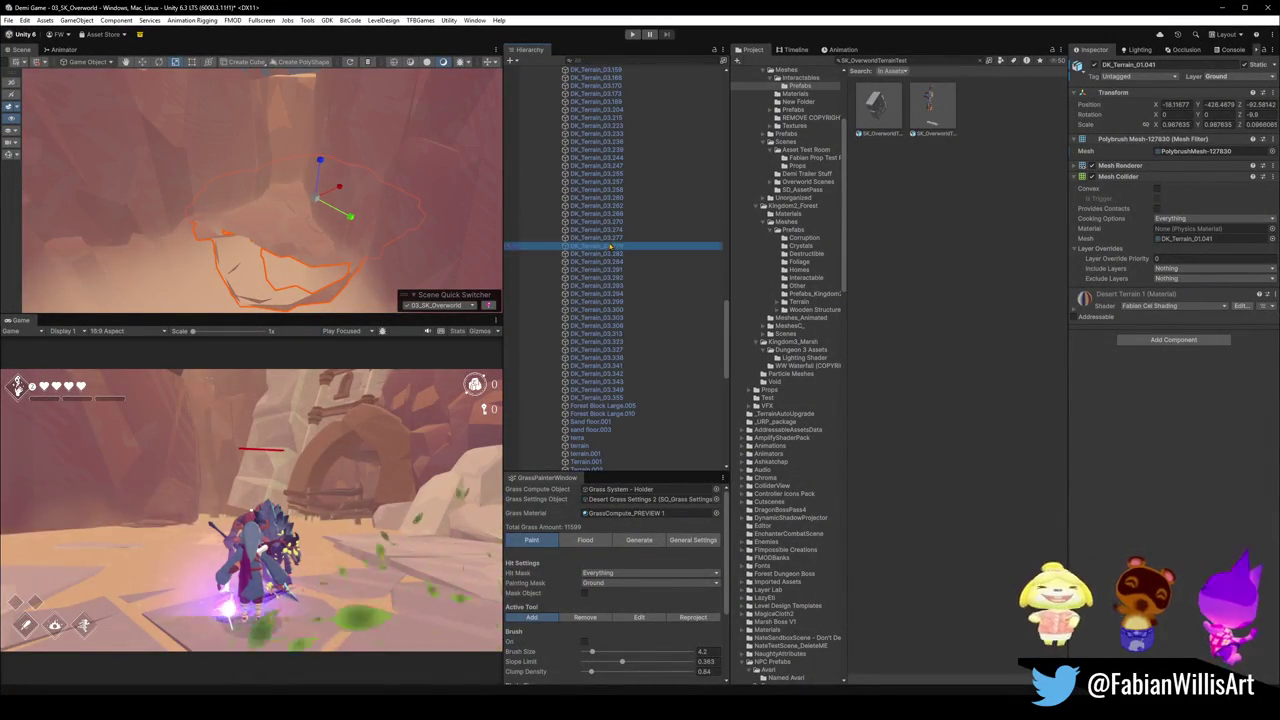
click(600, 245)
key(f)
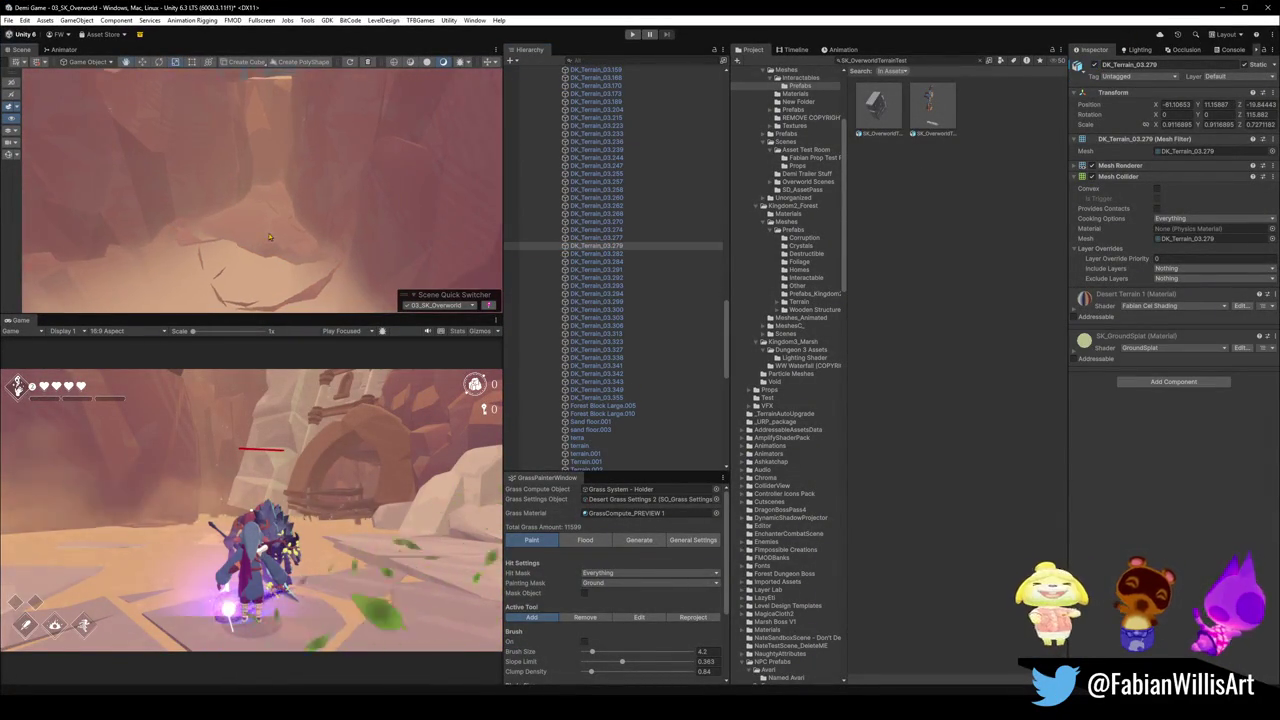
mouse_move(320, 222)
mouse_down()
mouse_move(258, 220)
mouse_move(287, 206)
mouse_move(314, 257)
mouse_move(416, 199)
mouse_move(400, 212)
mouse_move(240, 176)
mouse_move(330, 190)
mouse_up()
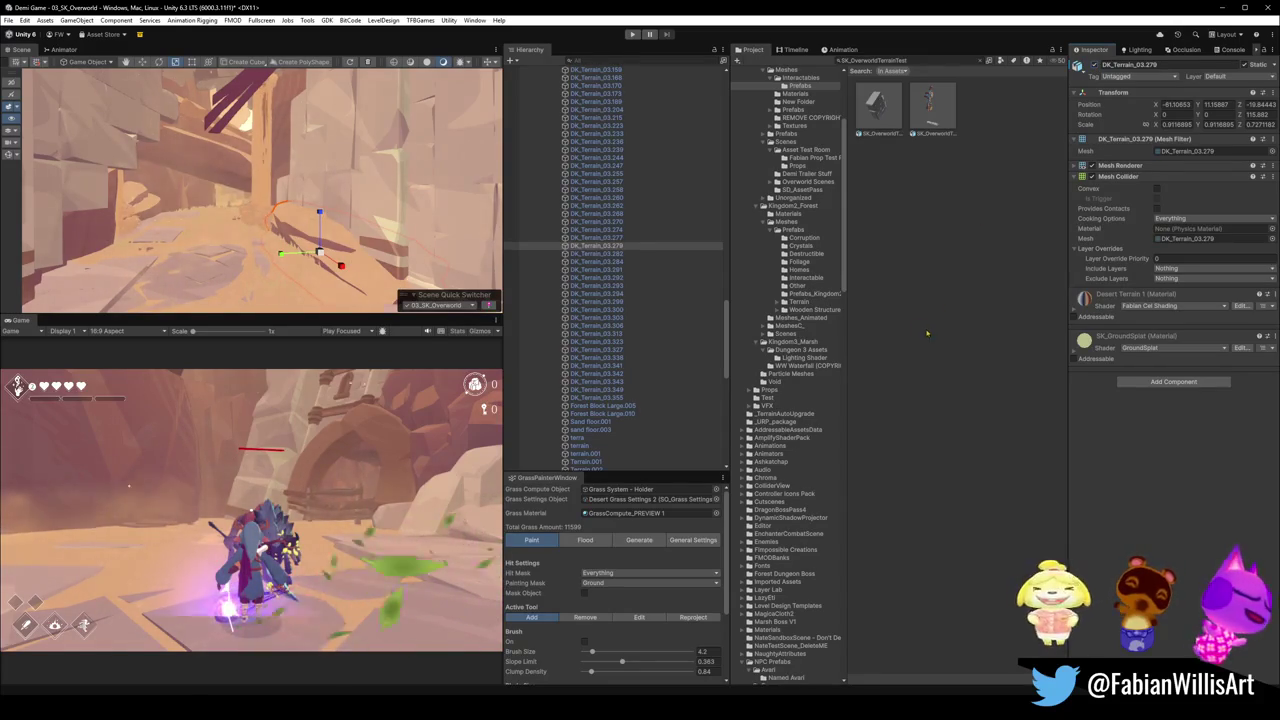
click(589, 439)
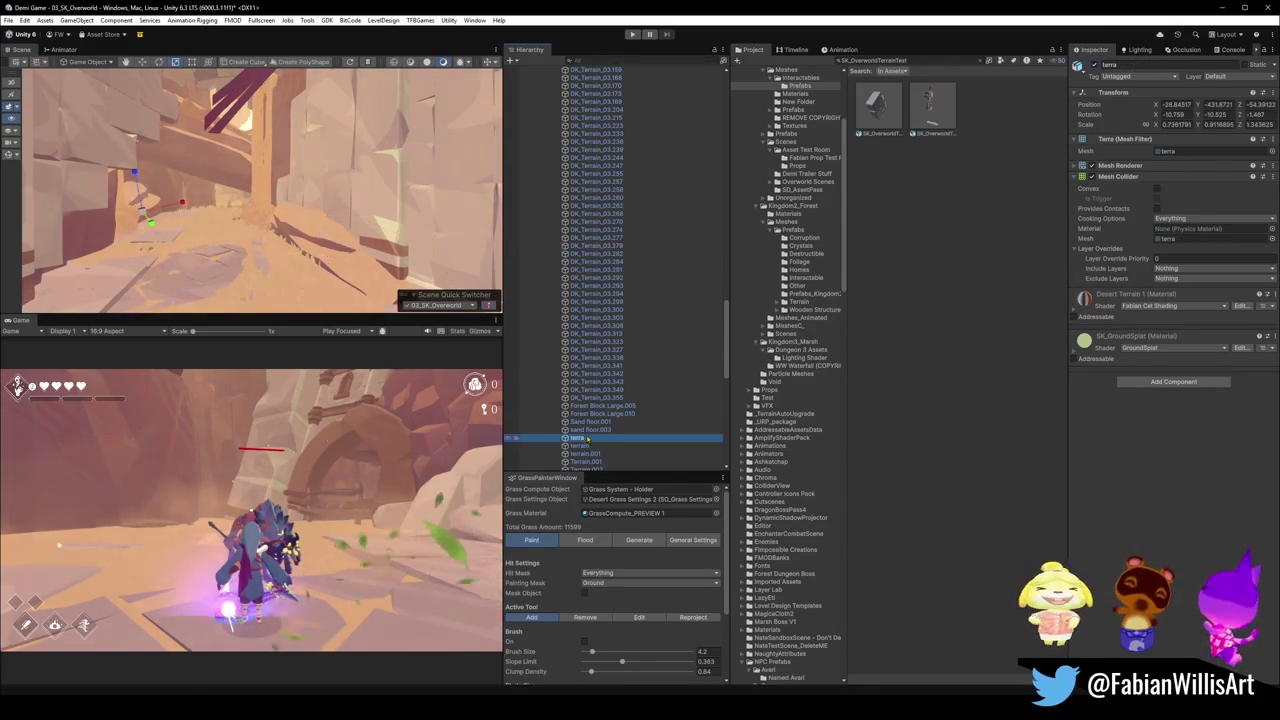
mouse_move(320, 250)
mouse_down()
mouse_move(313, 266)
mouse_move(307, 207)
mouse_move(328, 125)
mouse_move(296, 222)
mouse_move(306, 185)
mouse_up()
click(296, 222)
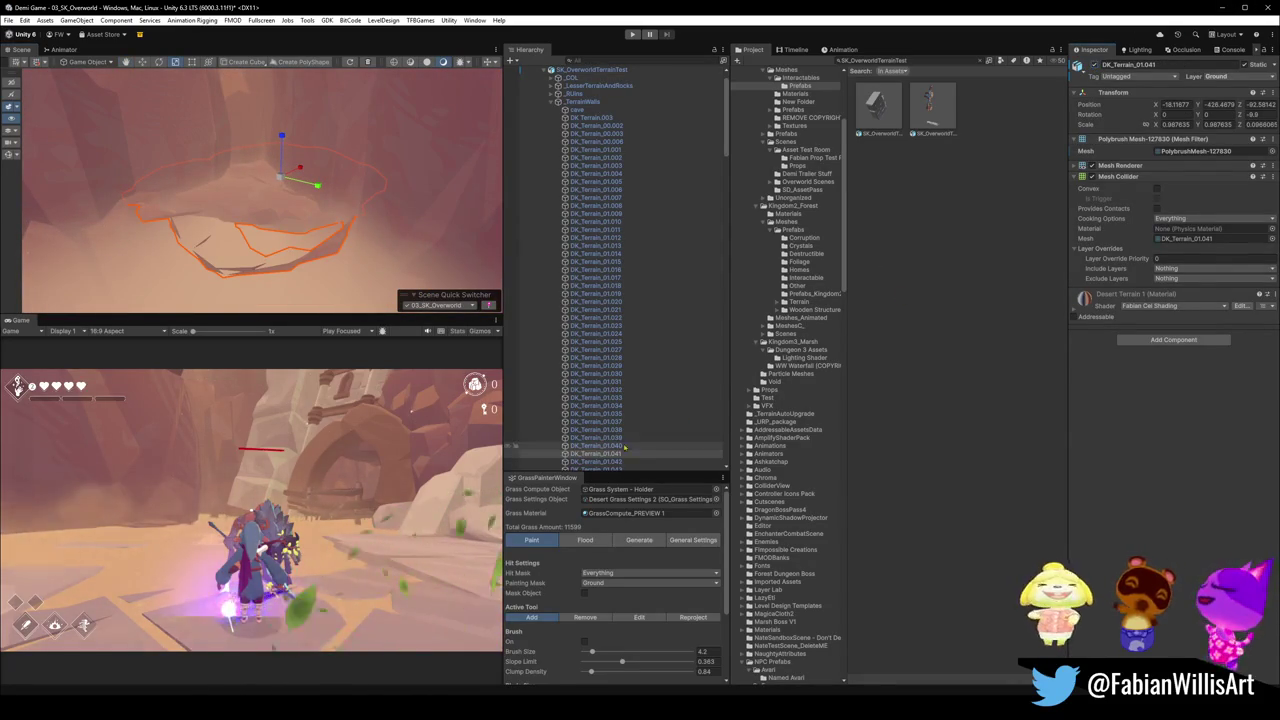
click(660, 454)
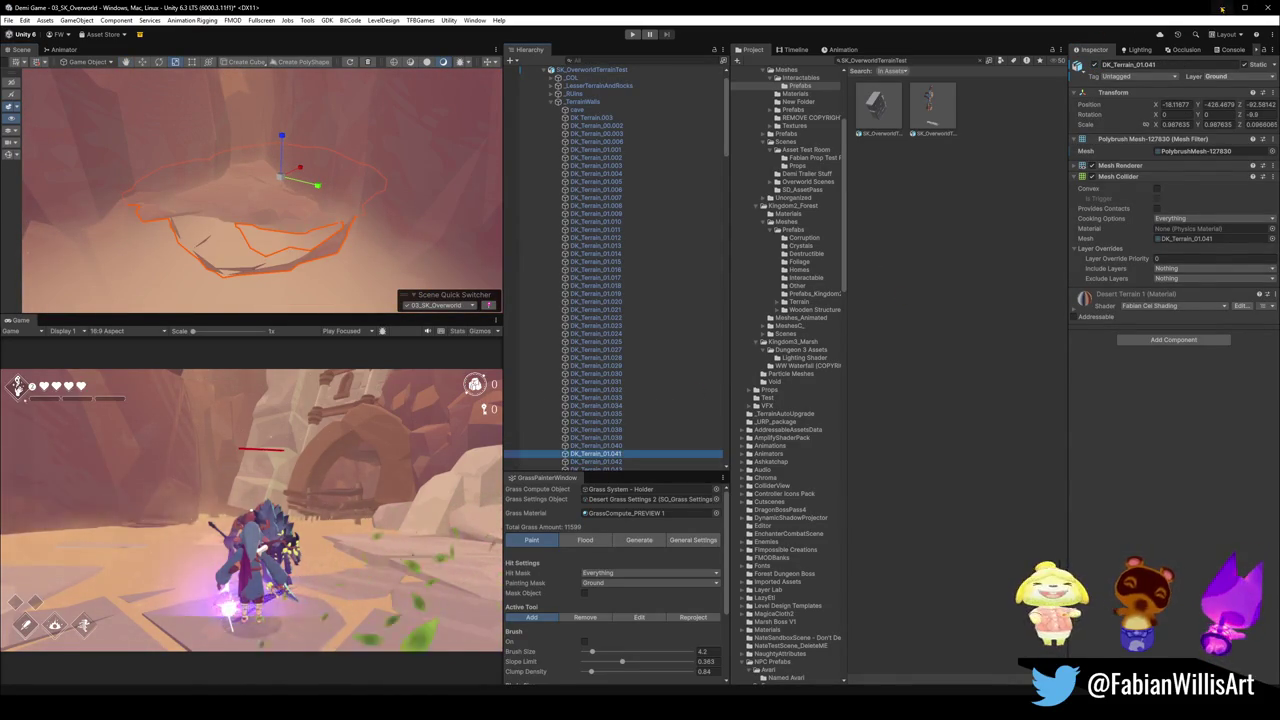
click(1222, 7)
click(1152, 31)
key(ctrl+v)
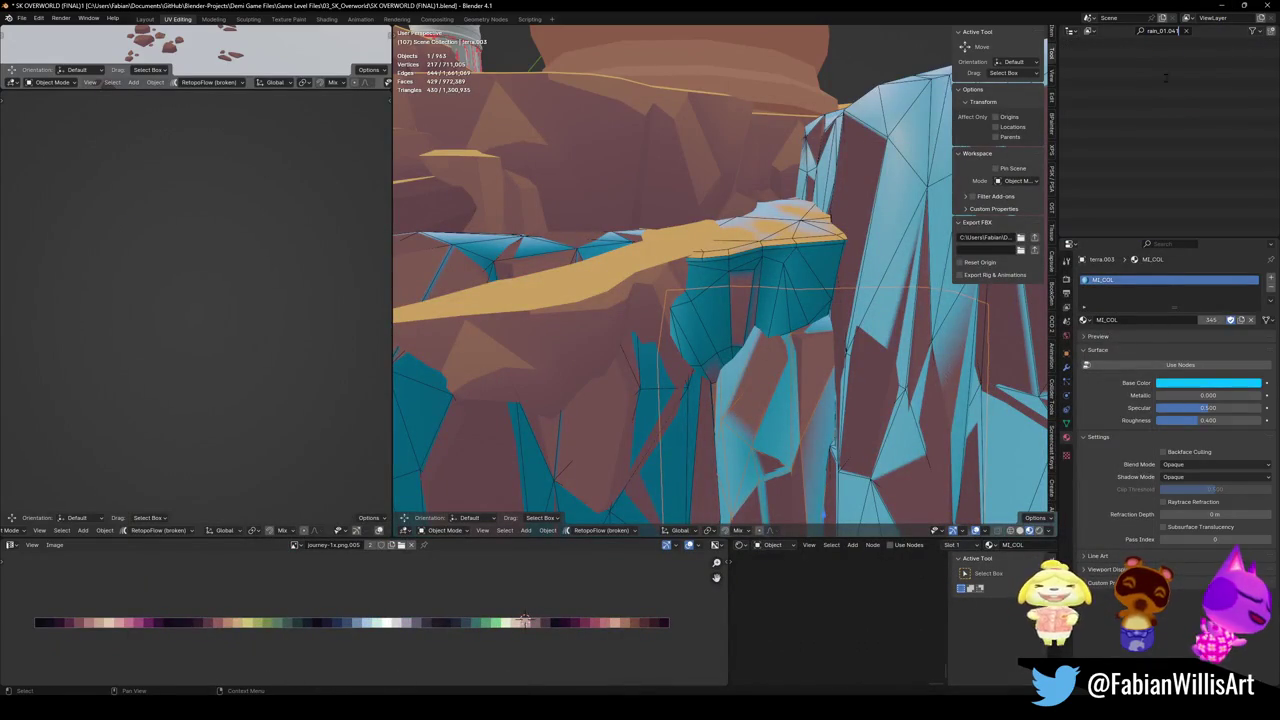
click(1186, 31)
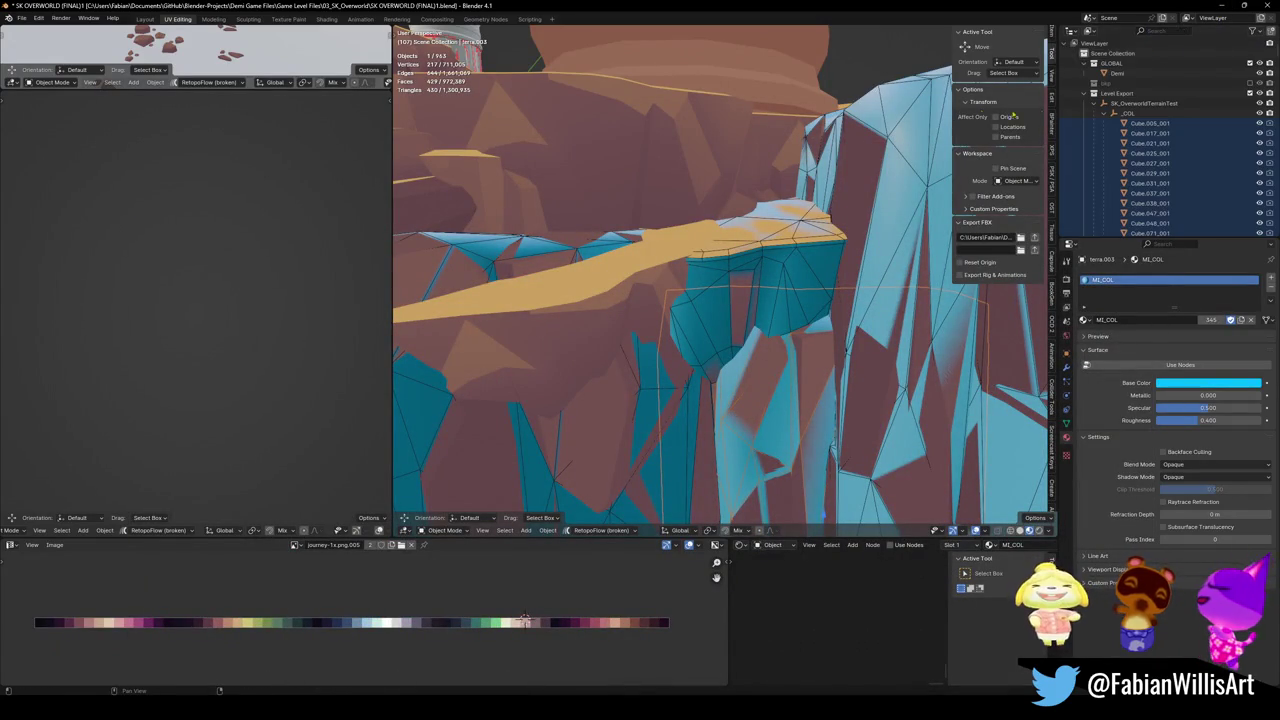
click(1220, 6)
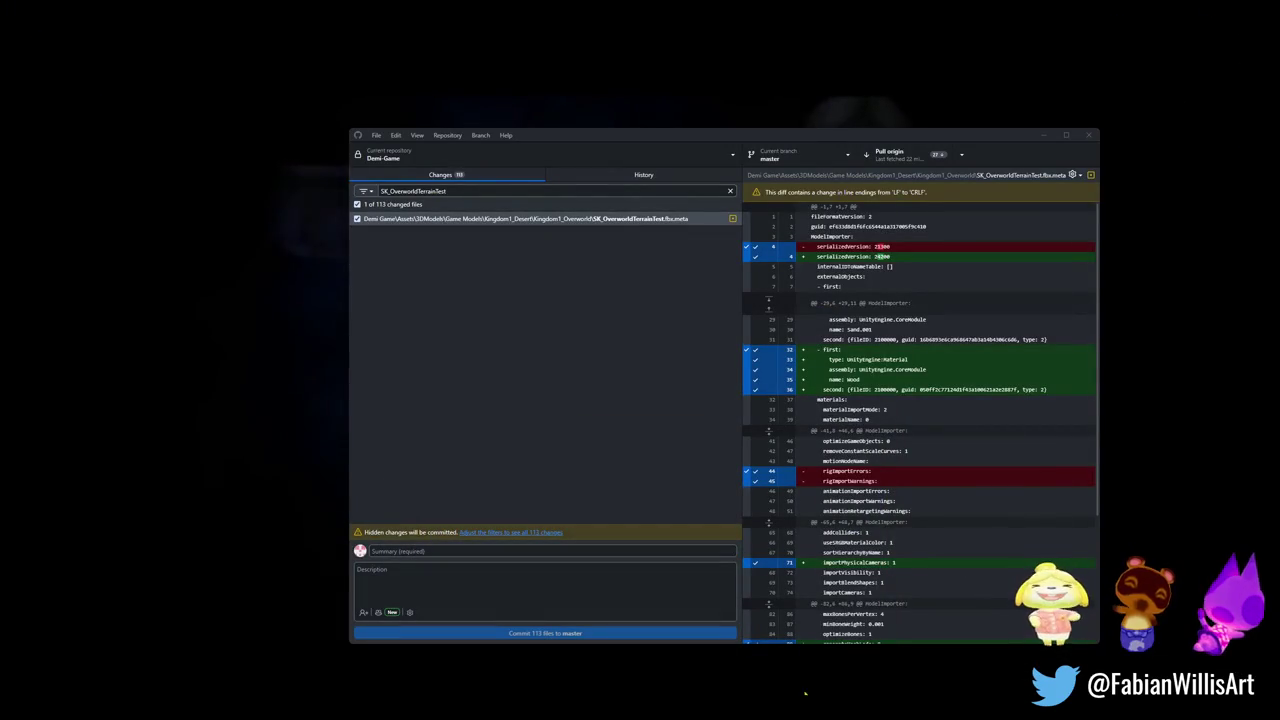
click(760, 690)
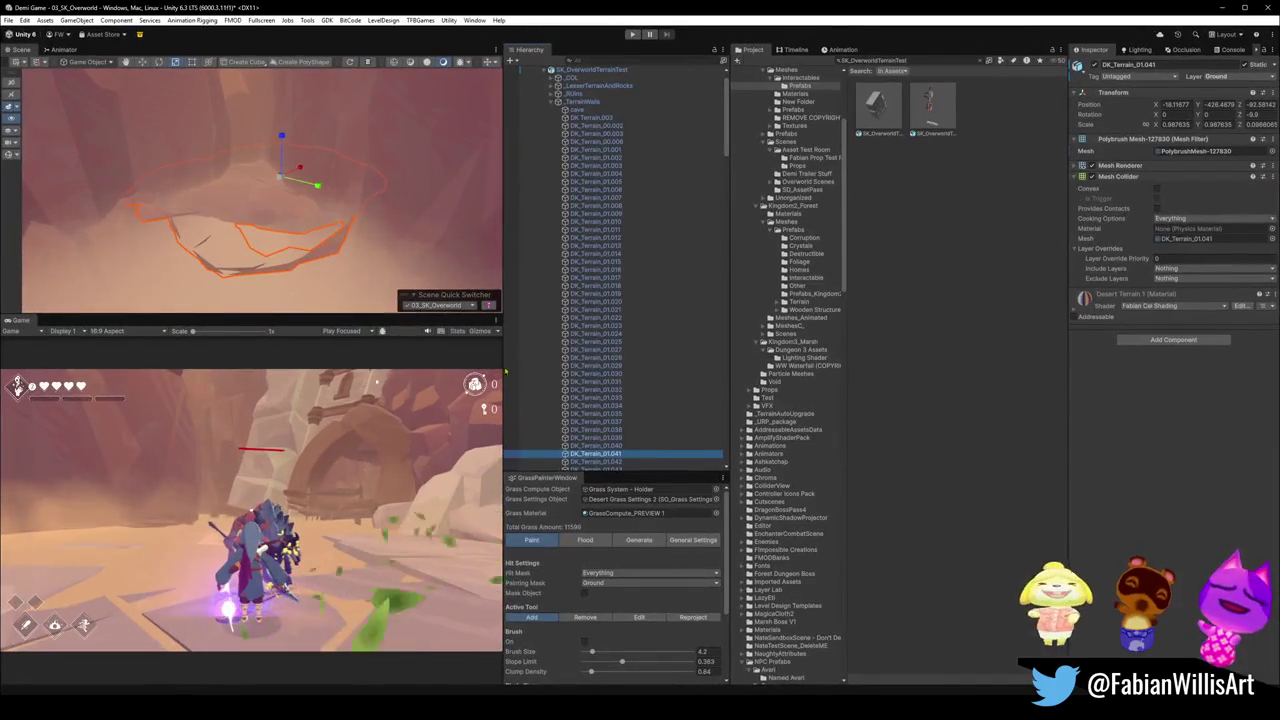
Deselect the terrain piece in the Hierarchy and bring the SK OVERWORLD (FINAL) Blender window forward.
scroll(655, 289, down, 5)
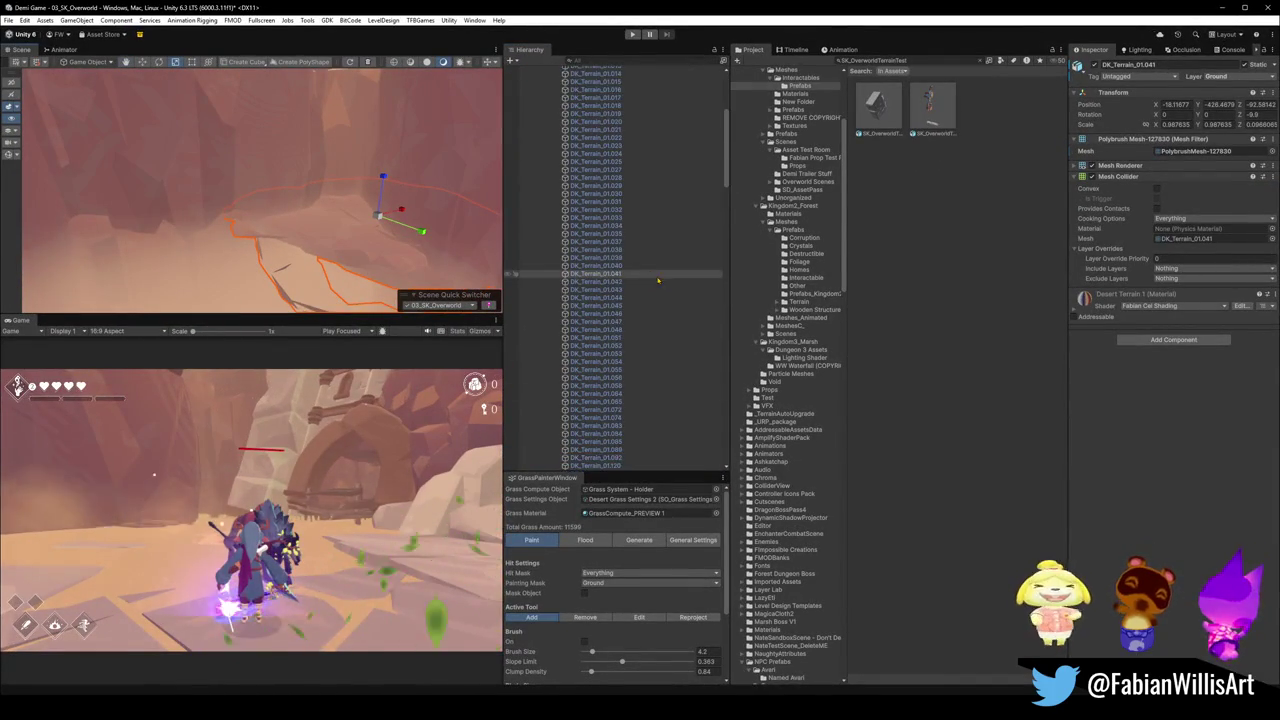
scroll(655, 289, down, 5)
scroll(670, 310, down, 10)
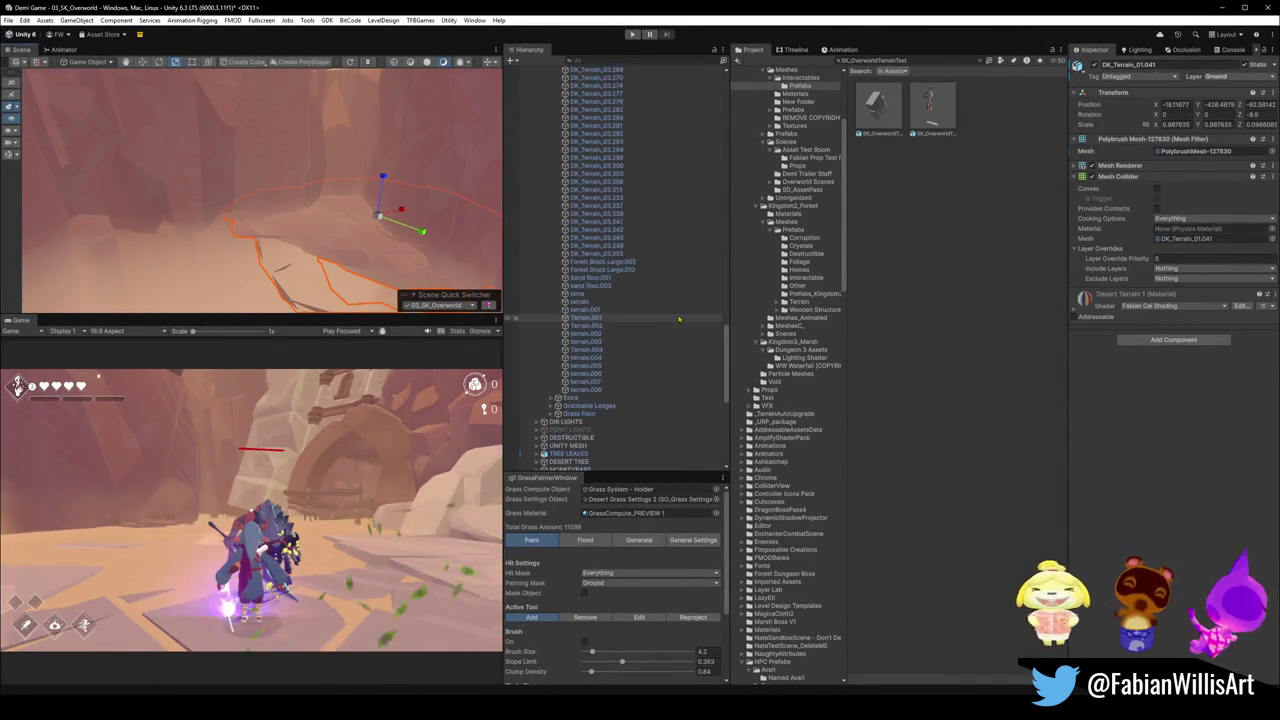
click(934, 223)
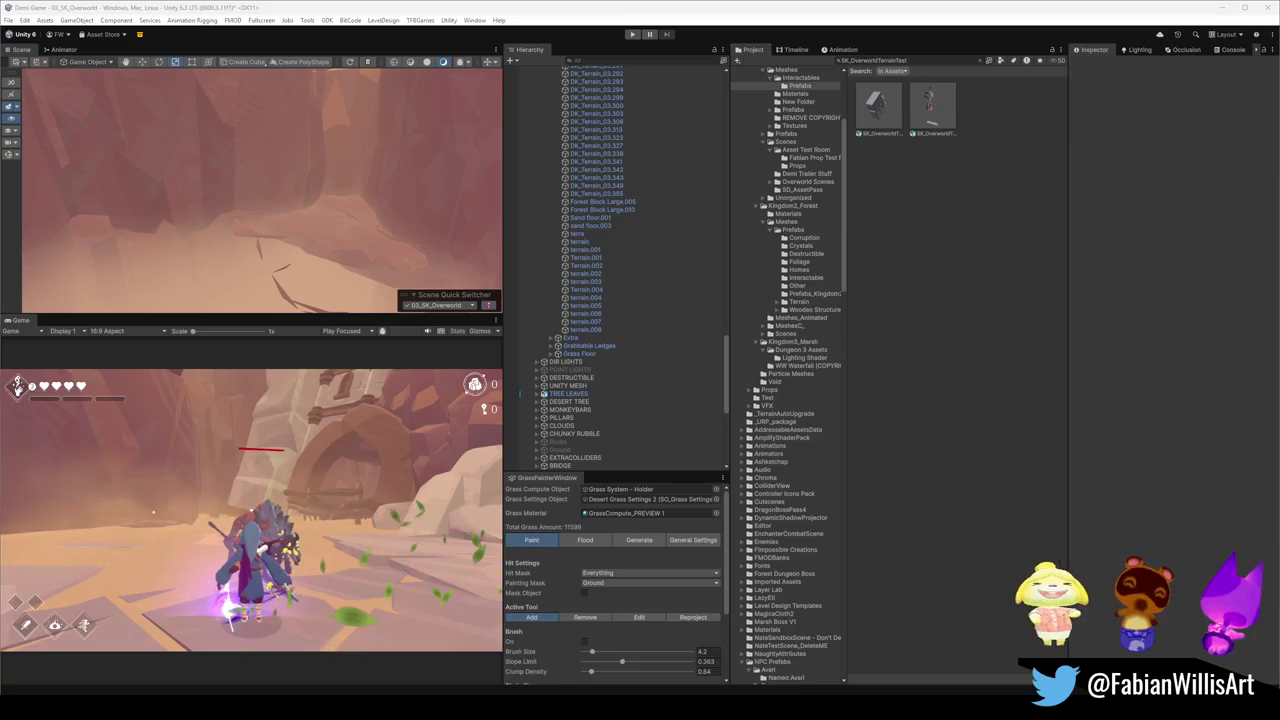
mouse_move(737, 658)
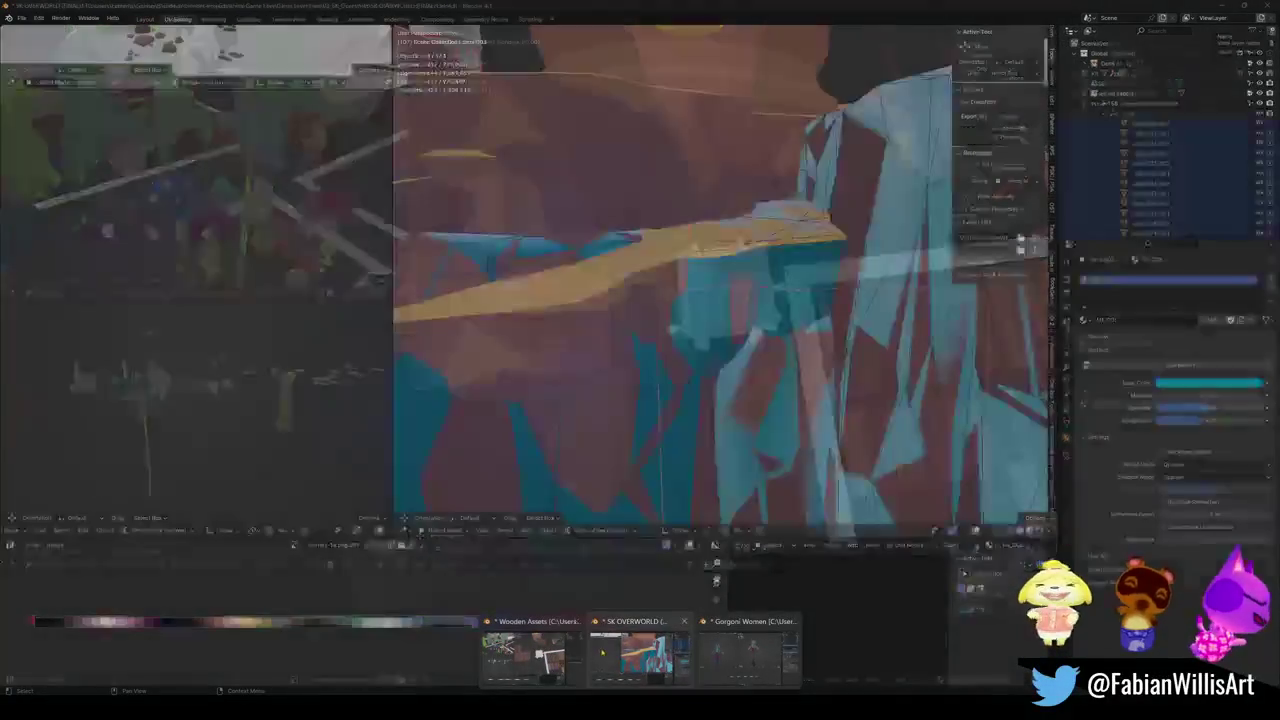
click(624, 658)
click(796, 250)
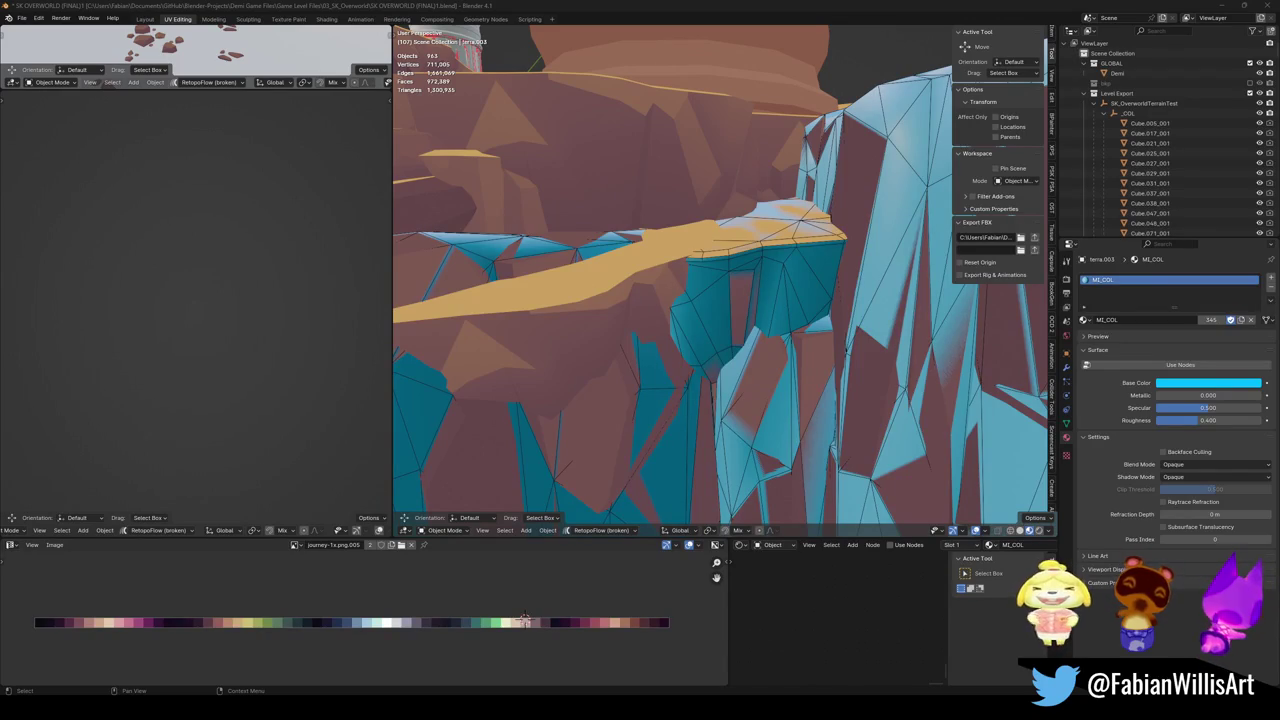
key(shift+grave)
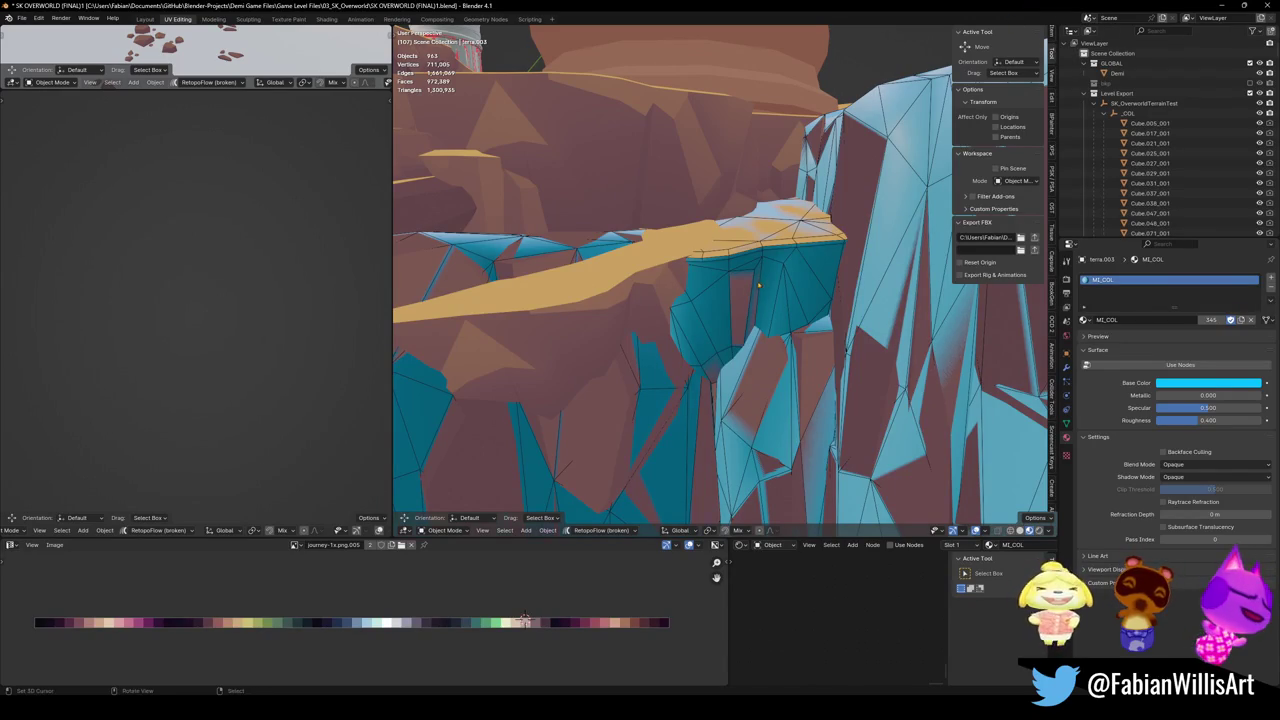
Pull the view back to the castle, save the overworld file, and select all in SK_OverworldTerrainTest.
key(s)
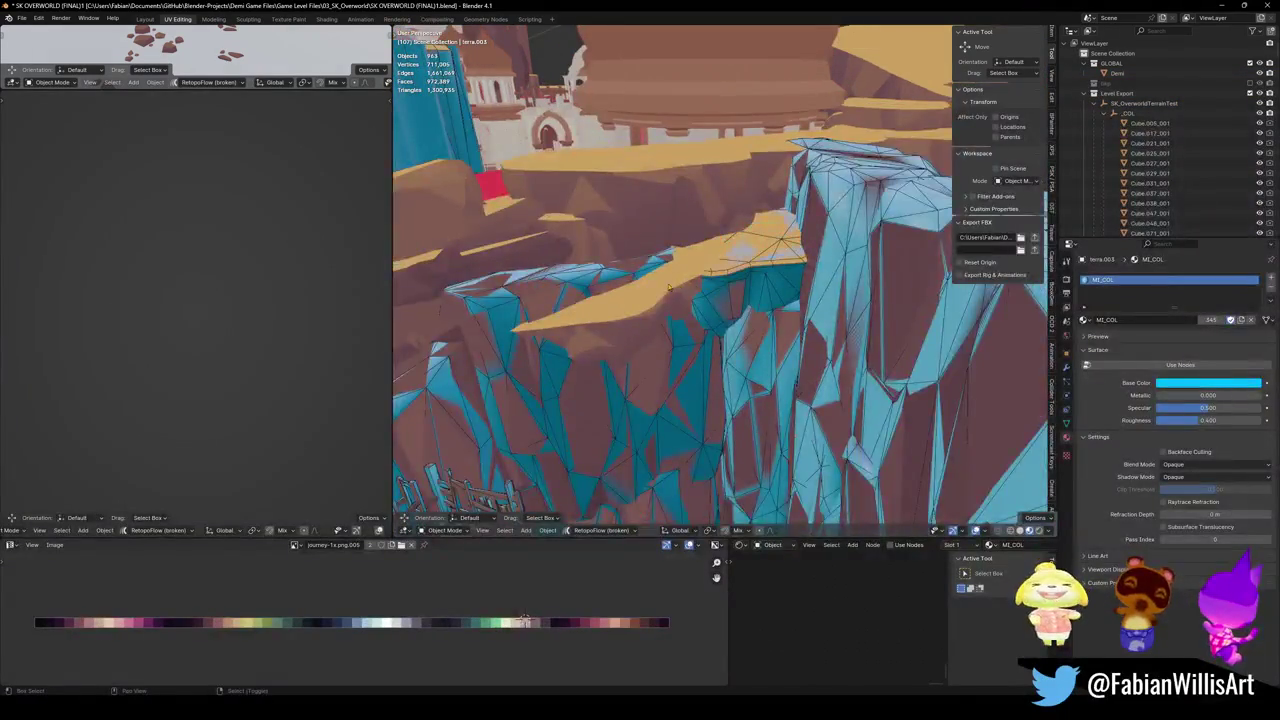
click(687, 294)
key(ctrl+s)
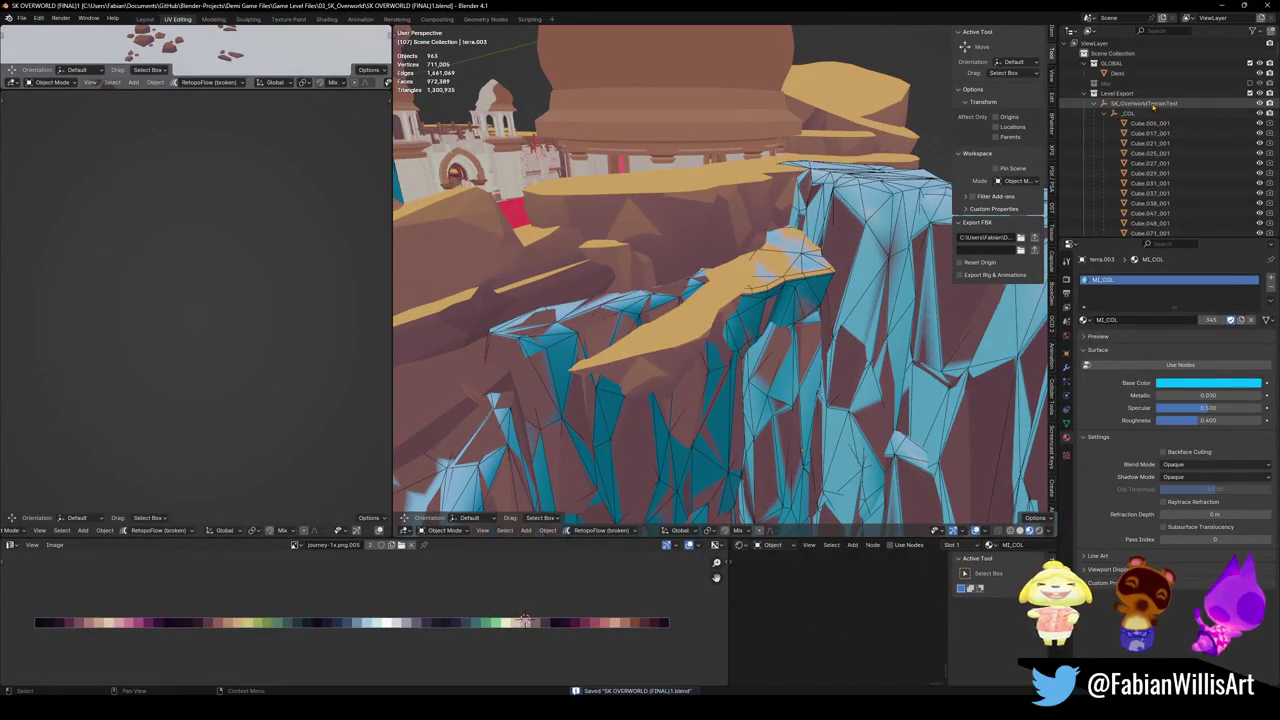
click(1140, 104)
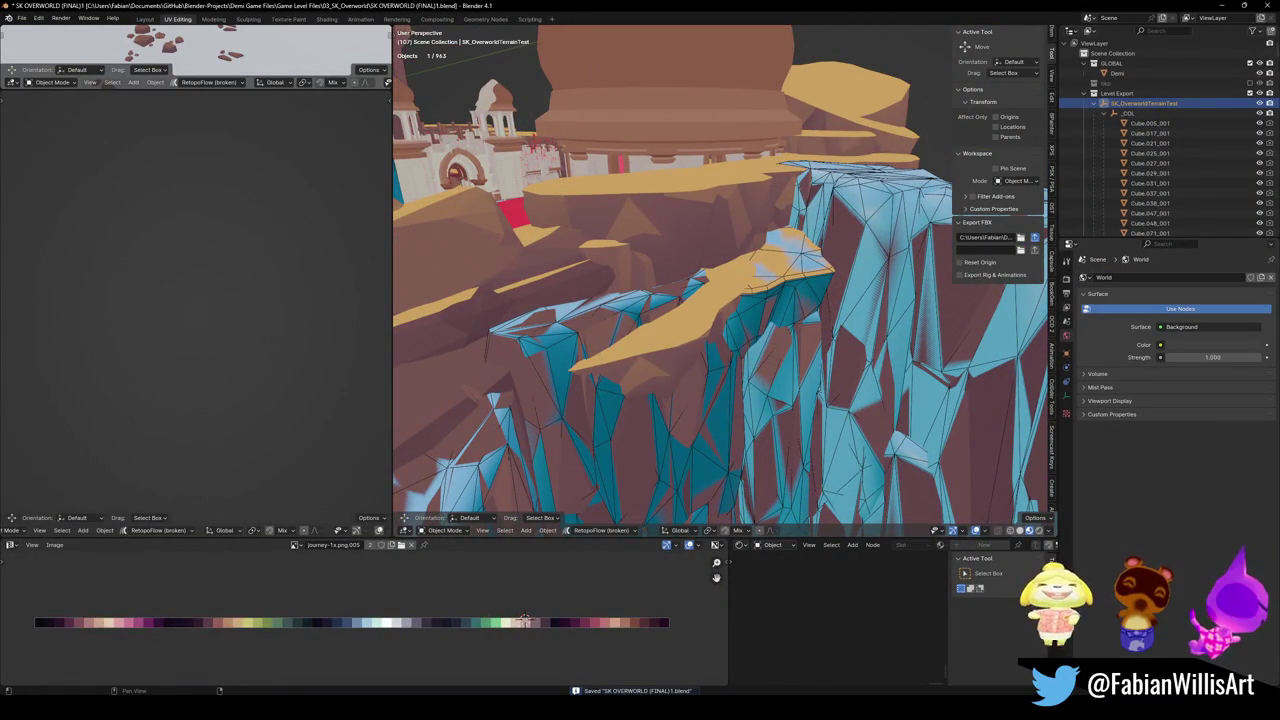
key(a)
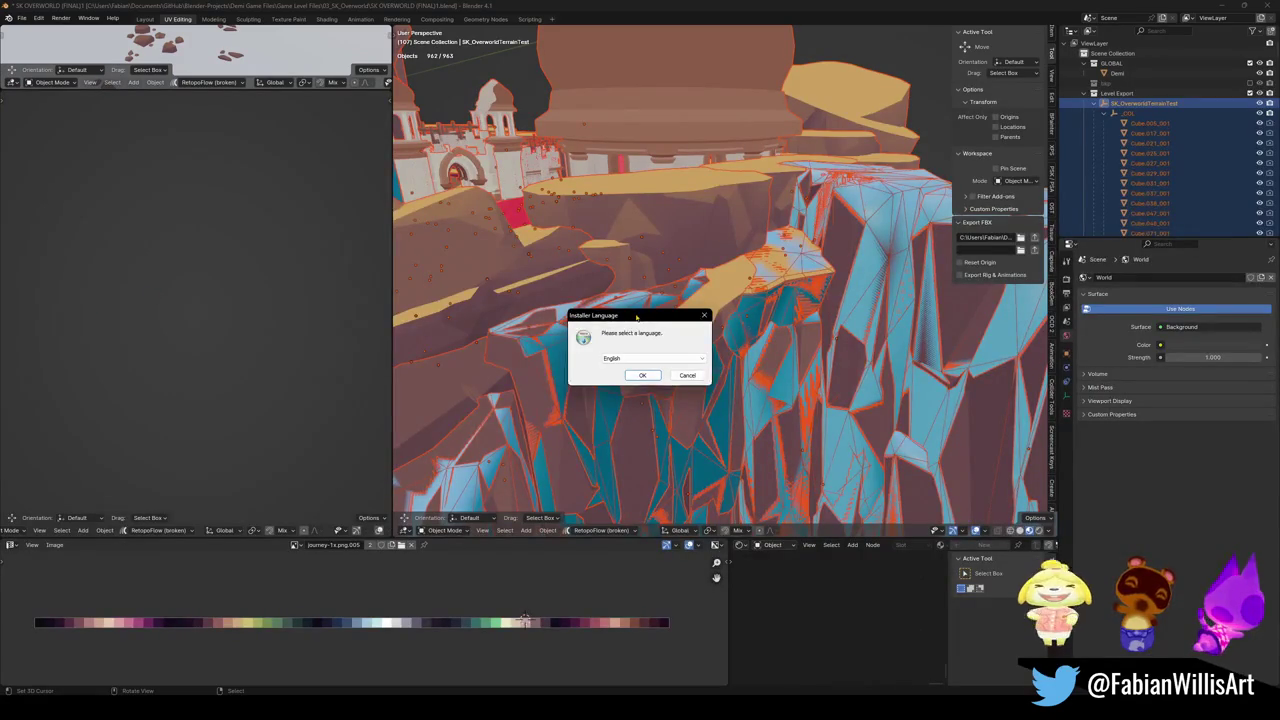
Confirm English as installer language, drag the qBittorrent Setup window aside, and dismiss the legal notice.
key(Return)
mouse_move(600, 258)
mouse_down()
mouse_move(390, 218)
mouse_move(0, 210)
mouse_up()
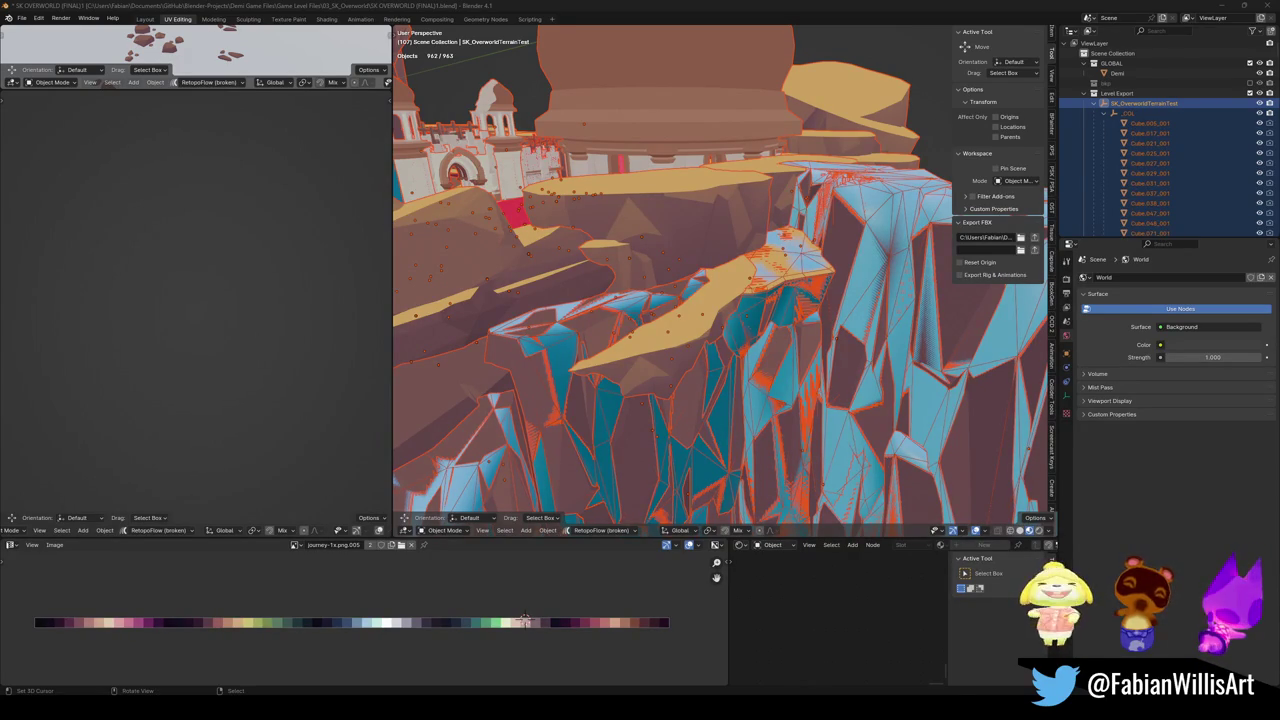
key(Return)
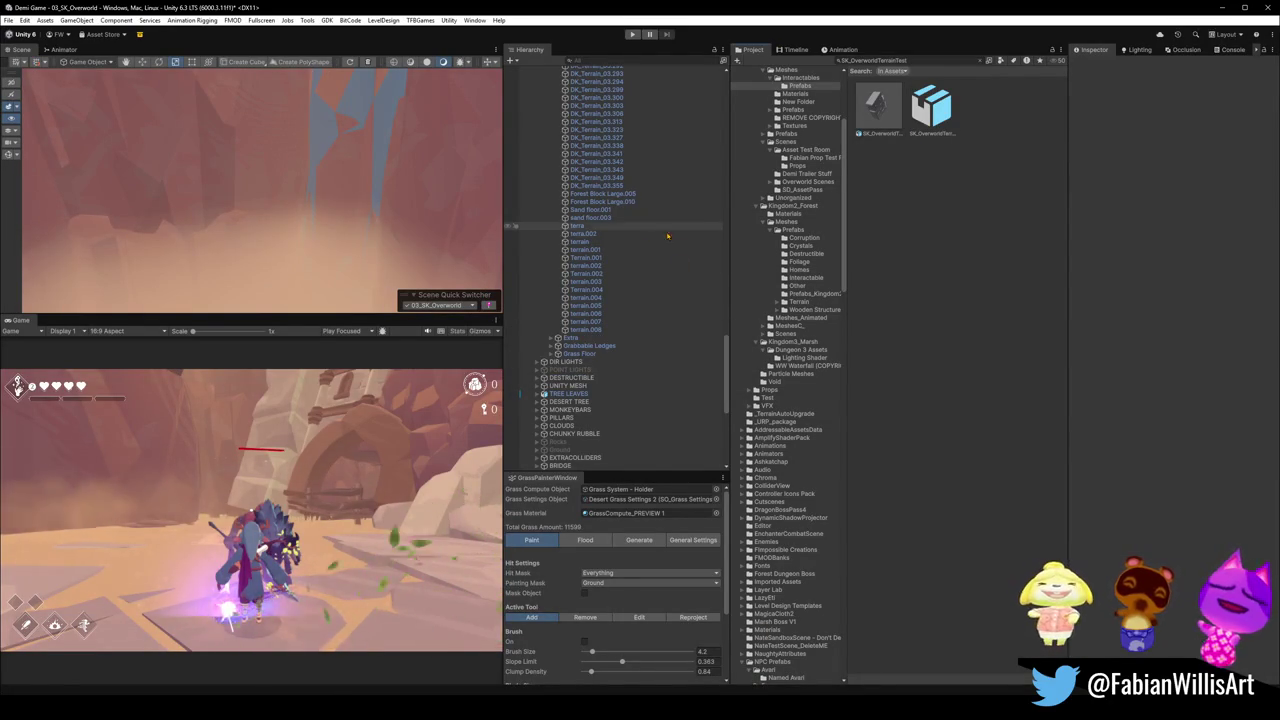
Fly the Scene view over to the waterfall and pool.
mouse_move(360, 226)
mouse_down()
mouse_move(130, 219)
mouse_move(103, 200)
mouse_move(141, 263)
mouse_move(186, 214)
mouse_up()
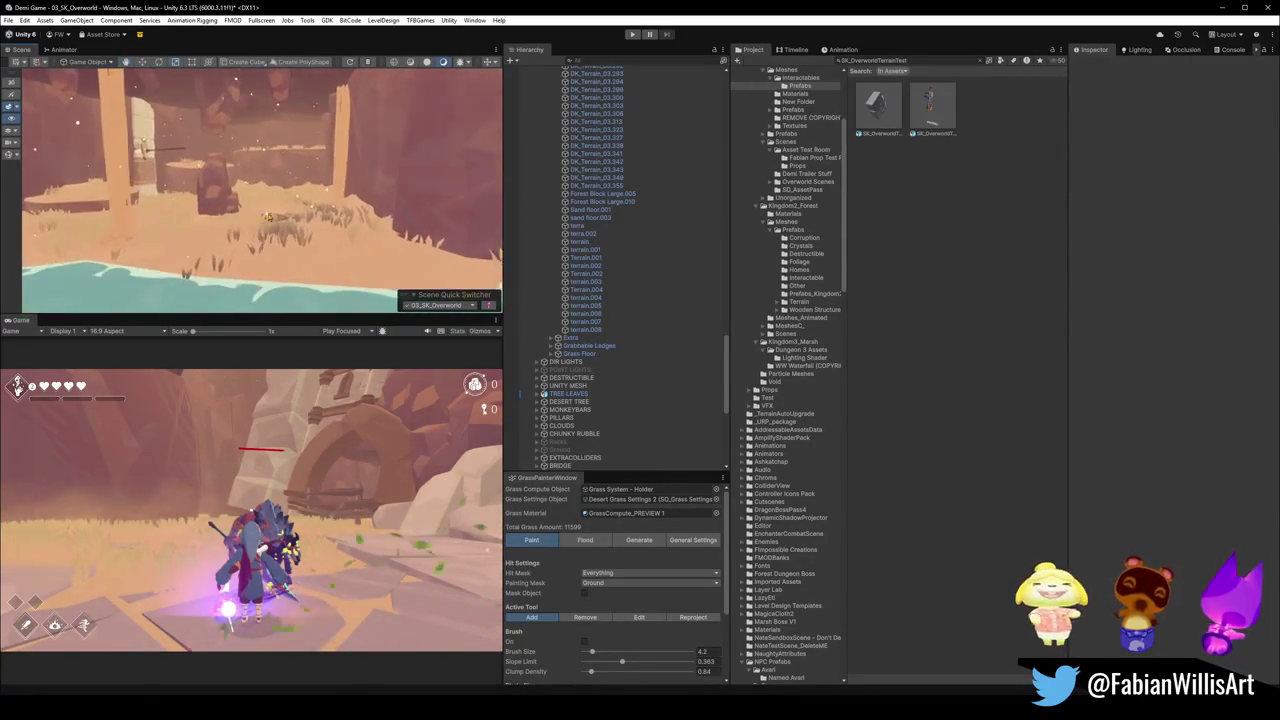
Collapse the scene list to its top-level groups and clear the selection.
click(675, 278)
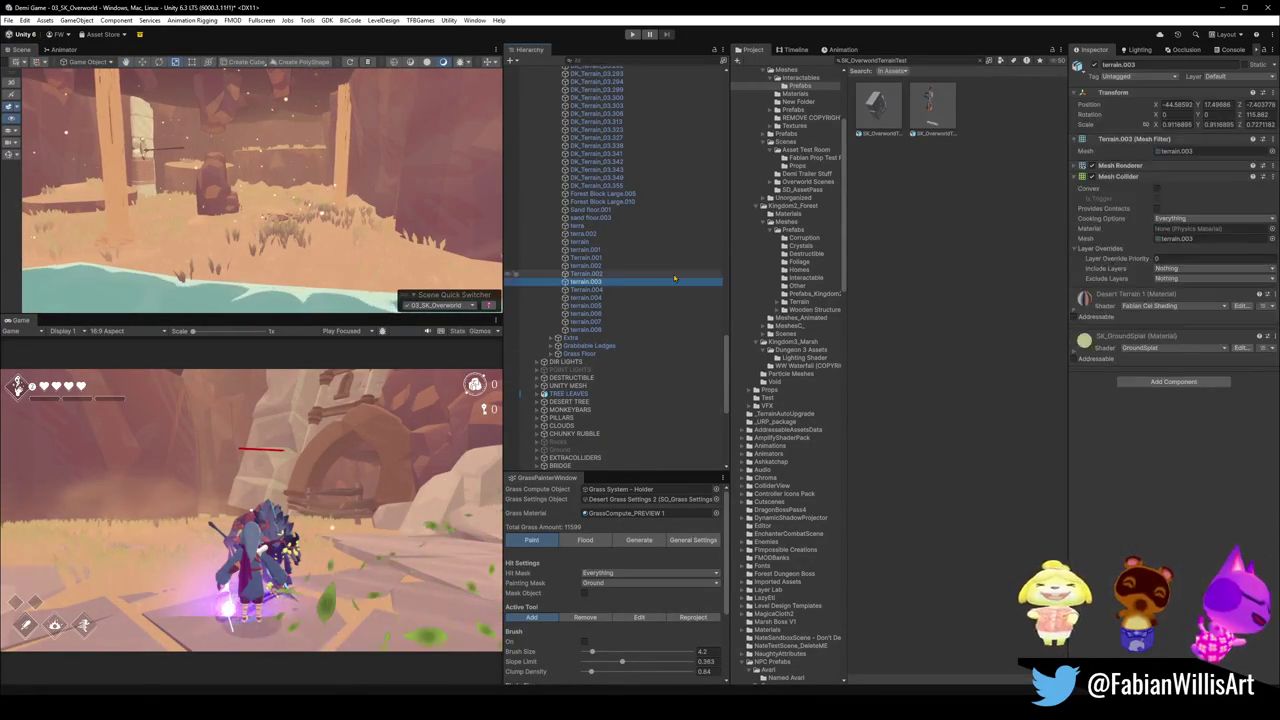
key(ctrl+a)
key(Left)
key(shift+d)
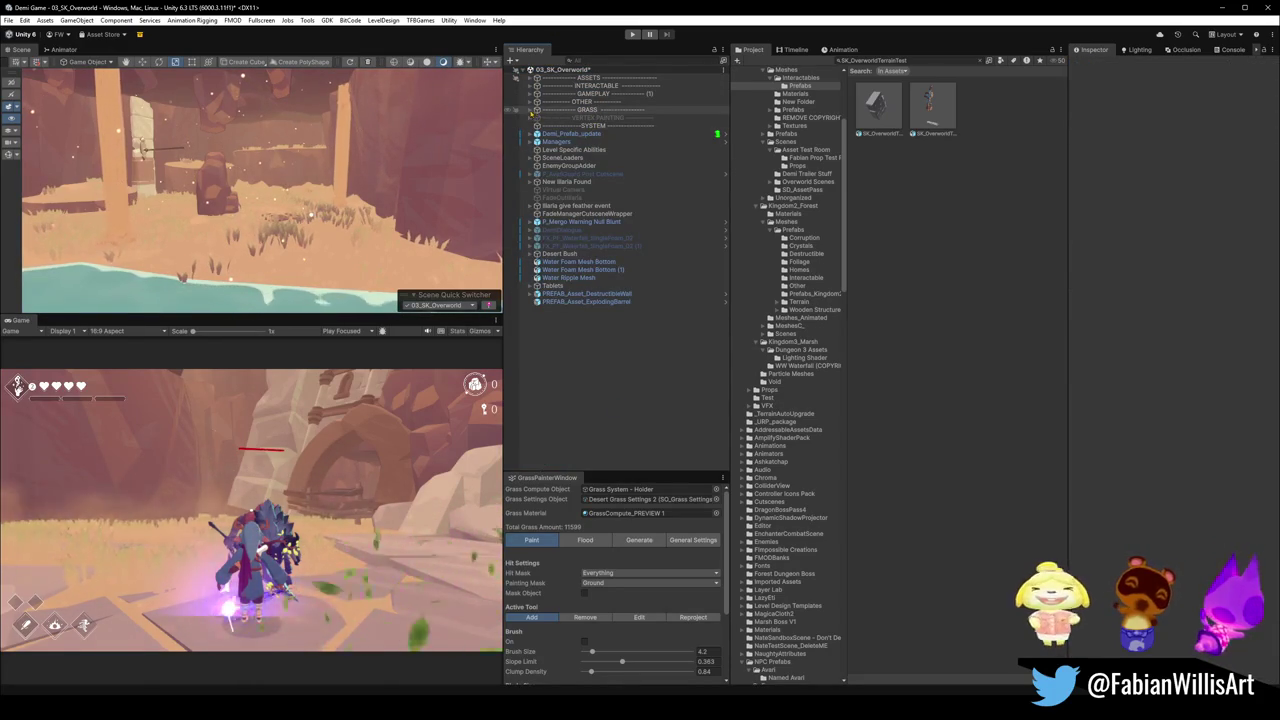
Rebake the terrain map texture on the TerrainRenderer's Render Terrain Map component under GRASS.
click(530, 110)
click(565, 118)
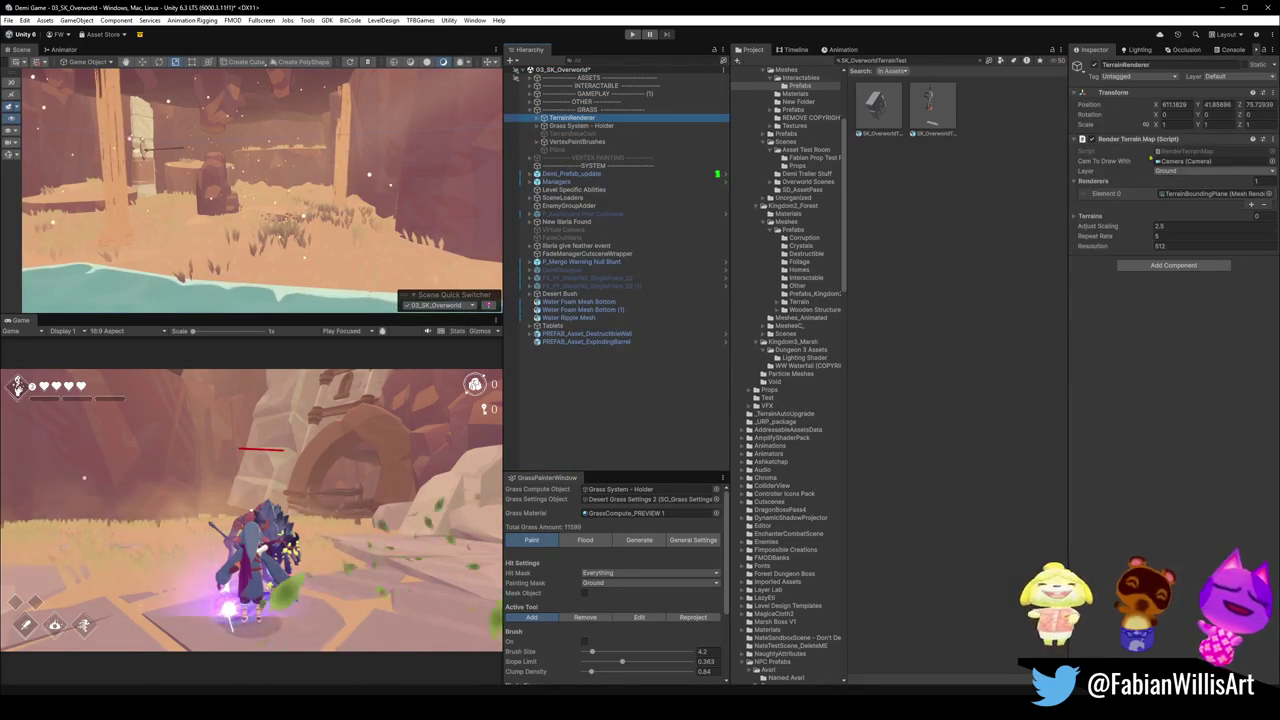
right_click(1135, 140)
click(1166, 283)
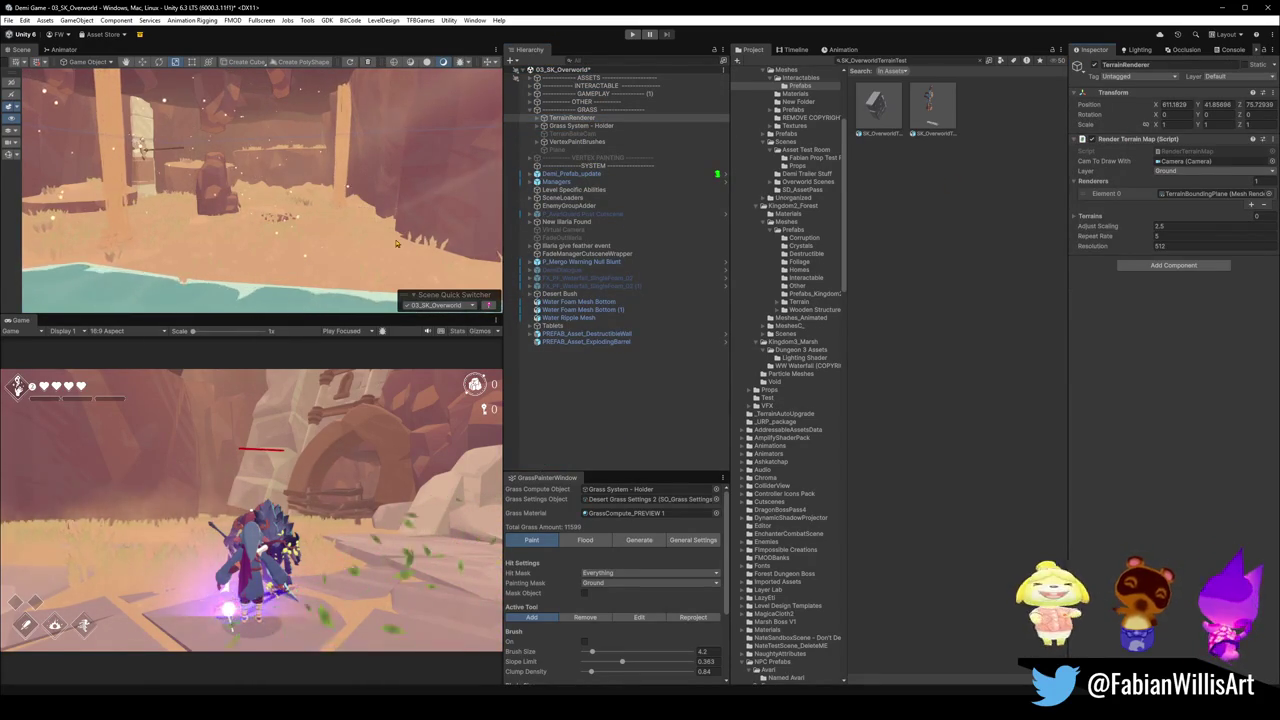
mouse_move(368, 223)
mouse_down()
mouse_move(306, 264)
mouse_move(265, 263)
mouse_move(206, 184)
mouse_move(245, 167)
mouse_up()
click(248, 166)
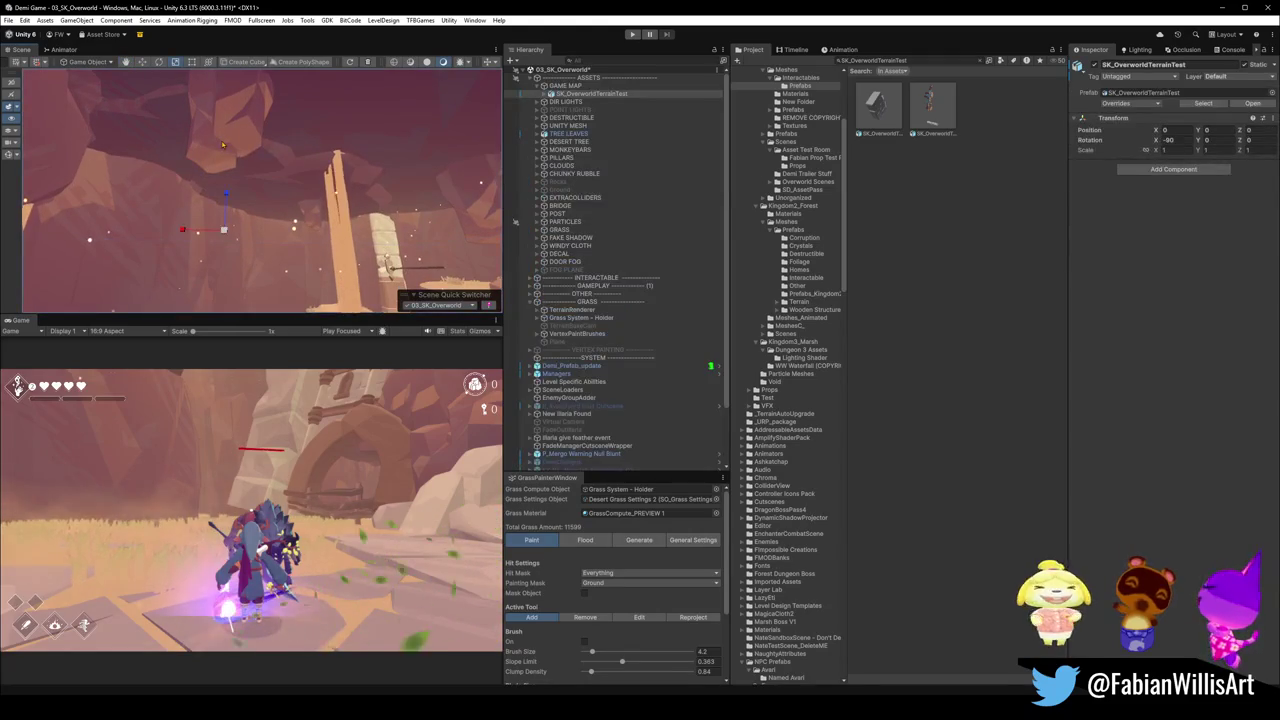
Select terrain piece DK_Terrain_01.322 and switch its layer from Ground to Default.
click(248, 166)
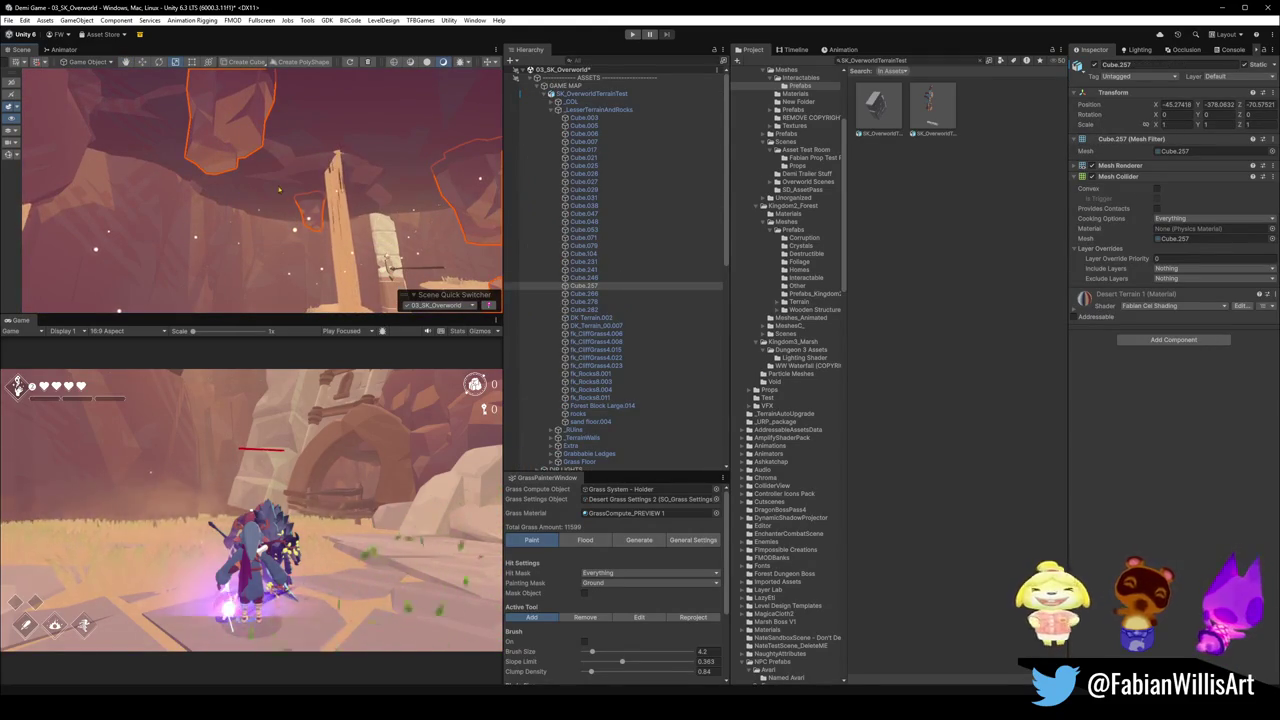
click(273, 177)
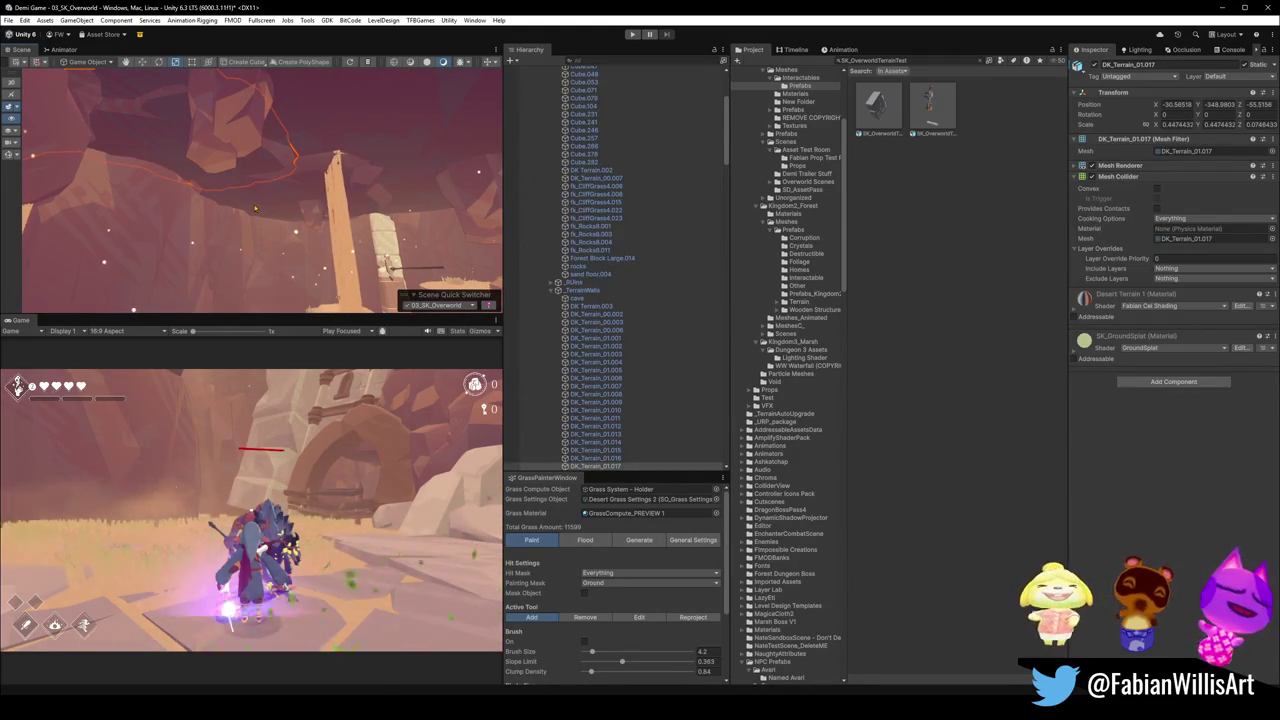
click(279, 201)
click(279, 201)
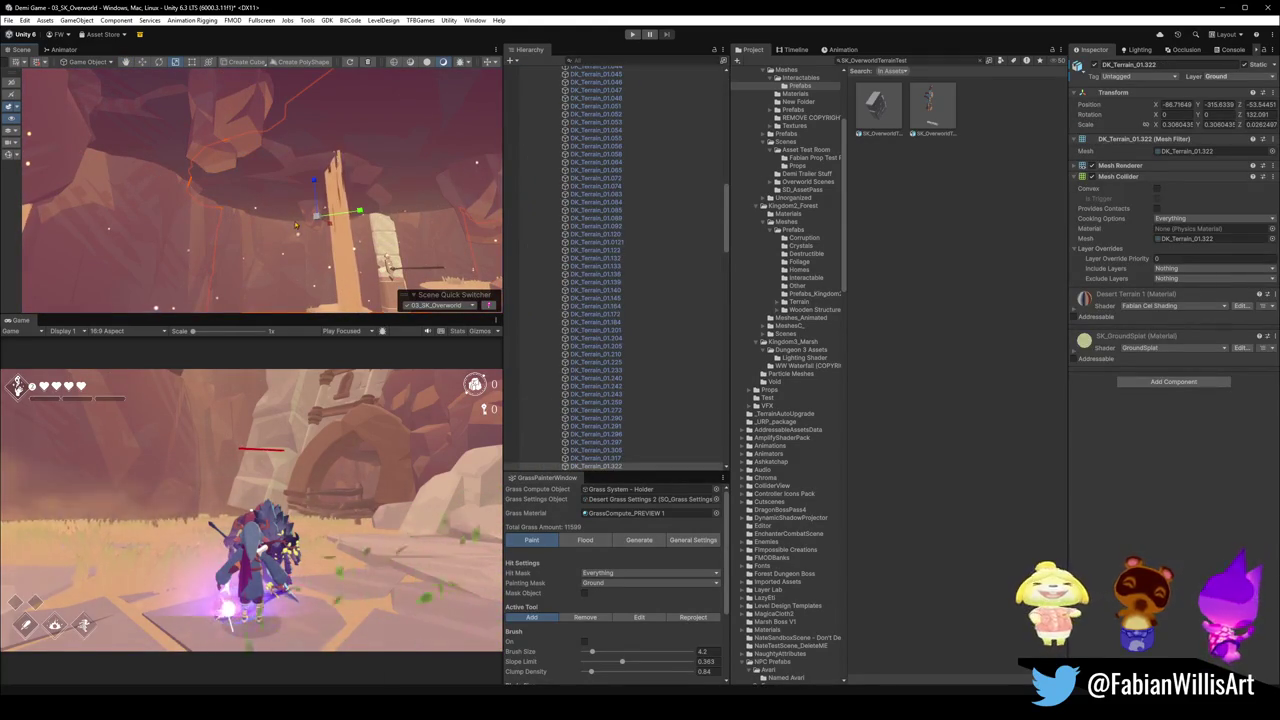
drag(279, 201, 240, 235)
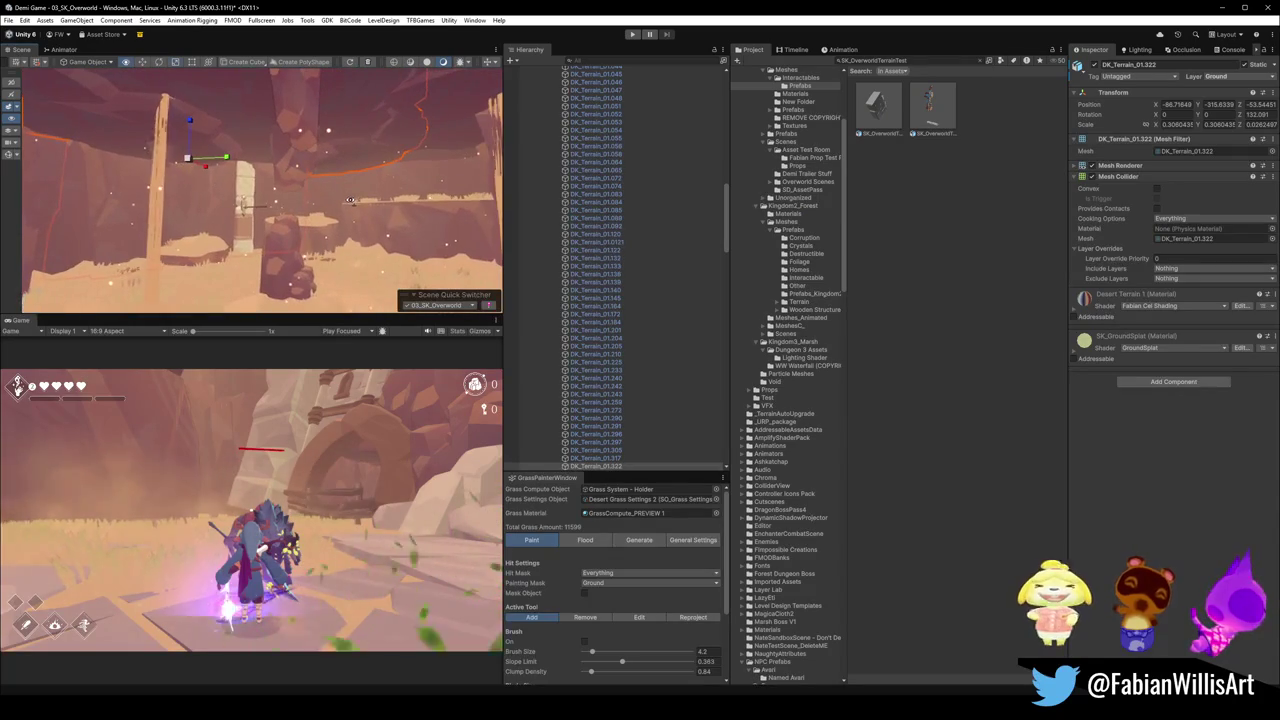
click(1220, 76)
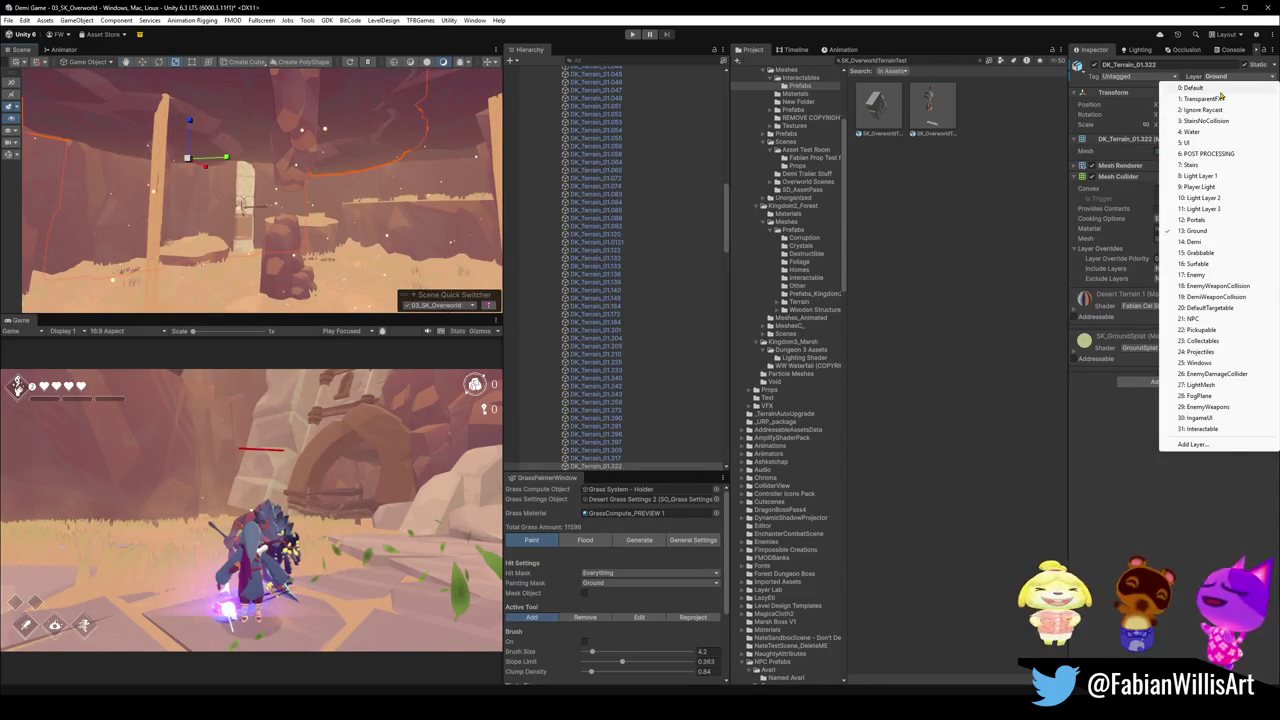
click(1220, 90)
drag(265, 255, 279, 193)
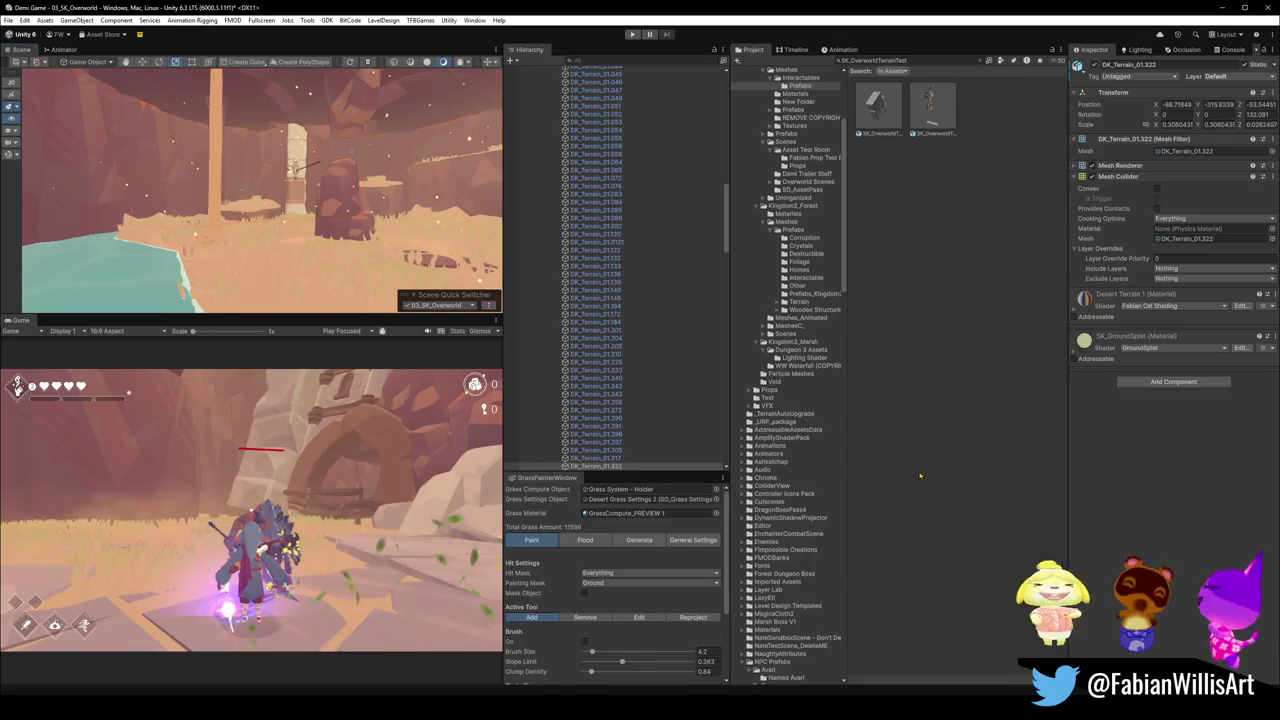
click(256, 170)
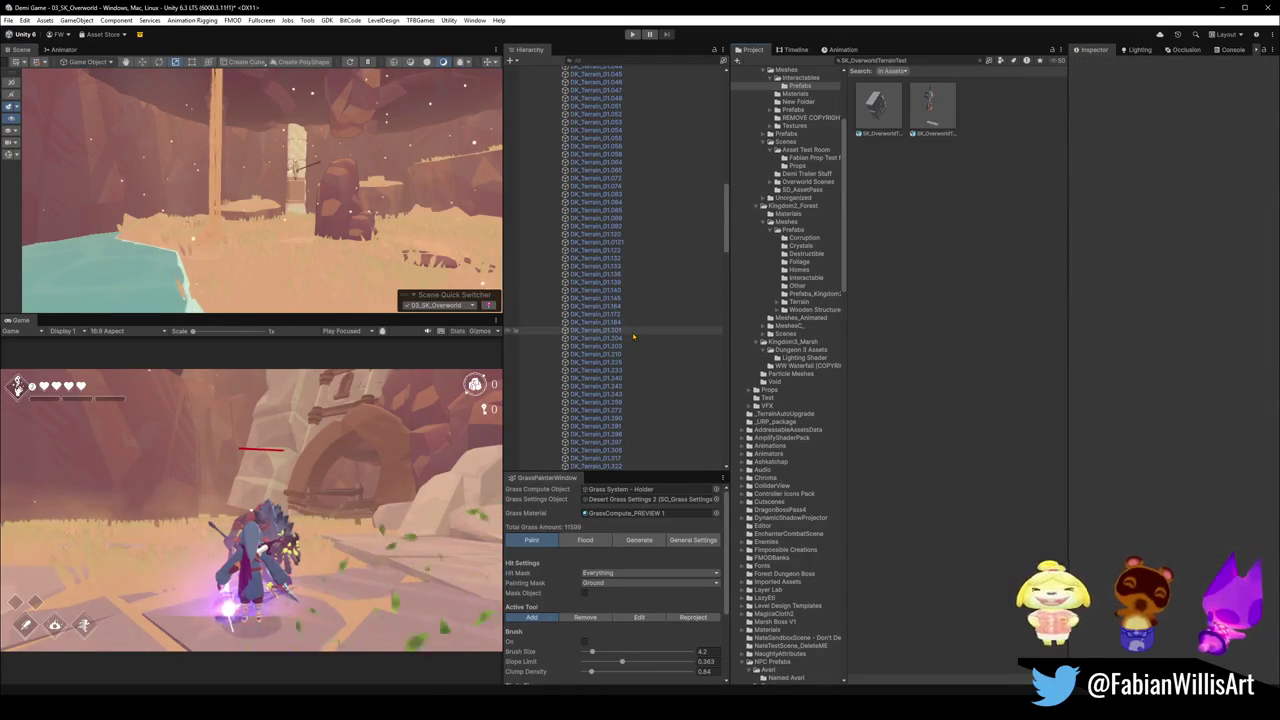
Select everything in the Hierarchy, collapse it to top-level groups, and deselect all.
scroll(629, 332, down, 10)
scroll(628, 332, down, 5)
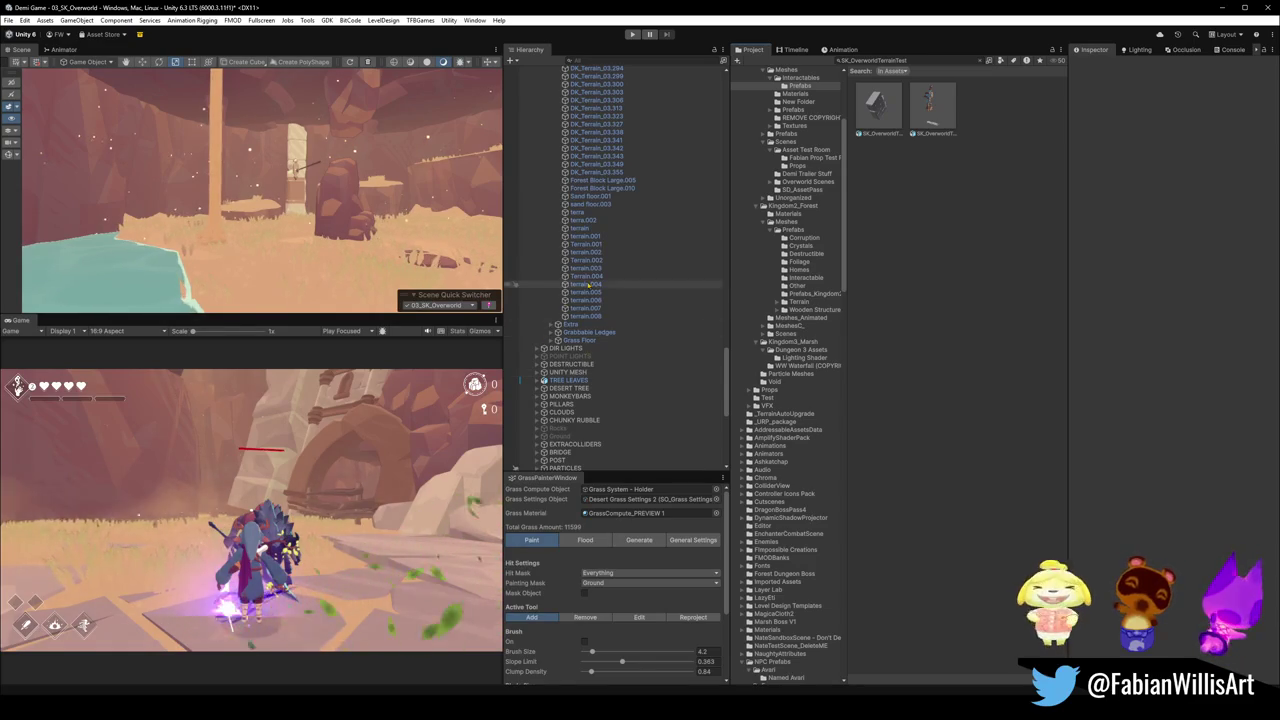
click(666, 343)
key(ctrl+a)
key(Left)
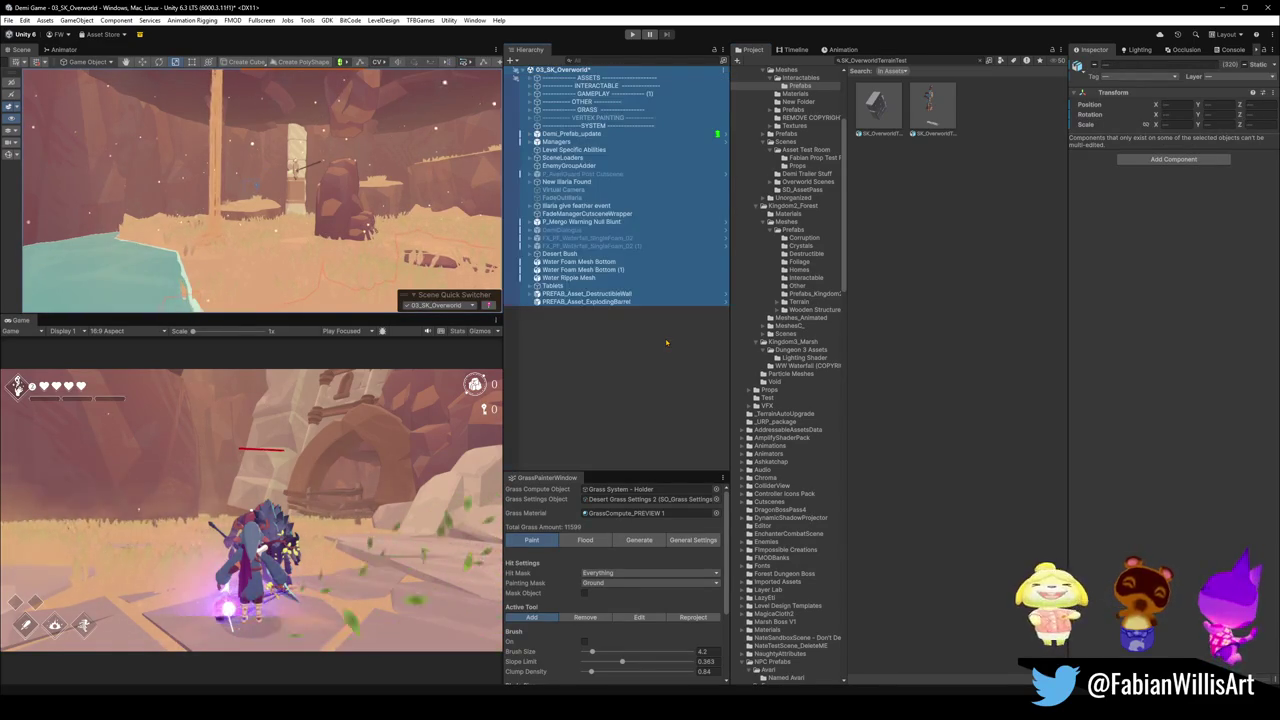
click(313, 195)
key(t)
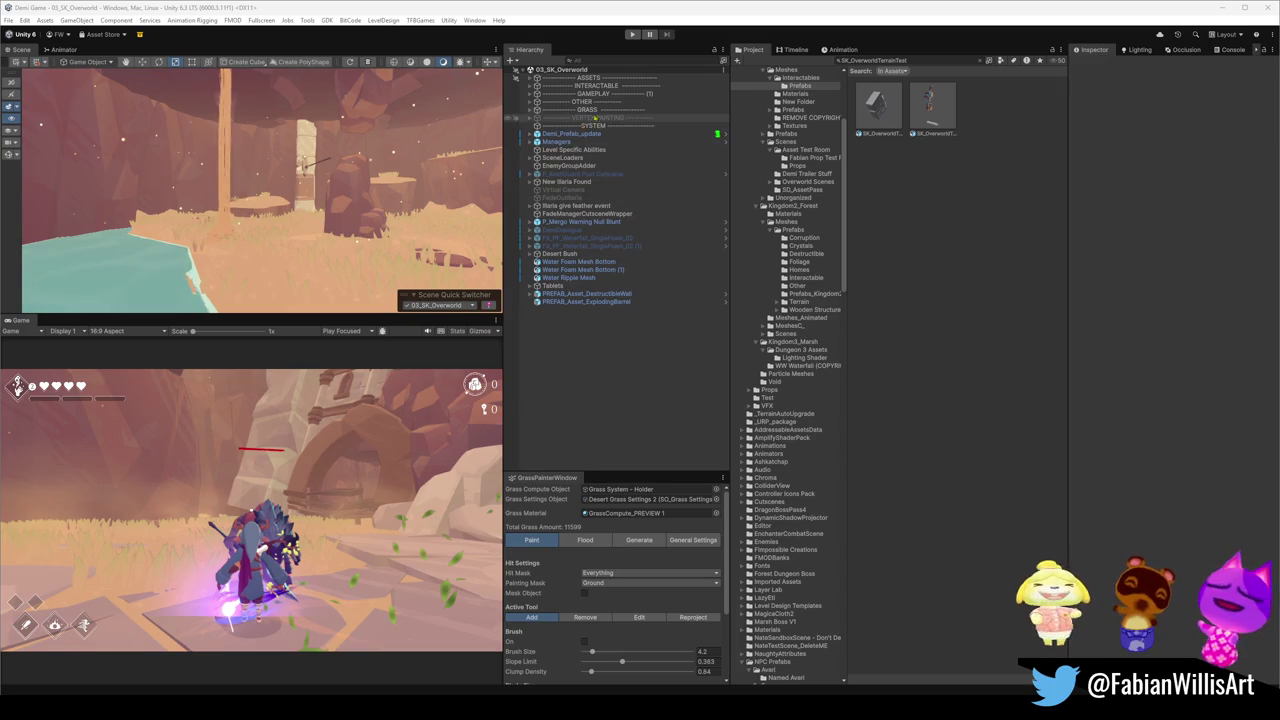
Bake the TerrainRenderer's terrain map texture again from the Render Terrain Map component.
click(530, 109)
click(570, 117)
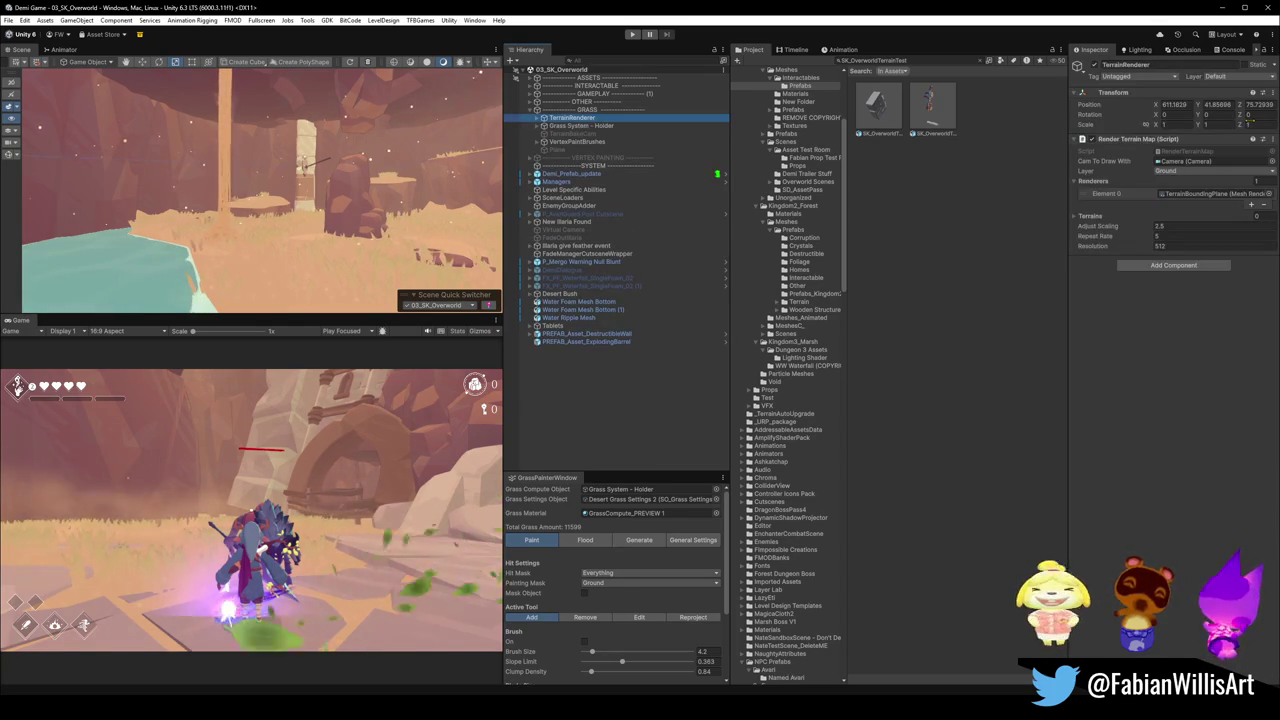
right_click(1136, 139)
click(1163, 287)
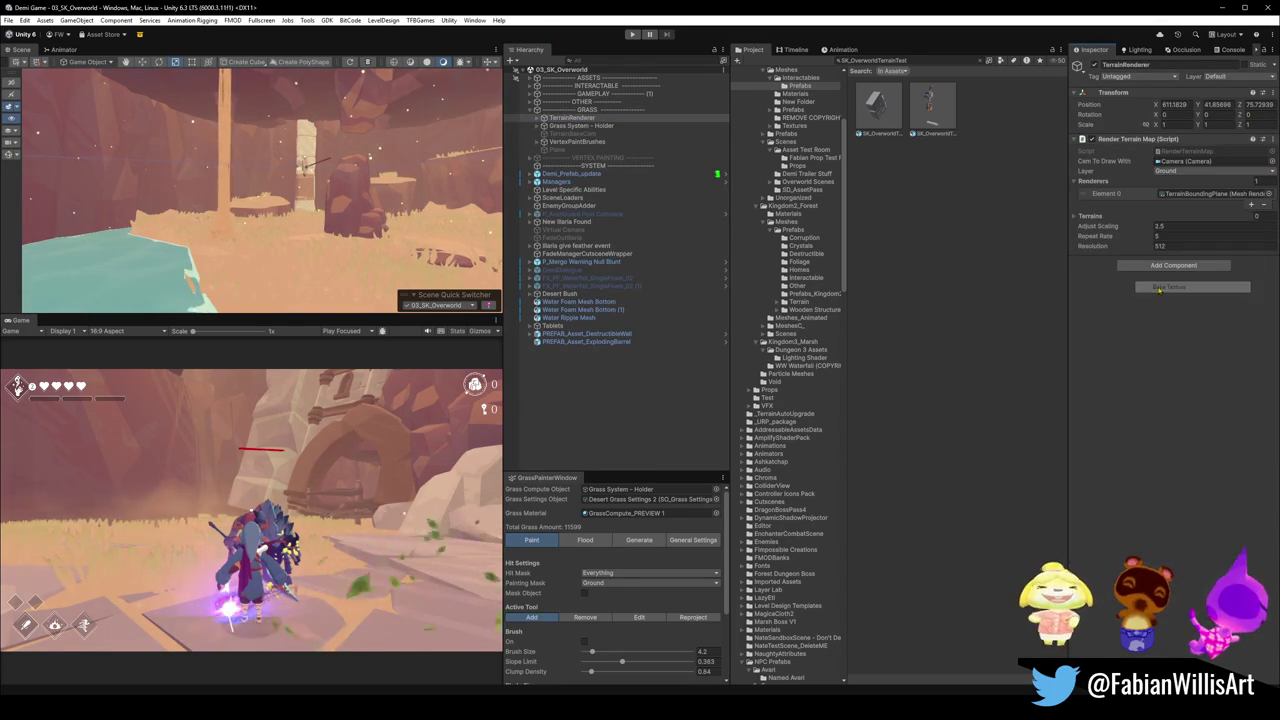
Clear the selection and bring the view round to the waterfall and rock.
scroll(338, 228, up, 5)
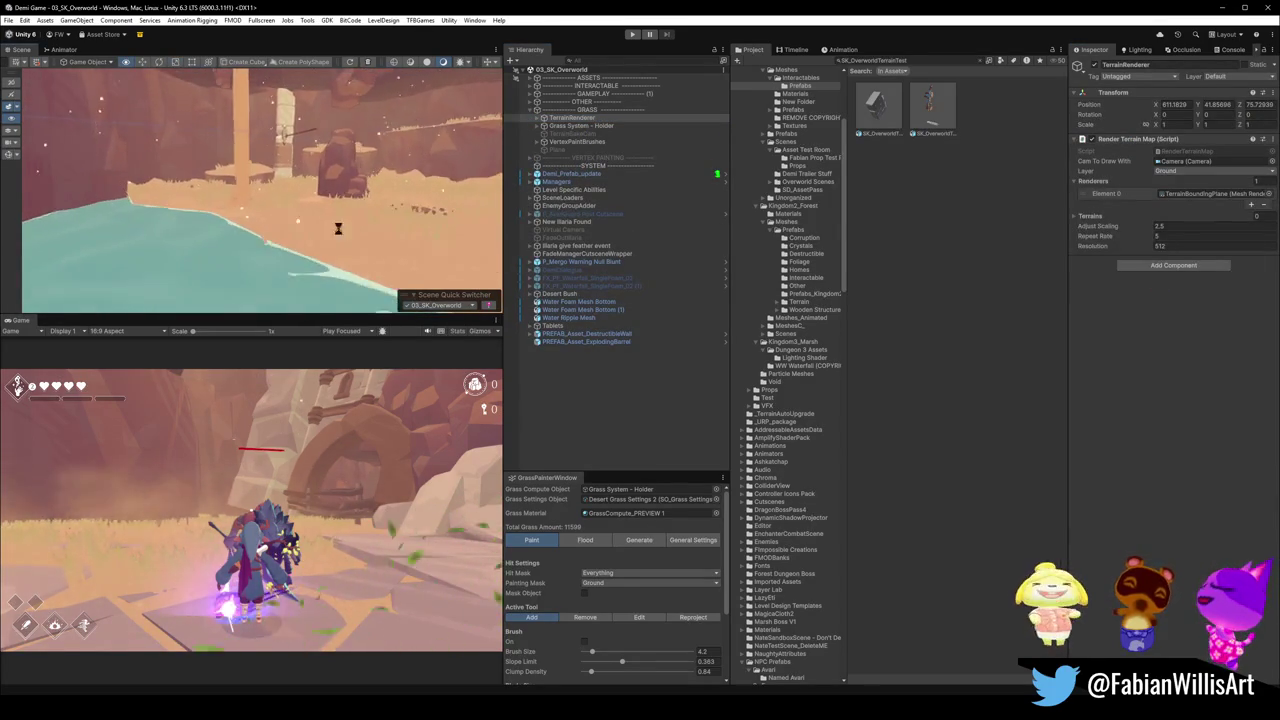
key(w)
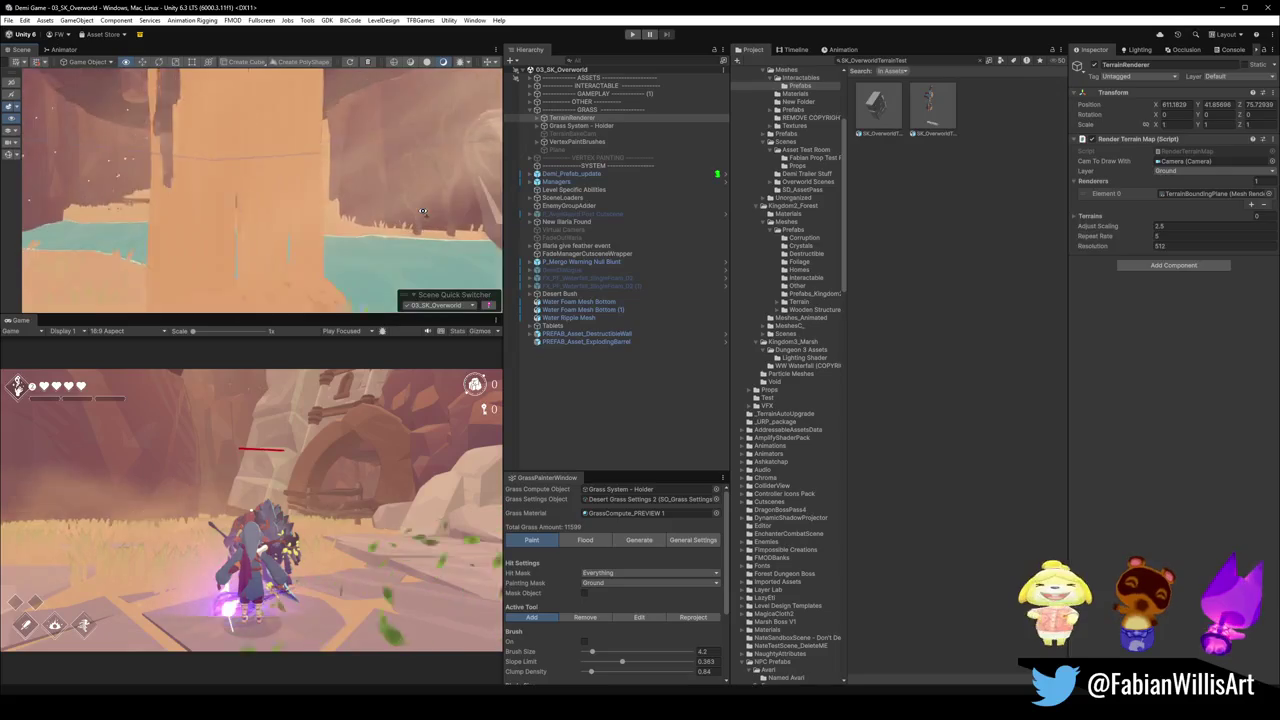
click(954, 482)
scroll(483, 218, down, 5)
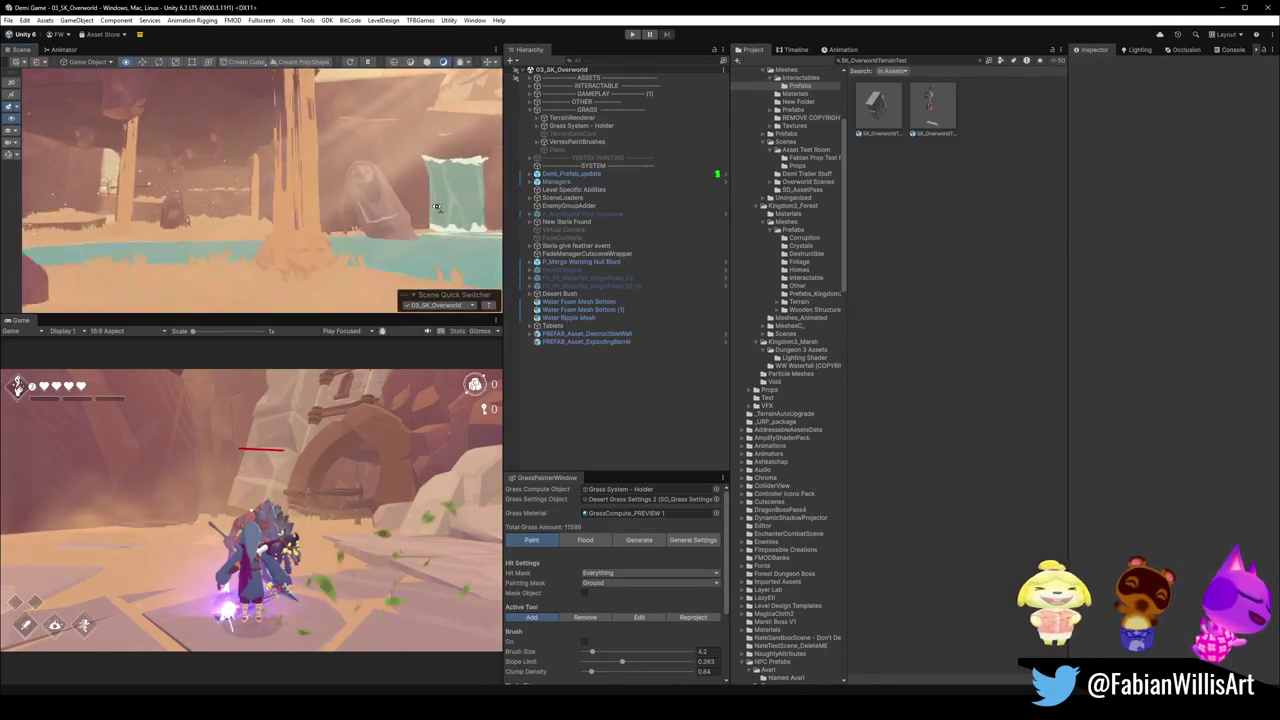
mouse_move(483, 218)
mouse_down()
mouse_move(391, 233)
mouse_move(160, 228)
mouse_up()
scroll(392, 233, down, 5)
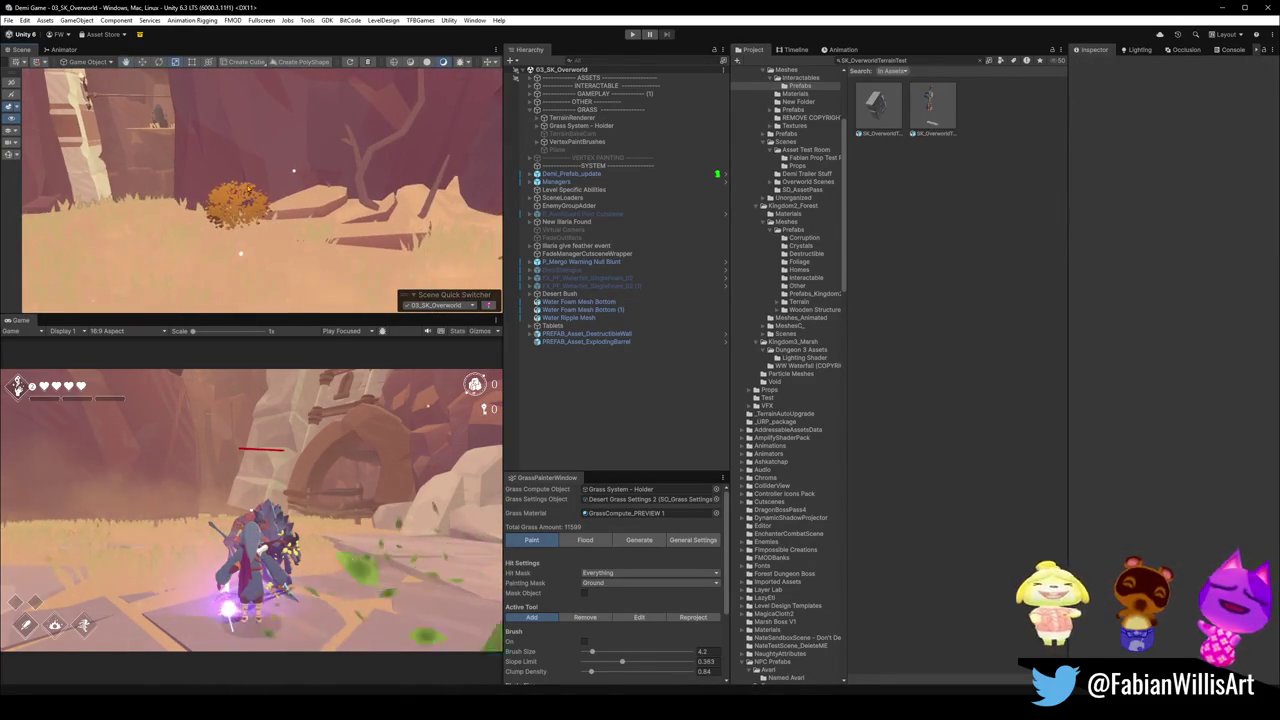
Duplicate the orange round shrub and place the copy beside the fence.
click(383, 245)
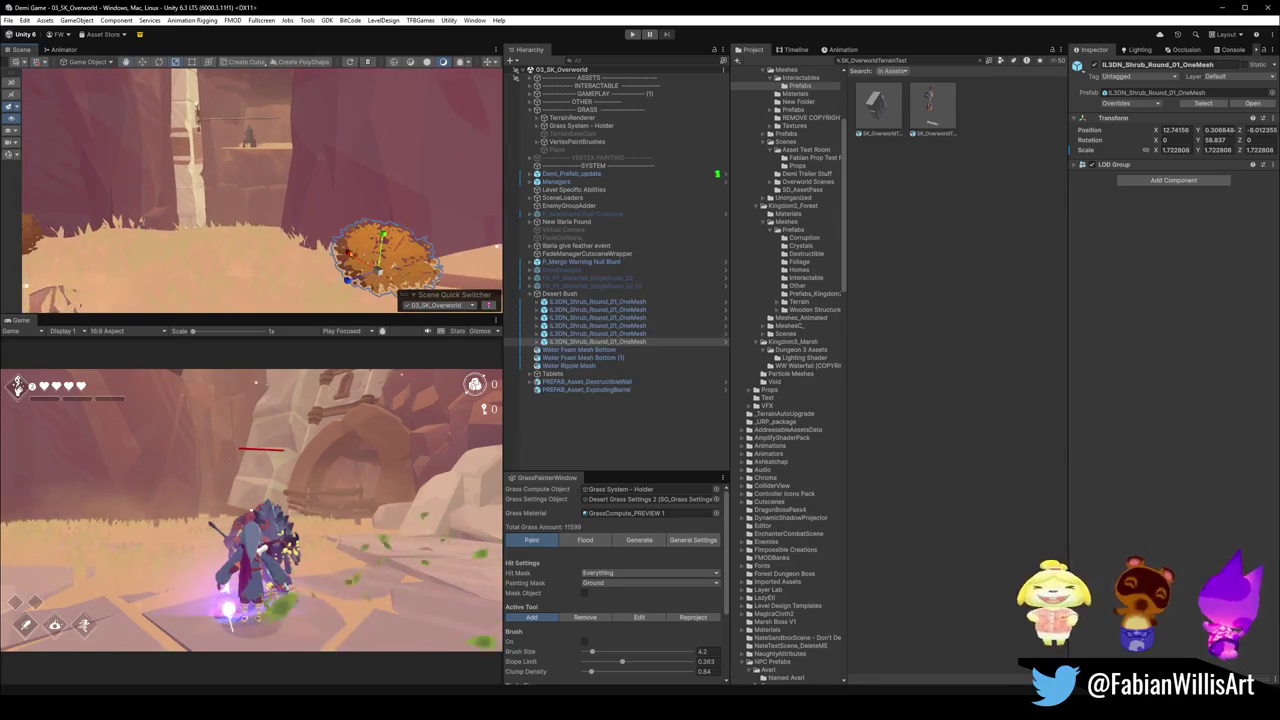
mouse_move(246, 230)
mouse_down()
mouse_move(376, 193)
mouse_move(409, 207)
mouse_up()
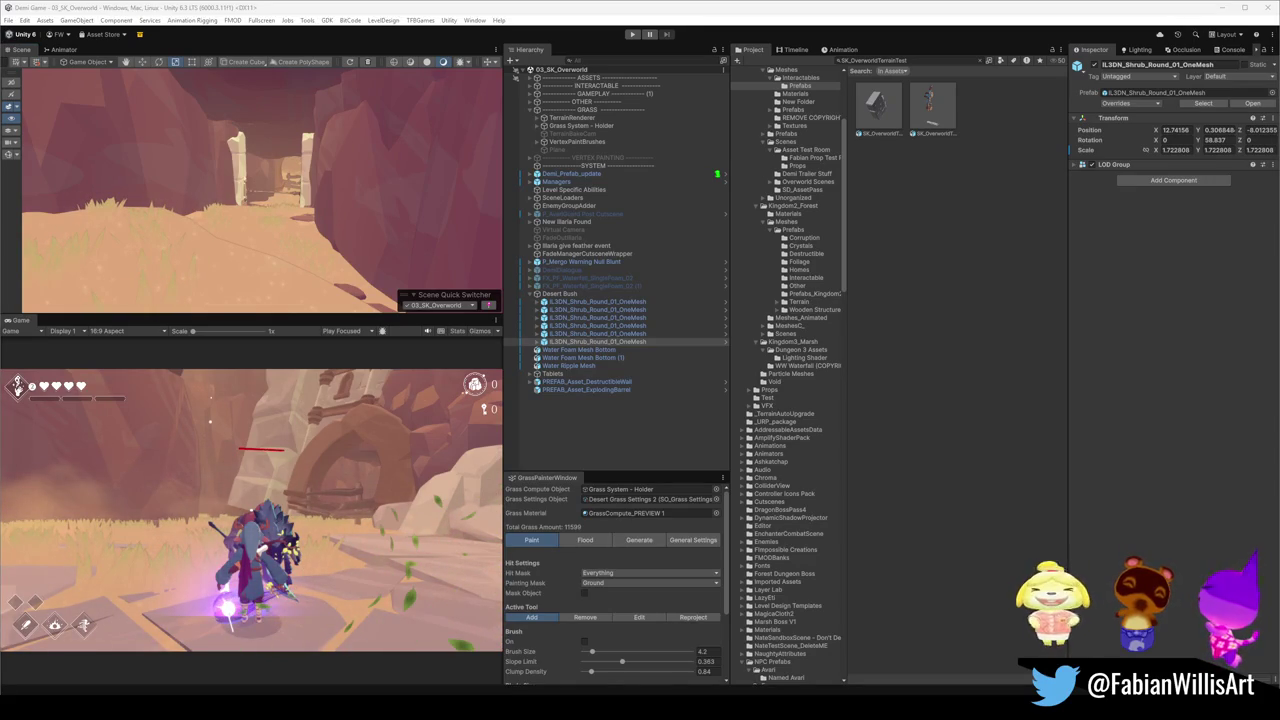
mouse_move(328, 281)
mouse_down()
mouse_move(295, 260)
mouse_move(132, 235)
mouse_up()
drag(573, 244, 256, 222)
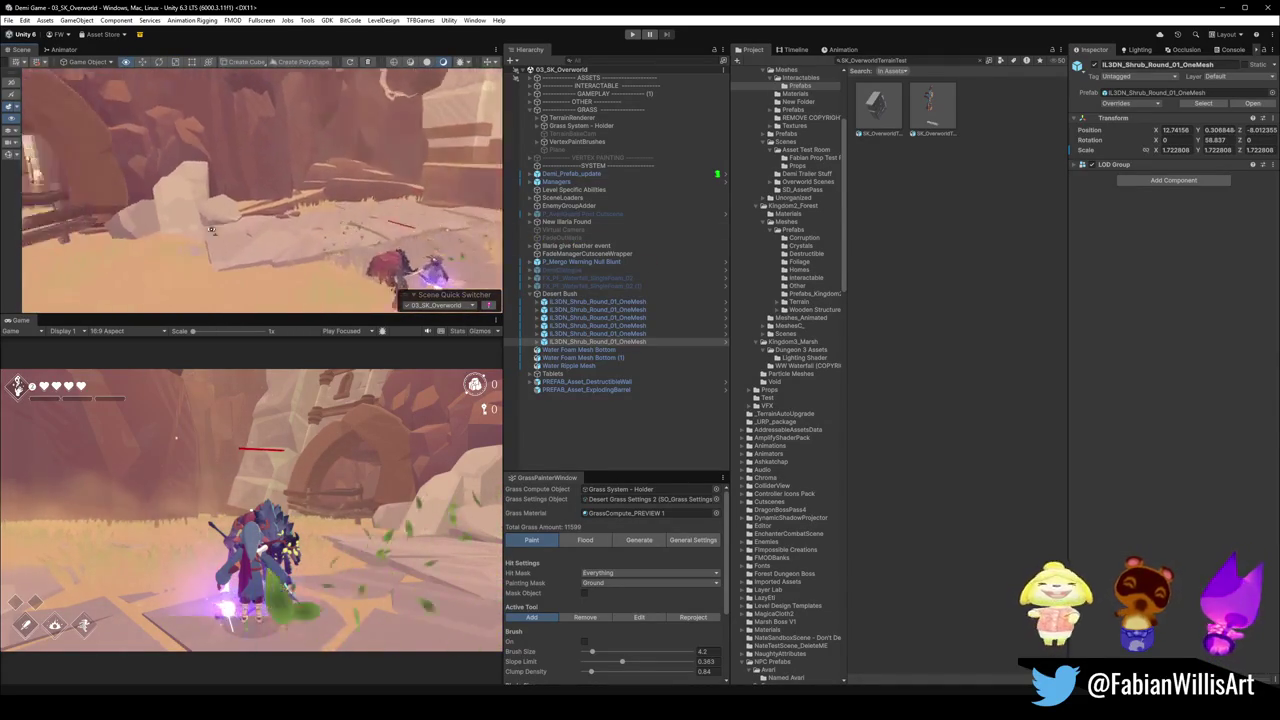
key(ctrl+d)
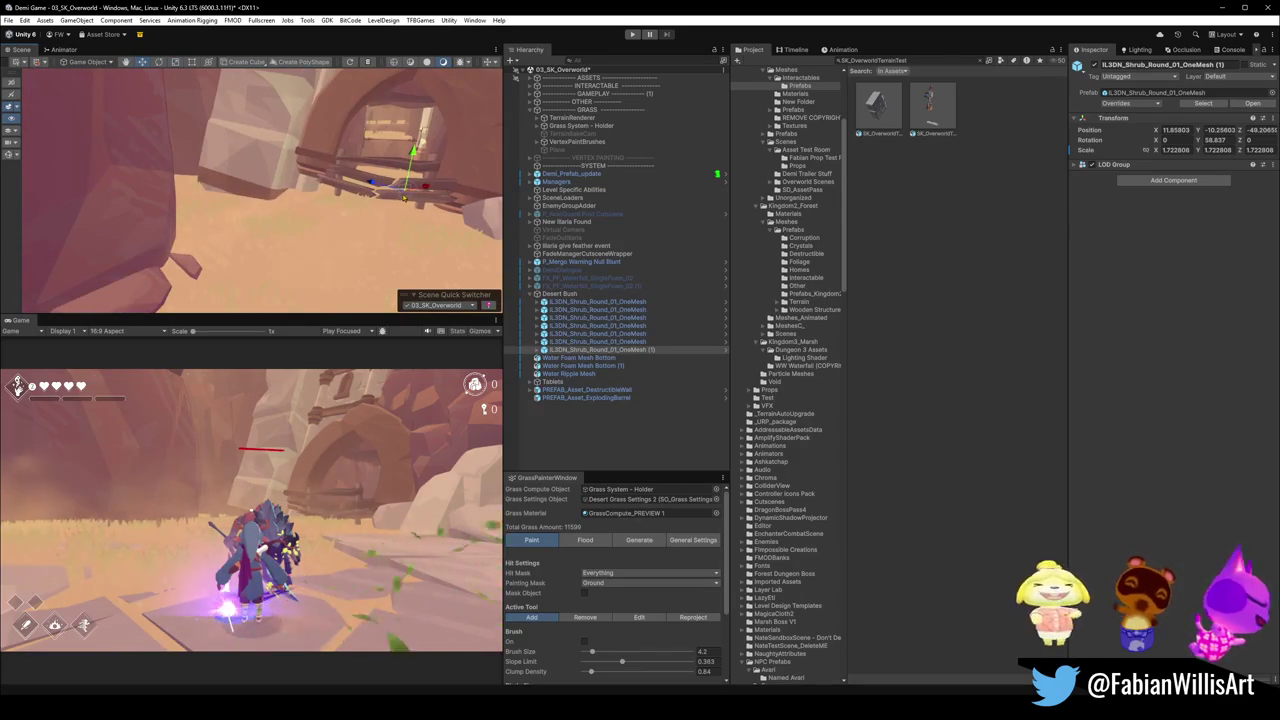
mouse_move(300, 200)
mouse_down()
mouse_move(297, 232)
mouse_move(213, 268)
mouse_up()
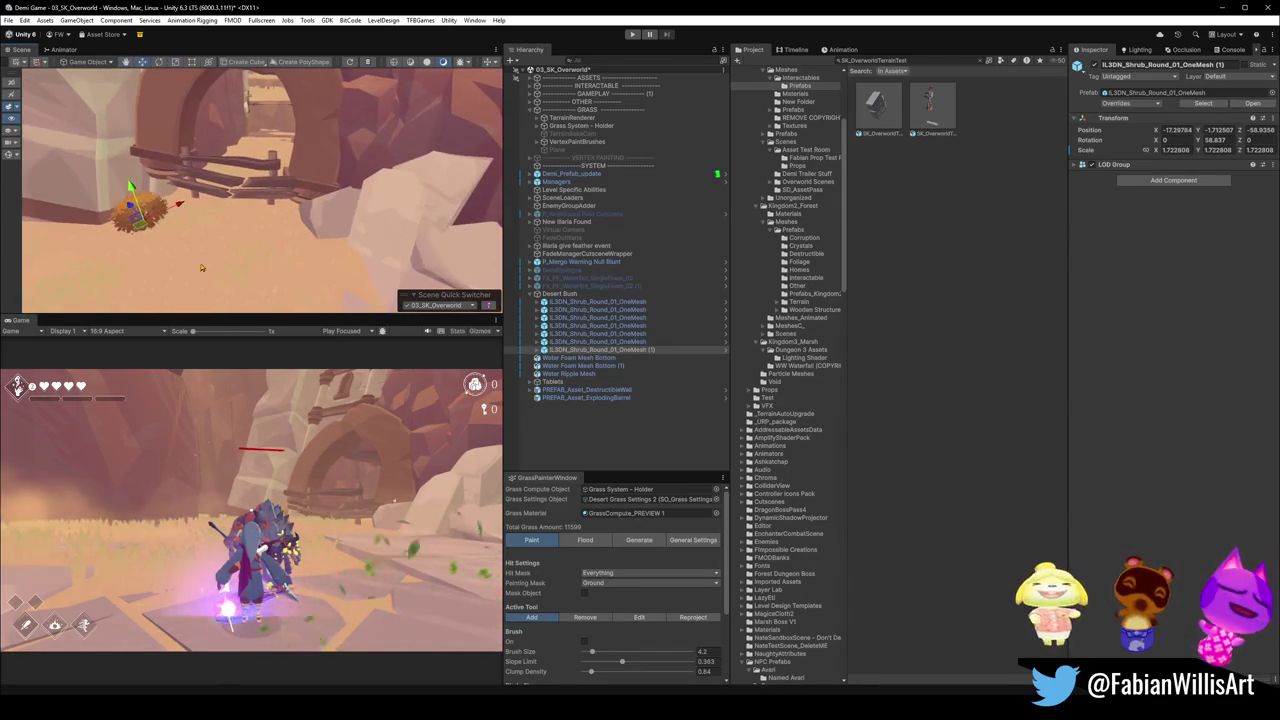
Add more shrub copies and enlarge the one on the grassy ledge.
key(ctrl+d)
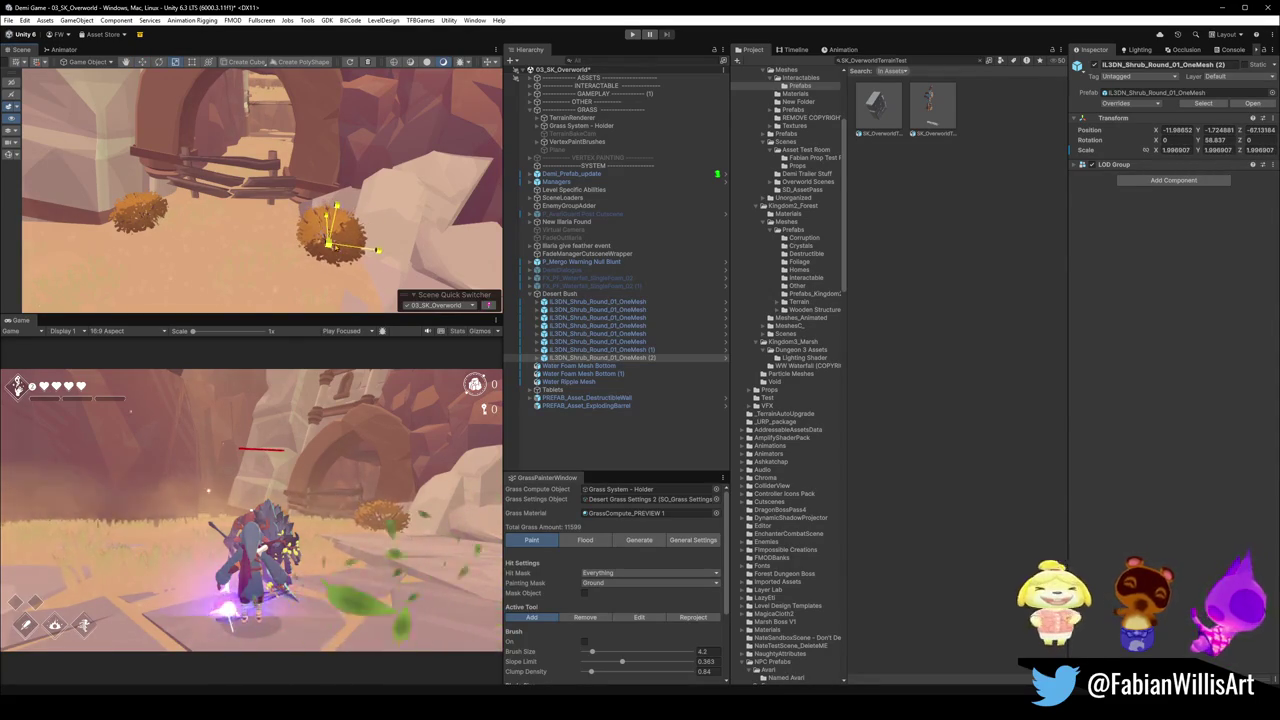
key(ctrl+d)
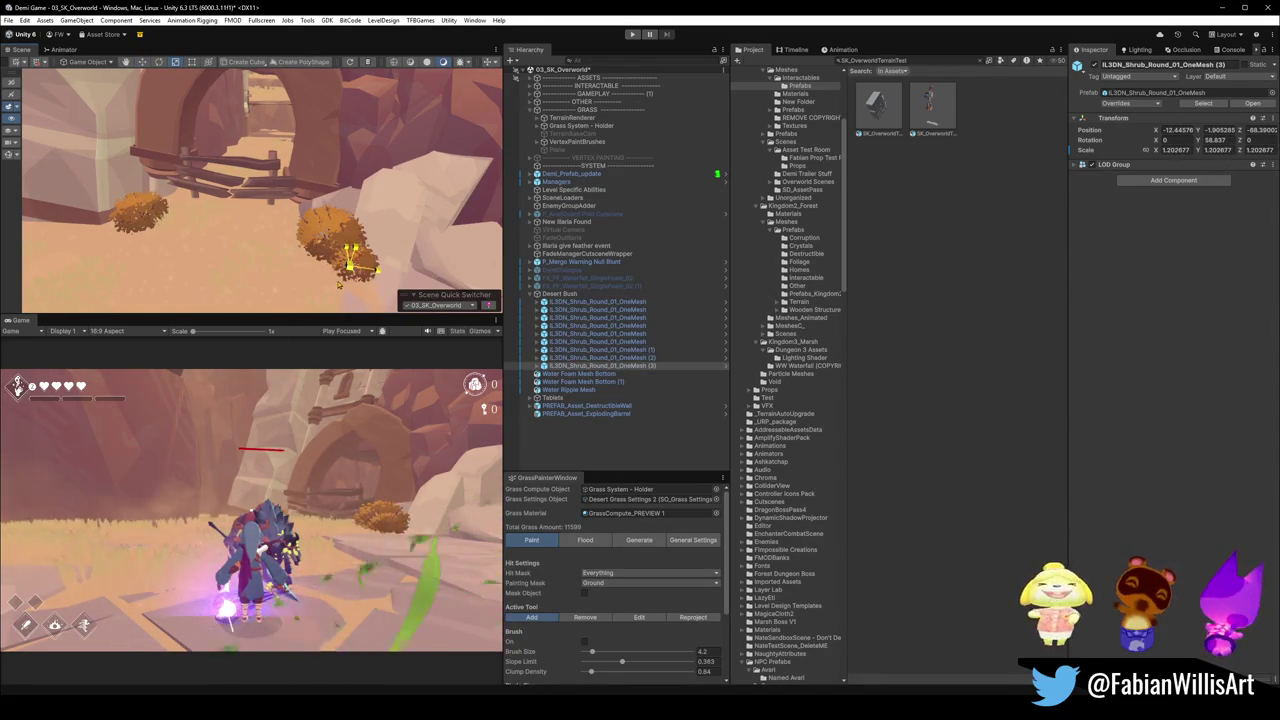
mouse_move(438, 228)
mouse_down()
mouse_move(298, 192)
mouse_move(123, 184)
mouse_move(252, 243)
mouse_move(257, 196)
mouse_move(191, 232)
mouse_up()
key(ctrl+d)
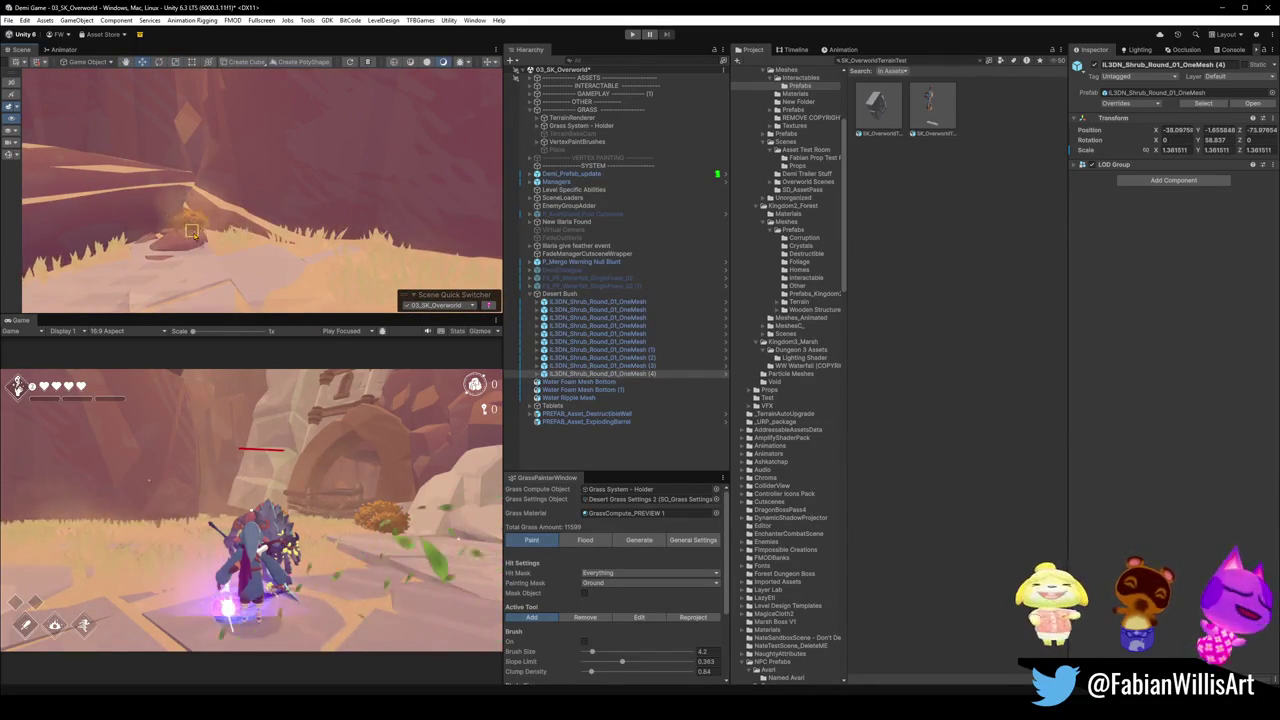
key(r)
mouse_move(262, 210)
mouse_down()
mouse_move(344, 175)
mouse_move(305, 195)
mouse_move(362, 238)
mouse_move(326, 216)
mouse_move(204, 216)
mouse_move(219, 232)
mouse_move(420, 206)
mouse_up()
scroll(312, 200, down, 5)
key(ctrl+d)
Set the new shrub on the ground and place a copy right of the steps.
mouse_move(262, 186)
mouse_down()
mouse_move(255, 258)
mouse_move(245, 280)
mouse_move(226, 280)
mouse_move(314, 273)
mouse_move(222, 253)
mouse_up()
key(r)
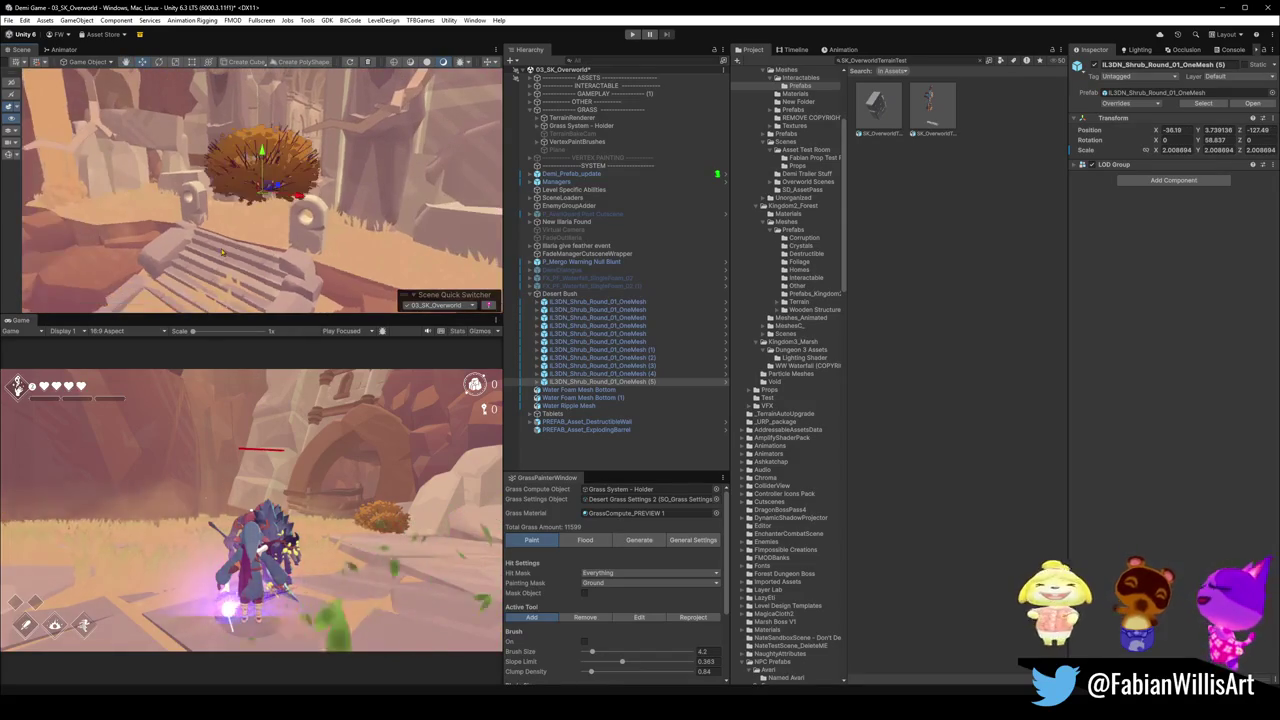
key(ctrl+d)
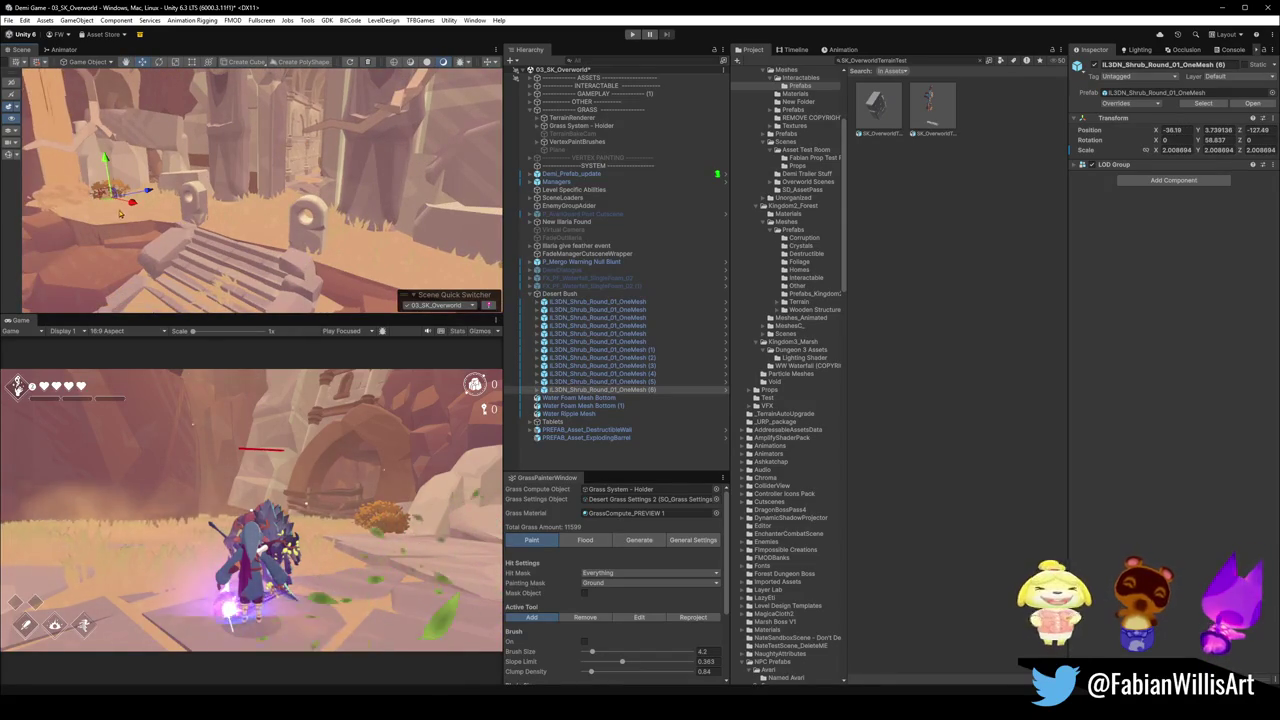
drag(111, 201, 445, 273)
key(f)
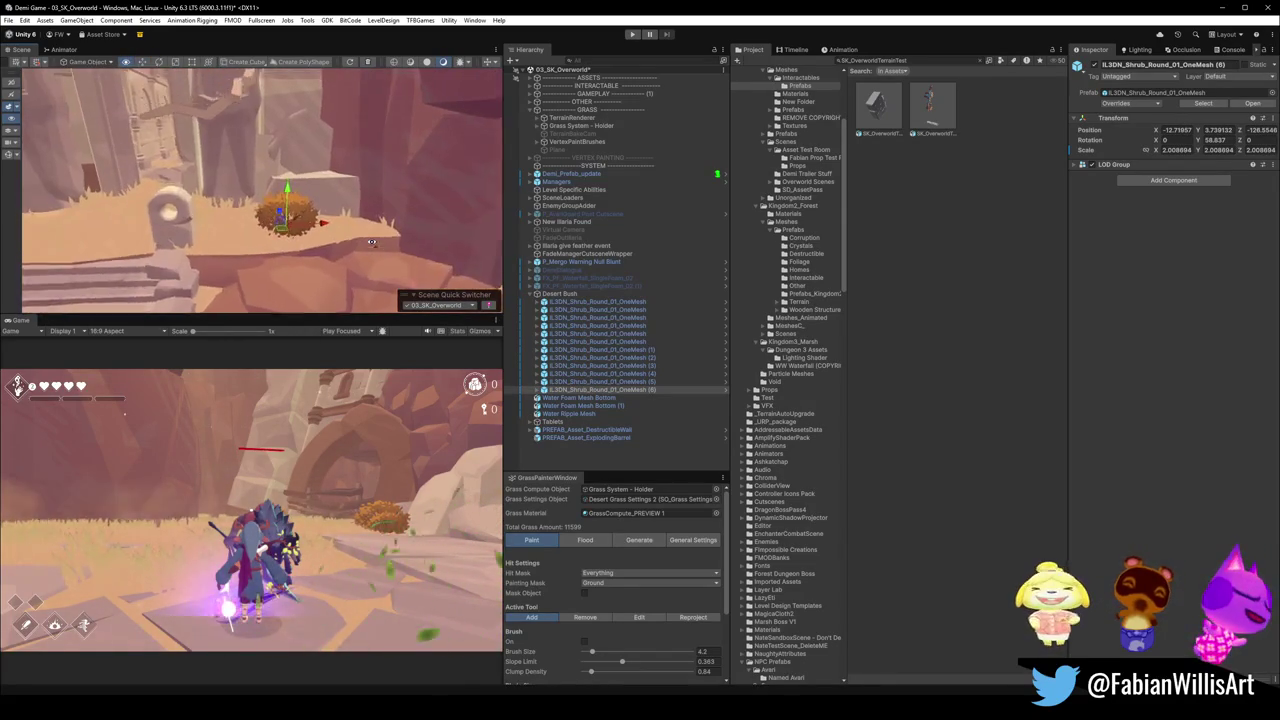
key(ctrl+d)
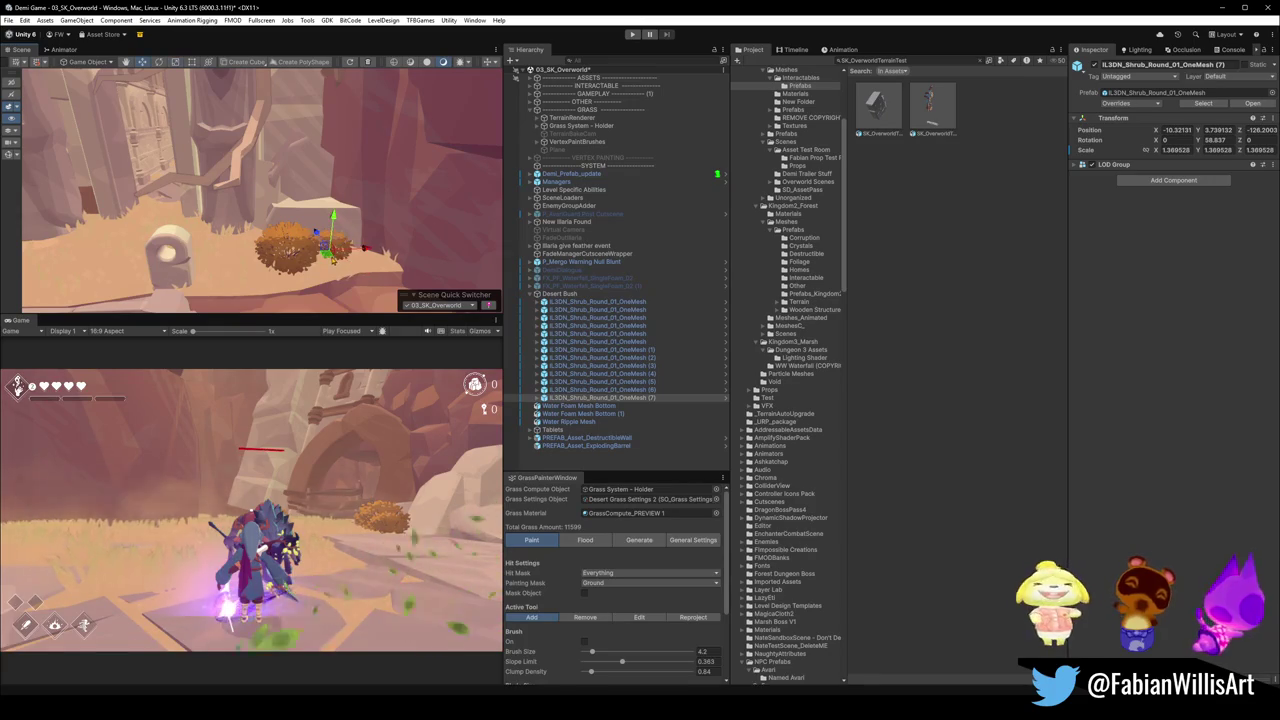
mouse_move(366, 262)
mouse_down()
mouse_move(353, 291)
mouse_move(366, 203)
mouse_move(306, 266)
mouse_move(70, 204)
mouse_move(242, 258)
mouse_move(360, 269)
mouse_move(270, 195)
mouse_move(244, 211)
mouse_up()
Add shrub copies by the cliff, shrinking one placed beside the original.
key(ctrl+d)
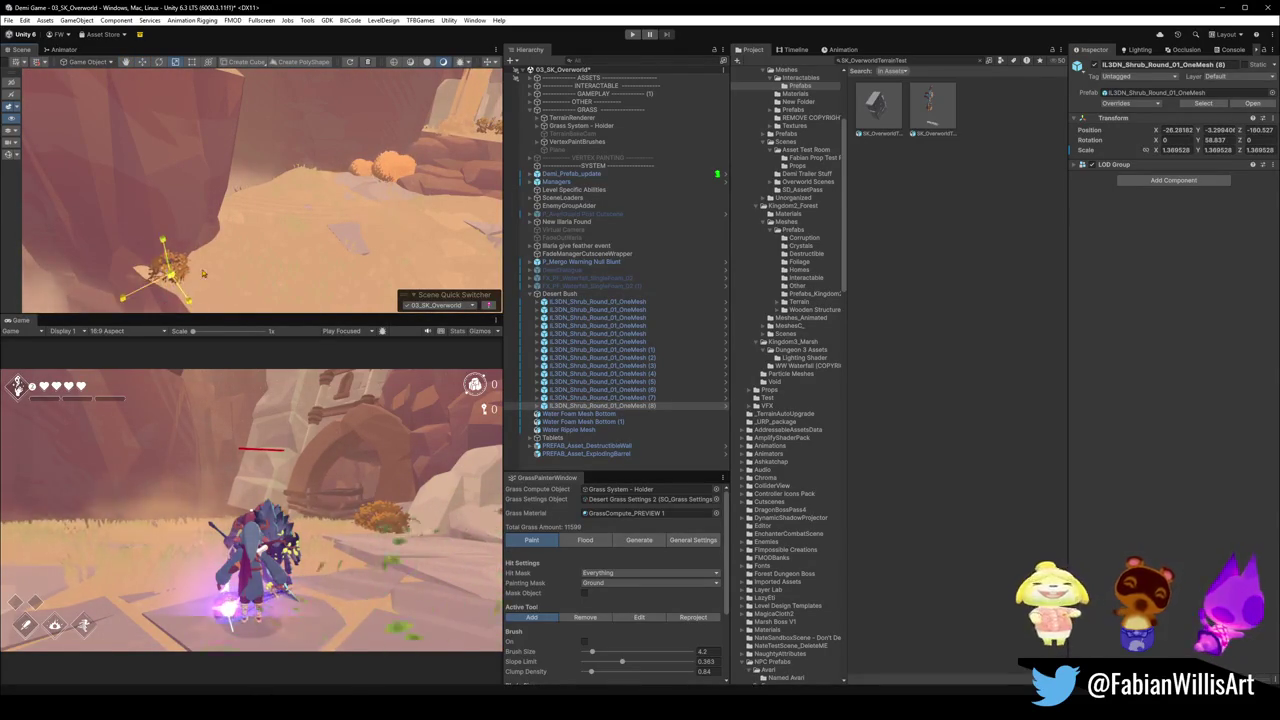
key(ctrl+d)
drag(170, 262, 230, 237)
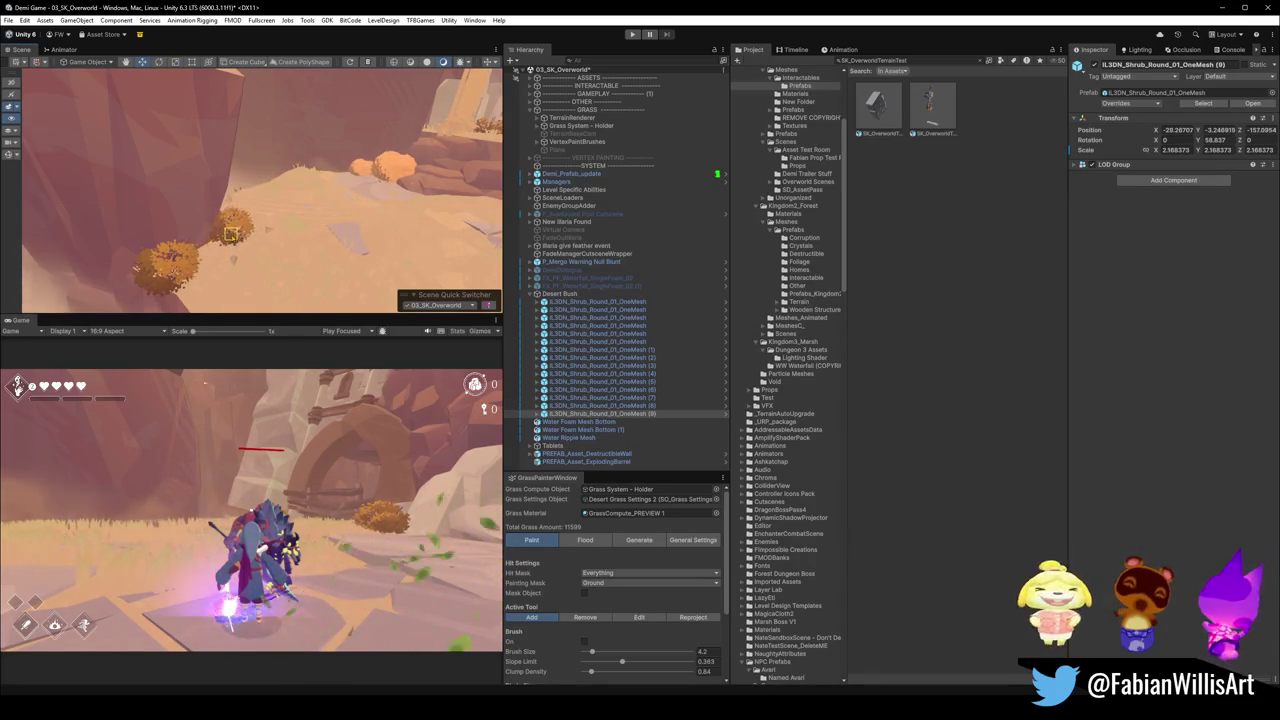
key(f)
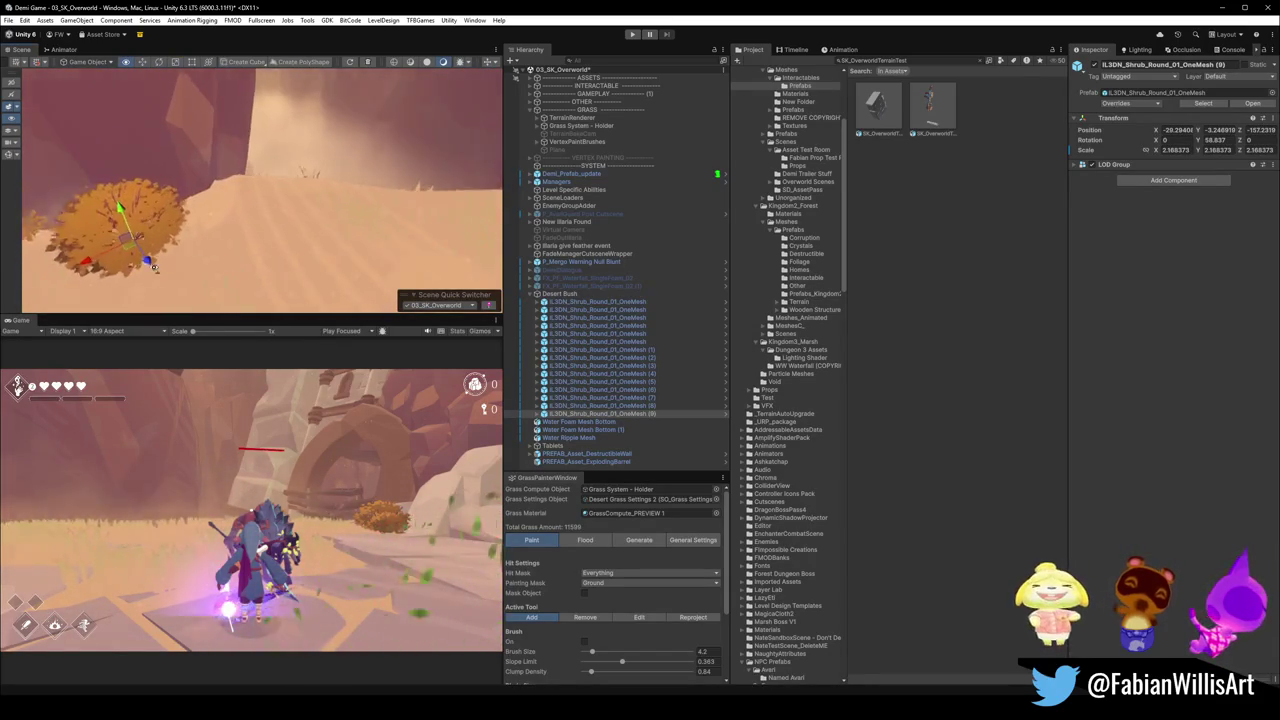
key(r)
mouse_move(140, 245)
mouse_down()
mouse_move(126, 254)
mouse_move(248, 220)
mouse_move(255, 245)
mouse_move(338, 243)
mouse_move(267, 268)
mouse_move(245, 245)
mouse_move(260, 238)
mouse_move(252, 250)
mouse_up()
key(r)
Place a resized shrub near the wooden beam and turn it a few degrees.
key(ctrl+d)
key(r)
scroll(351, 193, down, 5)
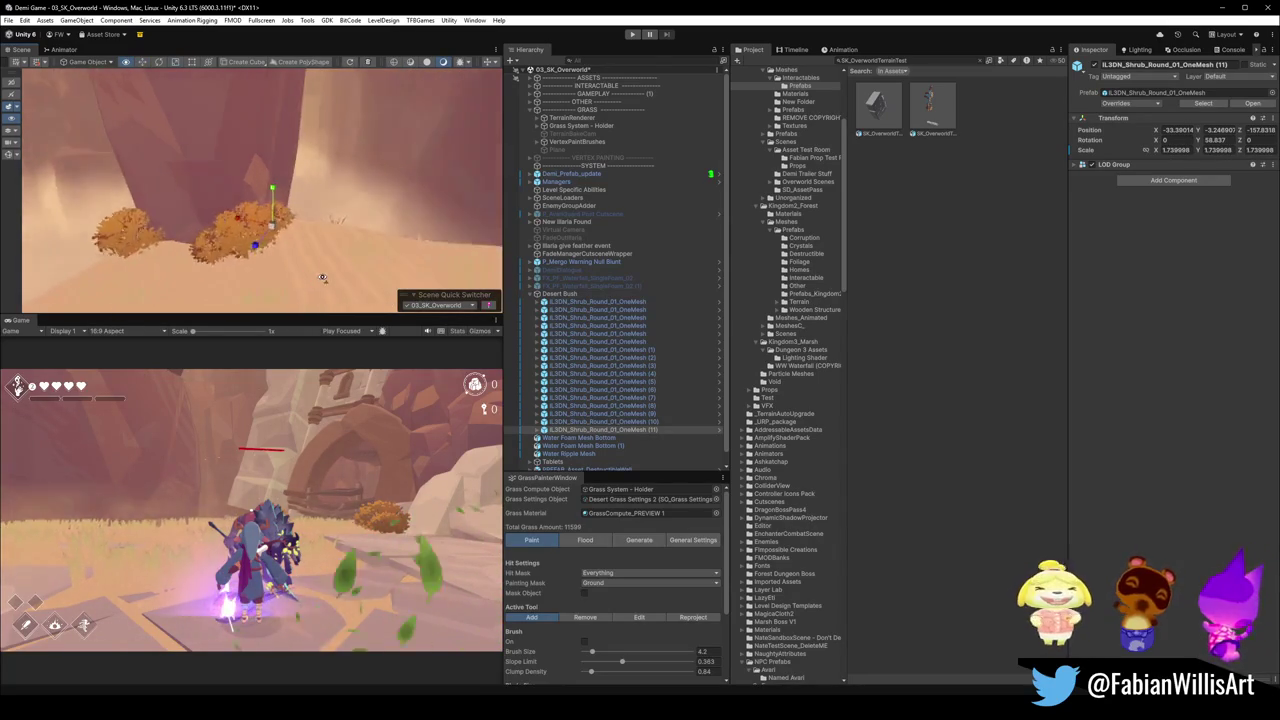
mouse_move(351, 193)
mouse_down()
mouse_move(315, 229)
mouse_move(157, 225)
mouse_move(228, 222)
mouse_move(158, 258)
mouse_move(237, 240)
mouse_up()
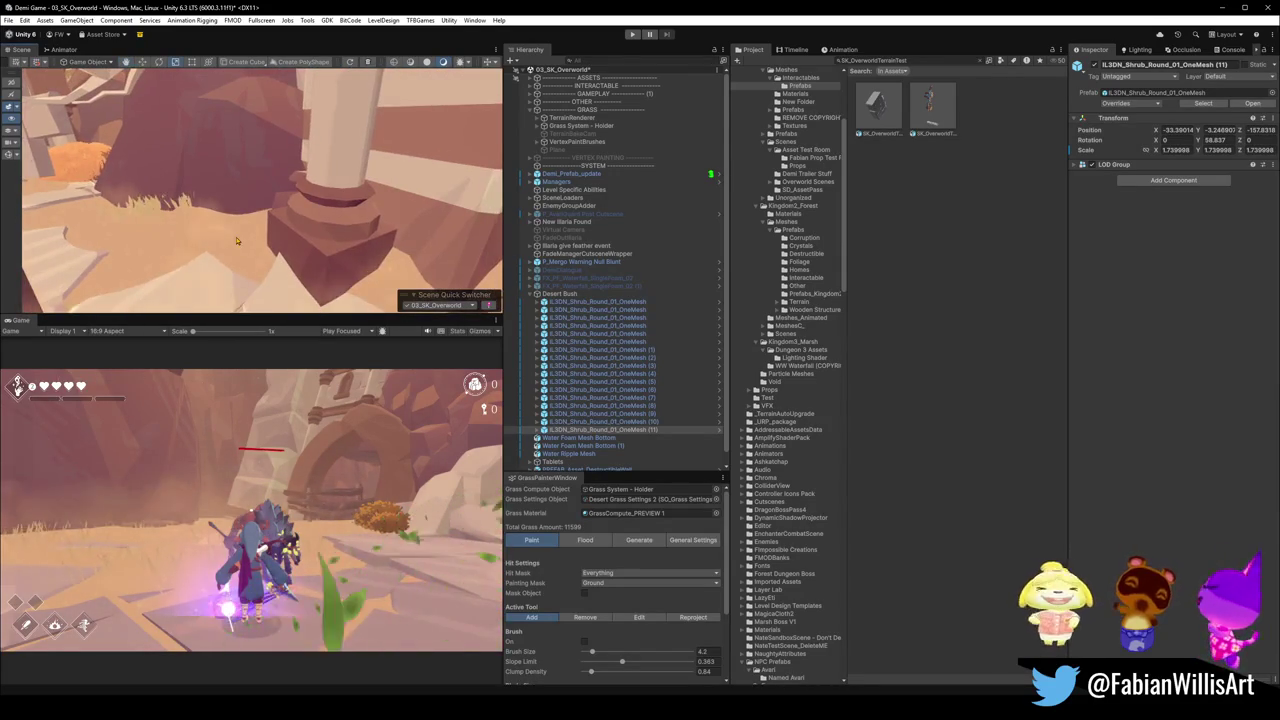
click(249, 233)
mouse_move(262, 199)
mouse_down()
mouse_move(250, 221)
mouse_move(294, 233)
mouse_move(246, 170)
mouse_move(309, 229)
mouse_move(220, 252)
mouse_move(284, 262)
mouse_move(414, 113)
mouse_up()
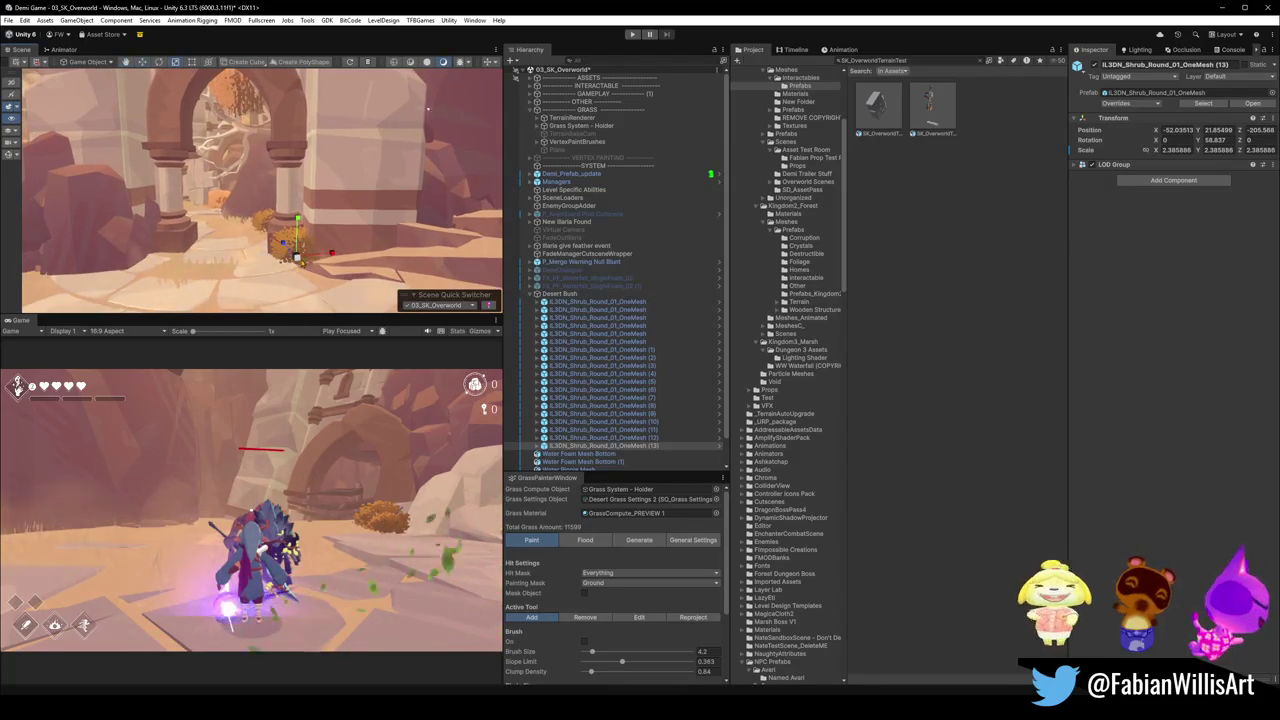
key(e)
drag(275, 270, 253, 287)
Duplicate shrubs under the arch and at a new spot, up to shrub (15).
drag(380, 184, 318, 267)
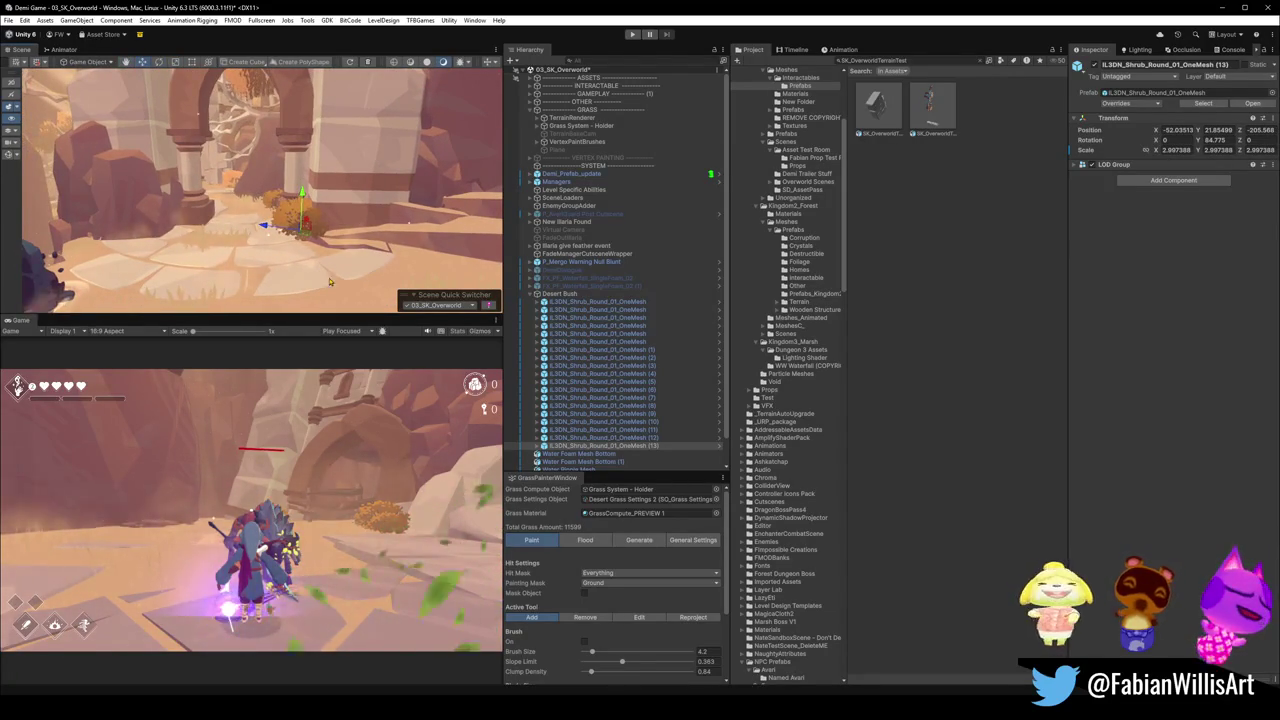
key(ctrl+d)
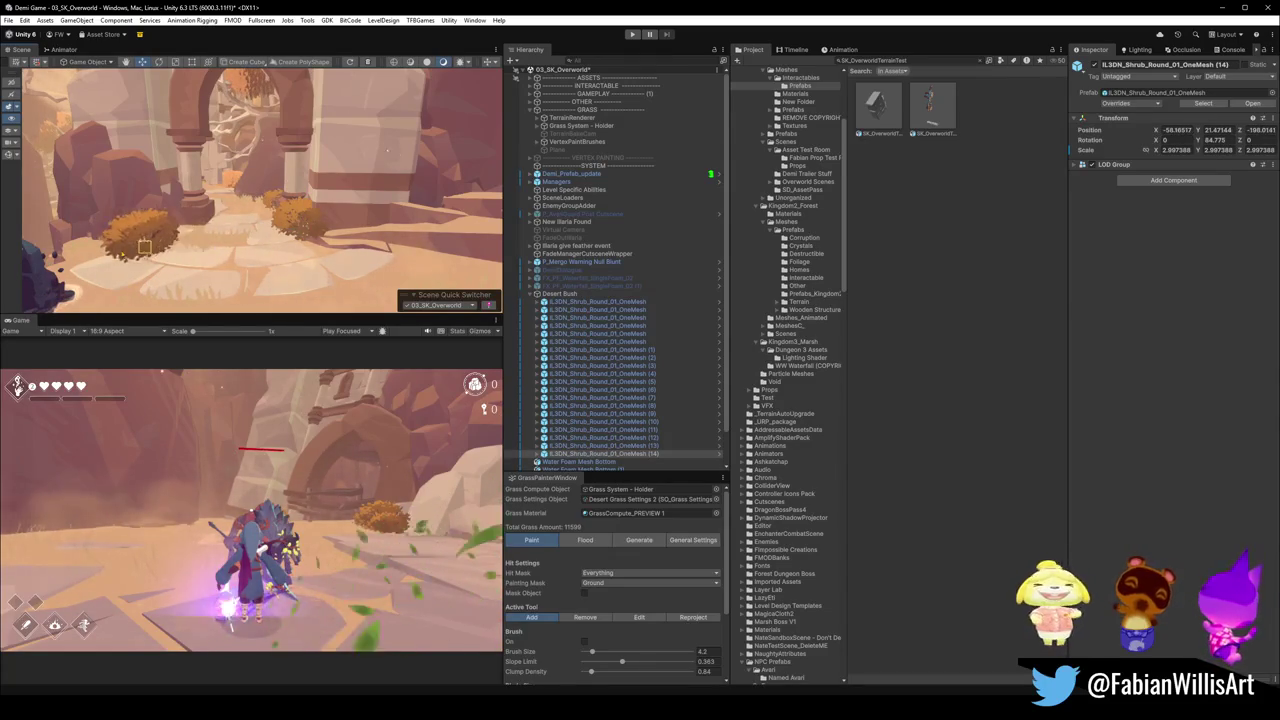
key(f)
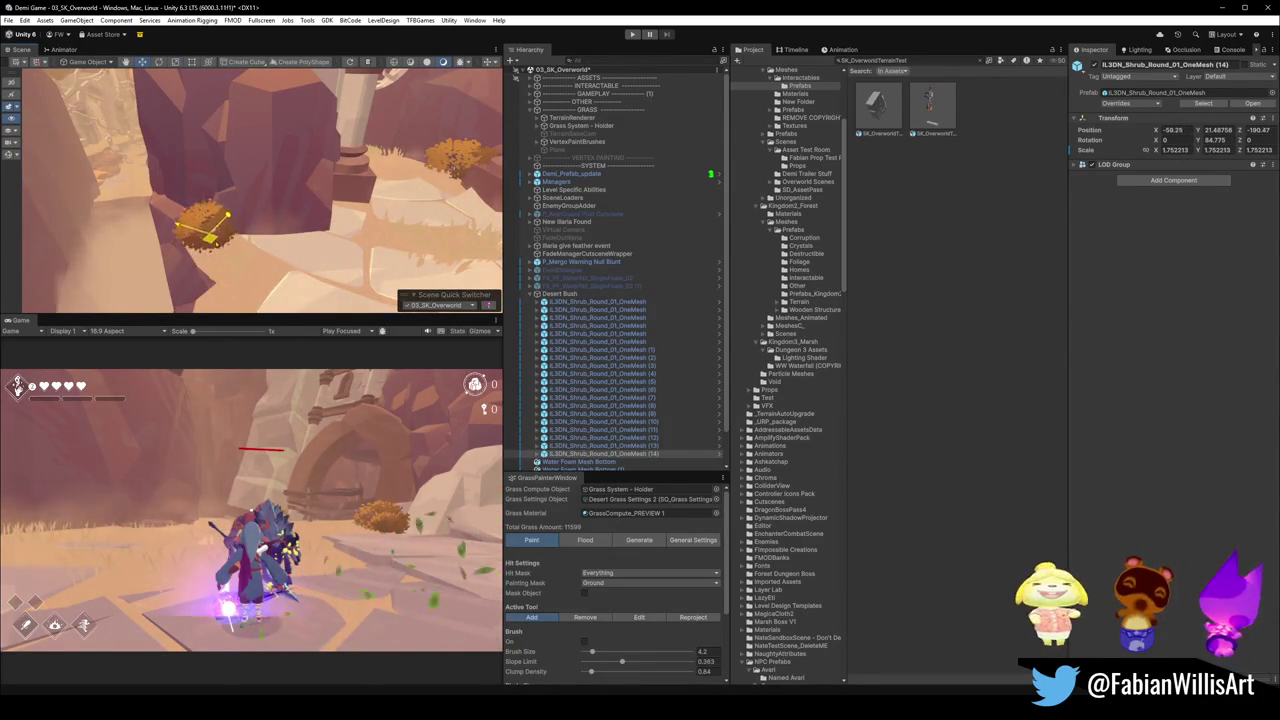
drag(222, 215, 230, 220)
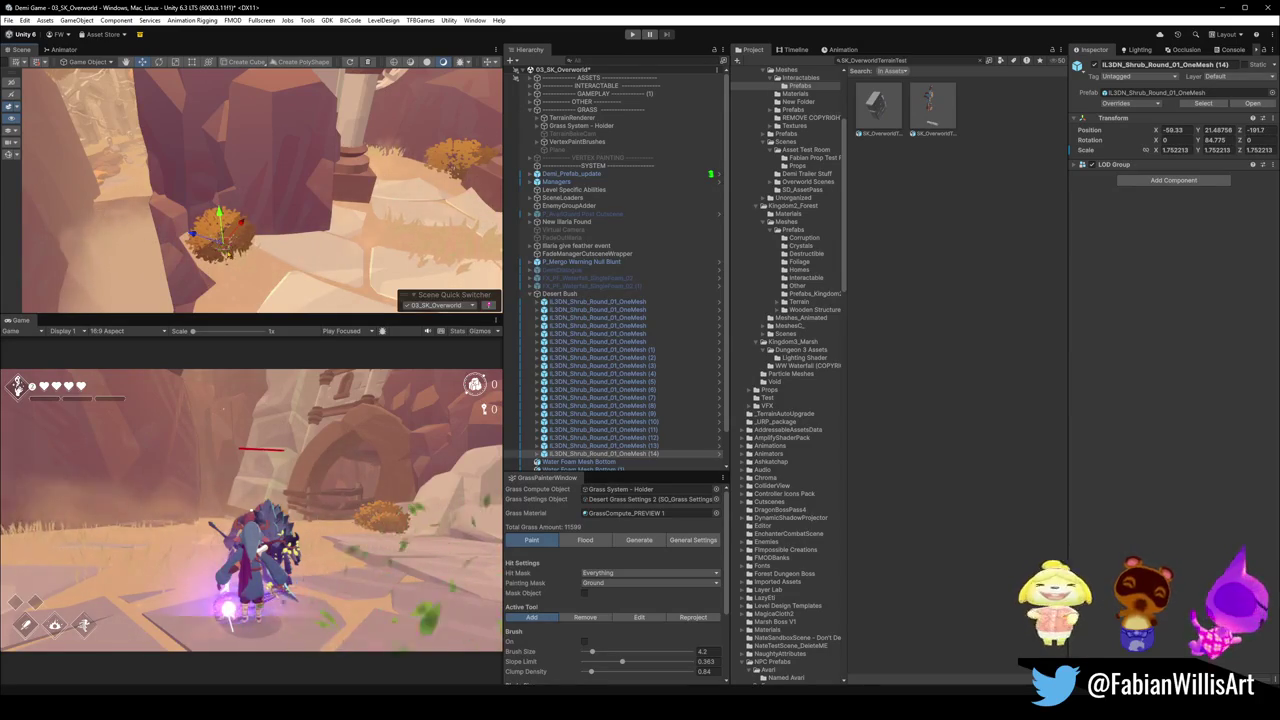
mouse_move(268, 261)
mouse_down()
mouse_move(192, 216)
mouse_move(198, 234)
mouse_move(360, 235)
mouse_move(395, 250)
mouse_move(370, 222)
mouse_move(327, 258)
mouse_move(375, 260)
mouse_up()
key(ctrl+d)
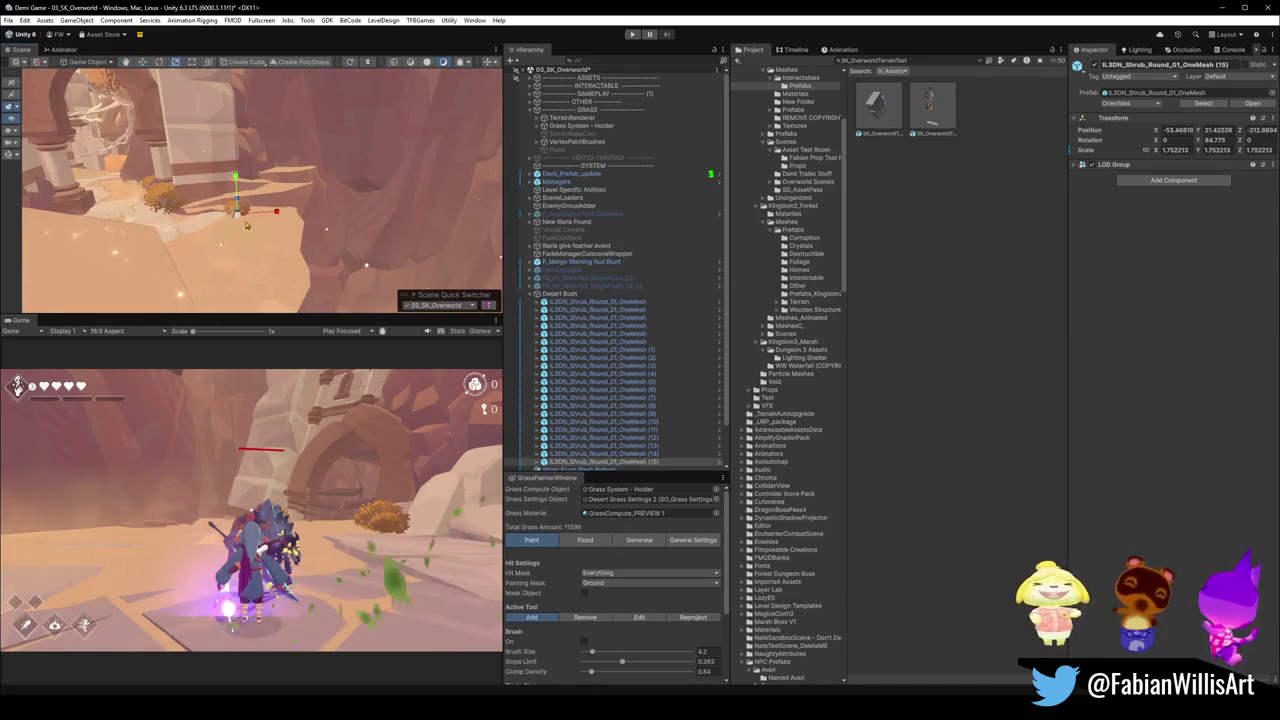
drag(296, 234, 320, 238)
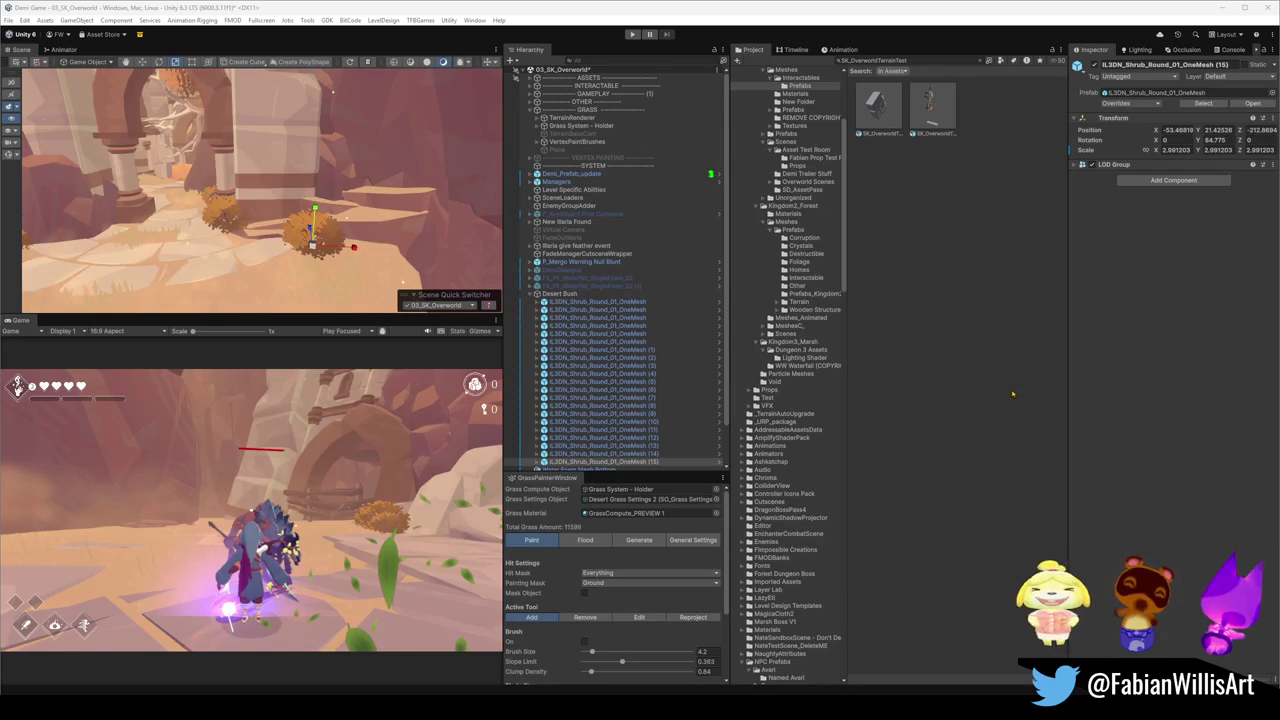
Shrink the shrub and duplicate it back over the original.
mouse_move(397, 228)
mouse_down()
mouse_move(390, 250)
mouse_move(145, 214)
mouse_move(253, 199)
mouse_up()
key(w)
key(t)
mouse_move(177, 226)
mouse_down()
mouse_move(290, 218)
mouse_move(252, 205)
mouse_move(244, 224)
mouse_move(283, 206)
mouse_move(321, 210)
mouse_move(236, 196)
mouse_move(224, 257)
mouse_move(586, 247)
mouse_up()
key(ctrl+d)
key(w)
key(r)
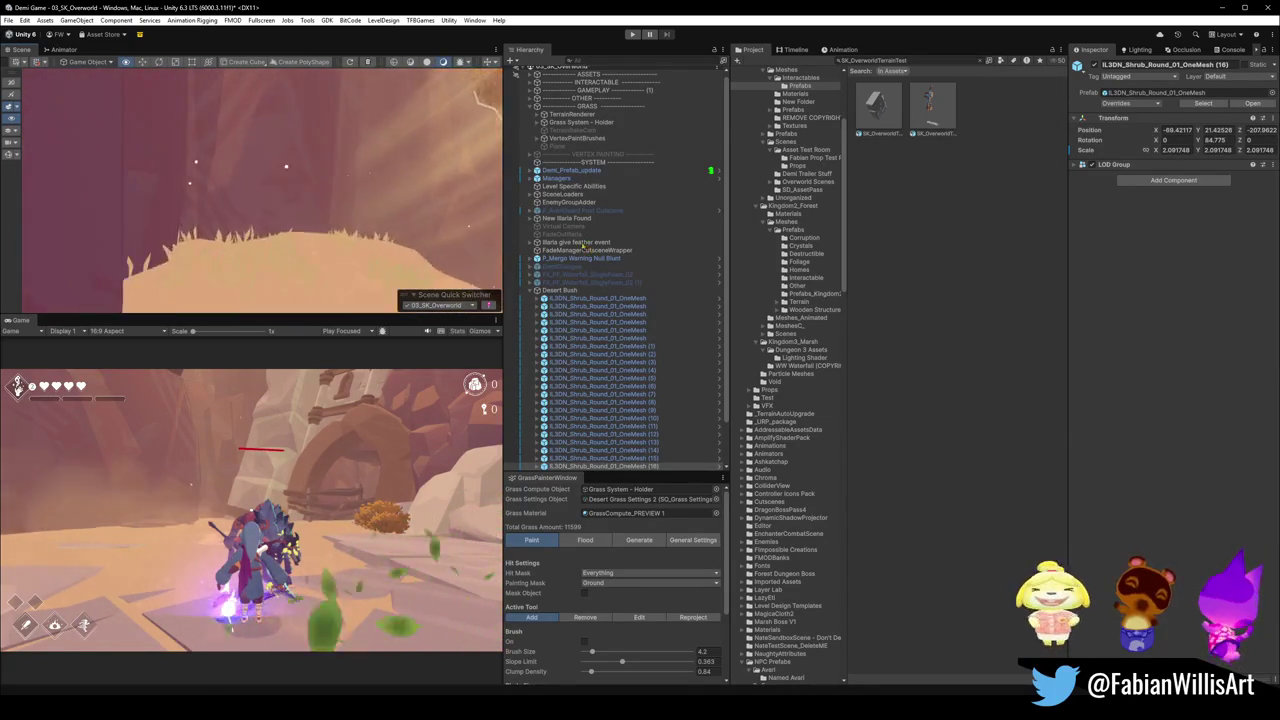
Add an enlarged shrub copy on the hilltop.
key(ctrl+d)
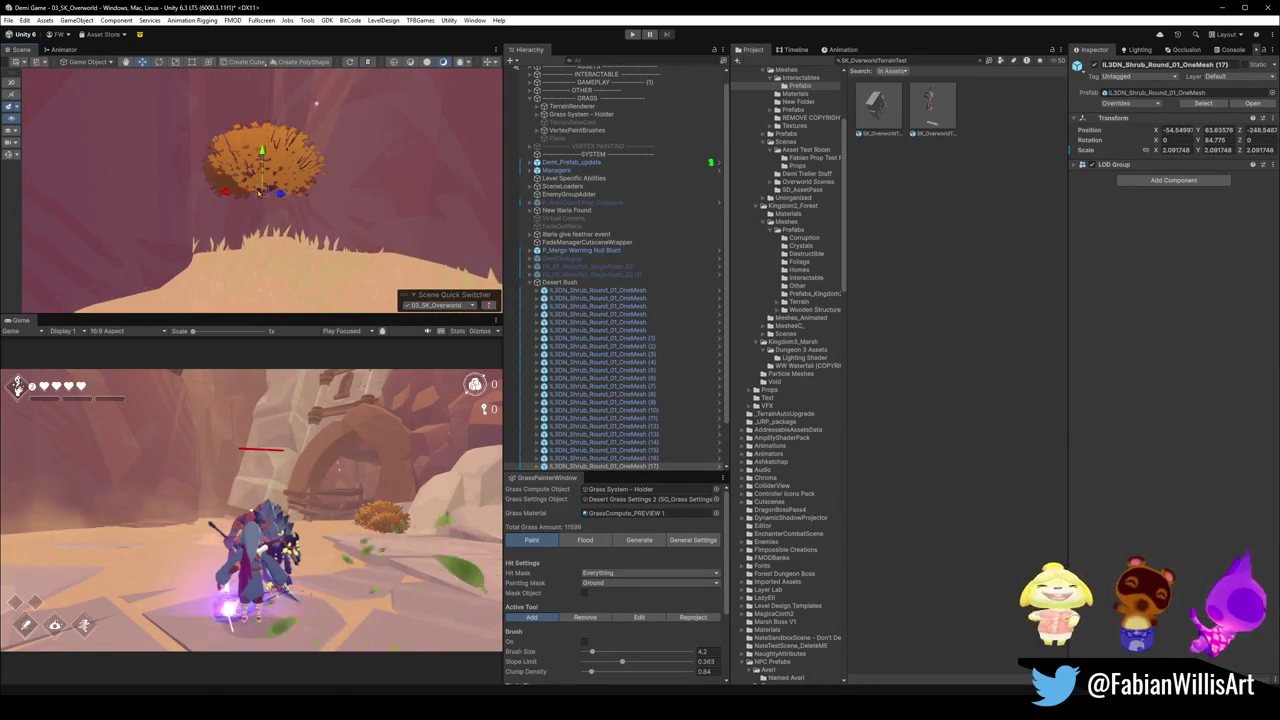
drag(361, 236, 455, 244)
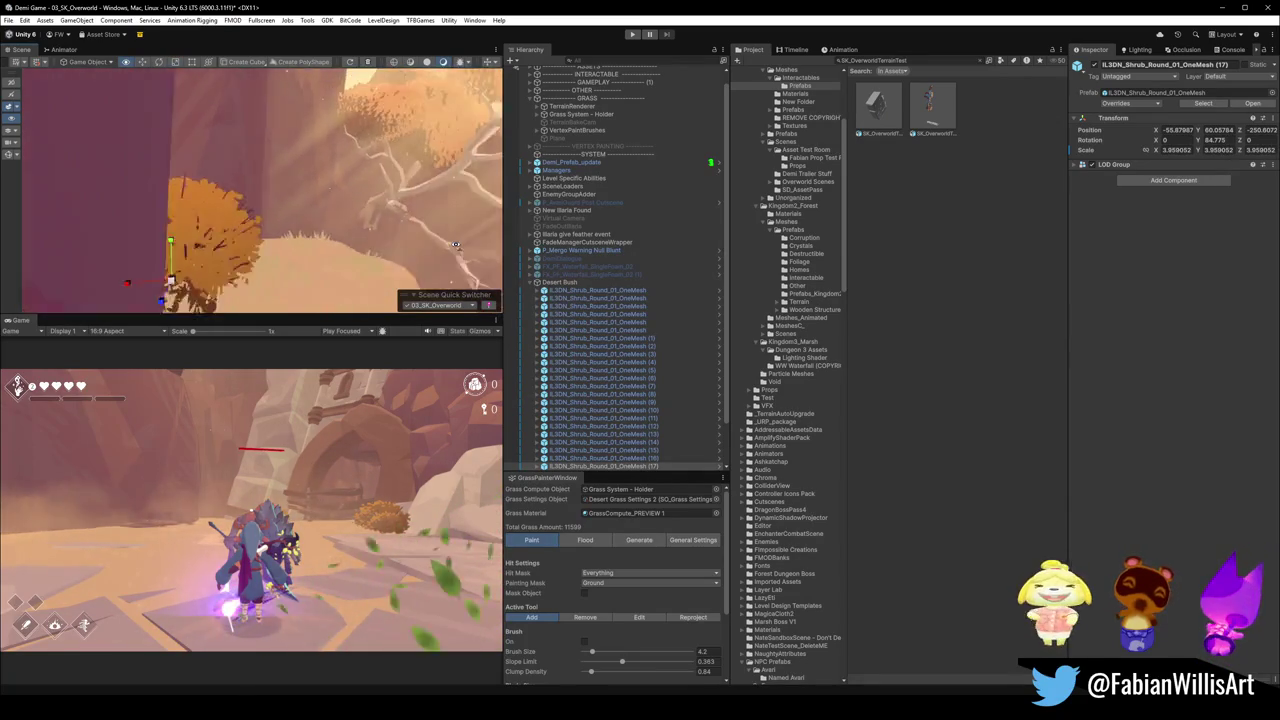
scroll(455, 244, down, 3)
key(d)
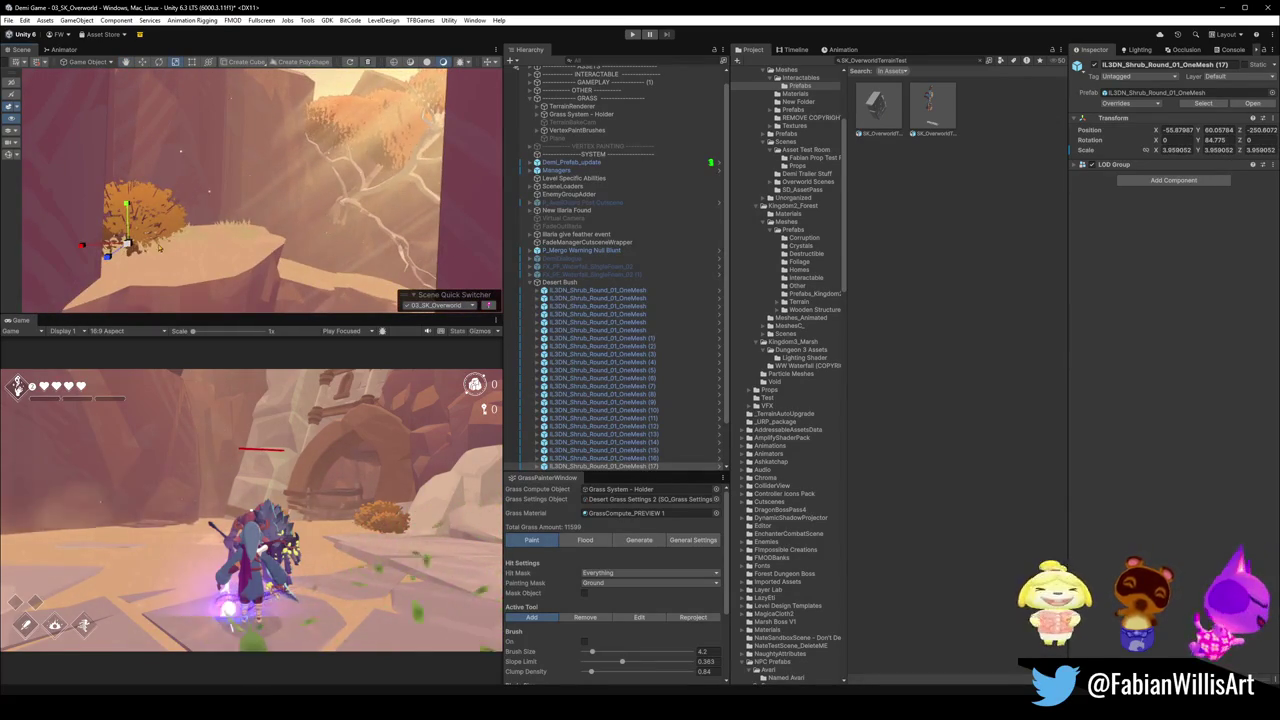
mouse_move(250, 200)
mouse_down()
mouse_move(307, 209)
mouse_move(250, 205)
mouse_move(169, 226)
mouse_move(368, 95)
mouse_up()
mouse_move(362, 197)
mouse_down()
mouse_move(404, 197)
mouse_move(255, 222)
mouse_up()
Duplicate shrubs by the archway, shrink the newest, and rescale it with shrub (18).
key(ctrl+d)
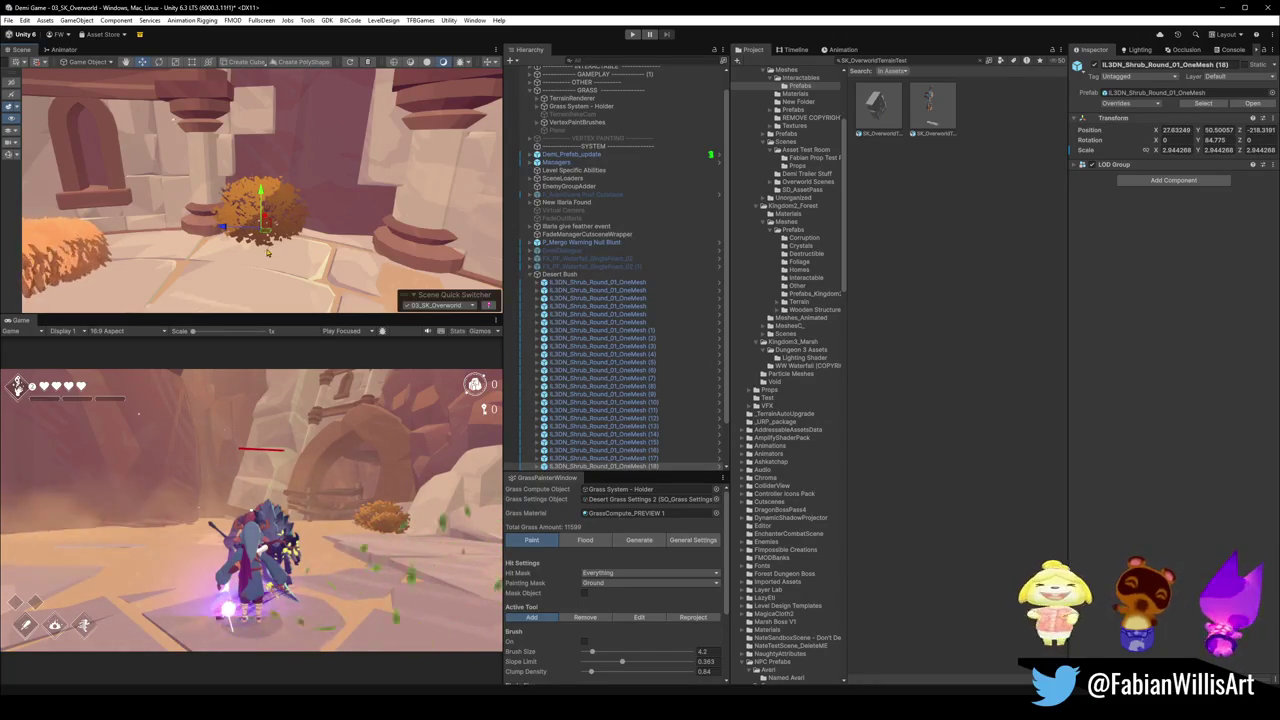
key(ctrl+d)
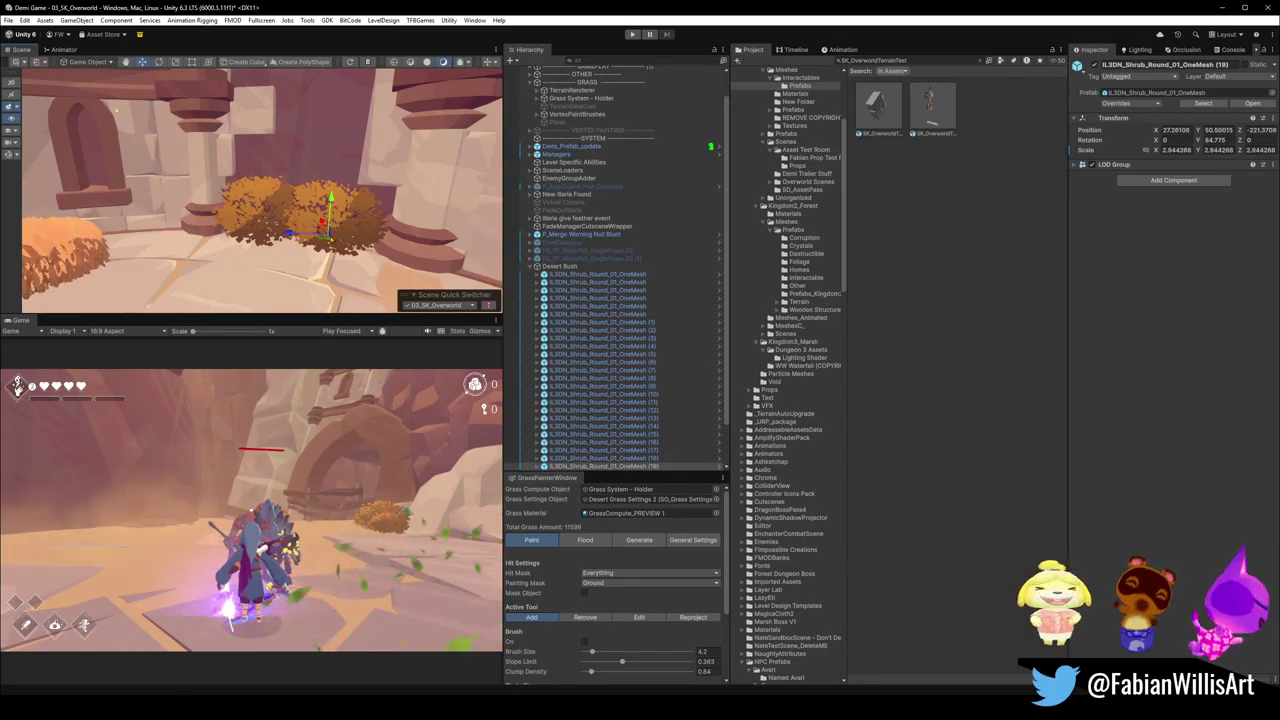
mouse_move(328, 236)
mouse_down()
mouse_move(300, 240)
mouse_move(310, 222)
mouse_move(258, 235)
mouse_move(269, 234)
mouse_up()
scroll(269, 234, up, 3)
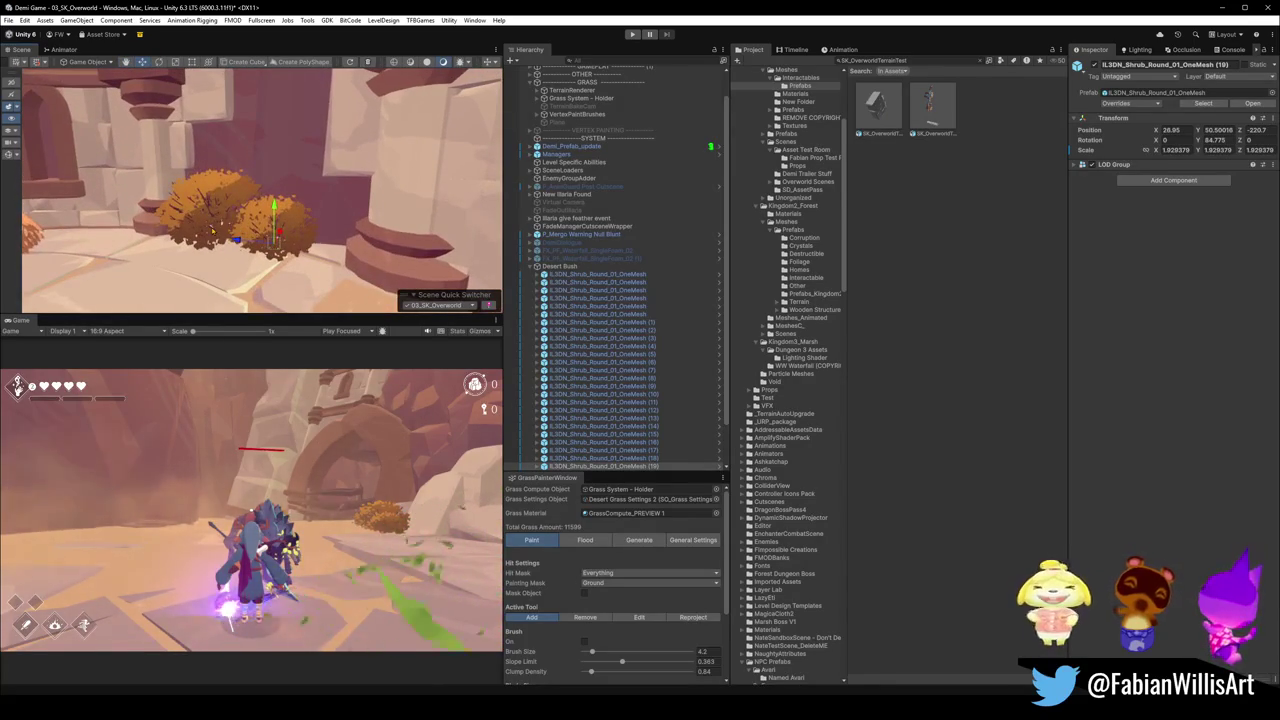
shift+click(265, 225)
mouse_move(218, 231)
mouse_down()
mouse_move(246, 201)
mouse_move(150, 192)
mouse_move(175, 181)
mouse_move(338, 191)
mouse_up()
key(ctrl+z)
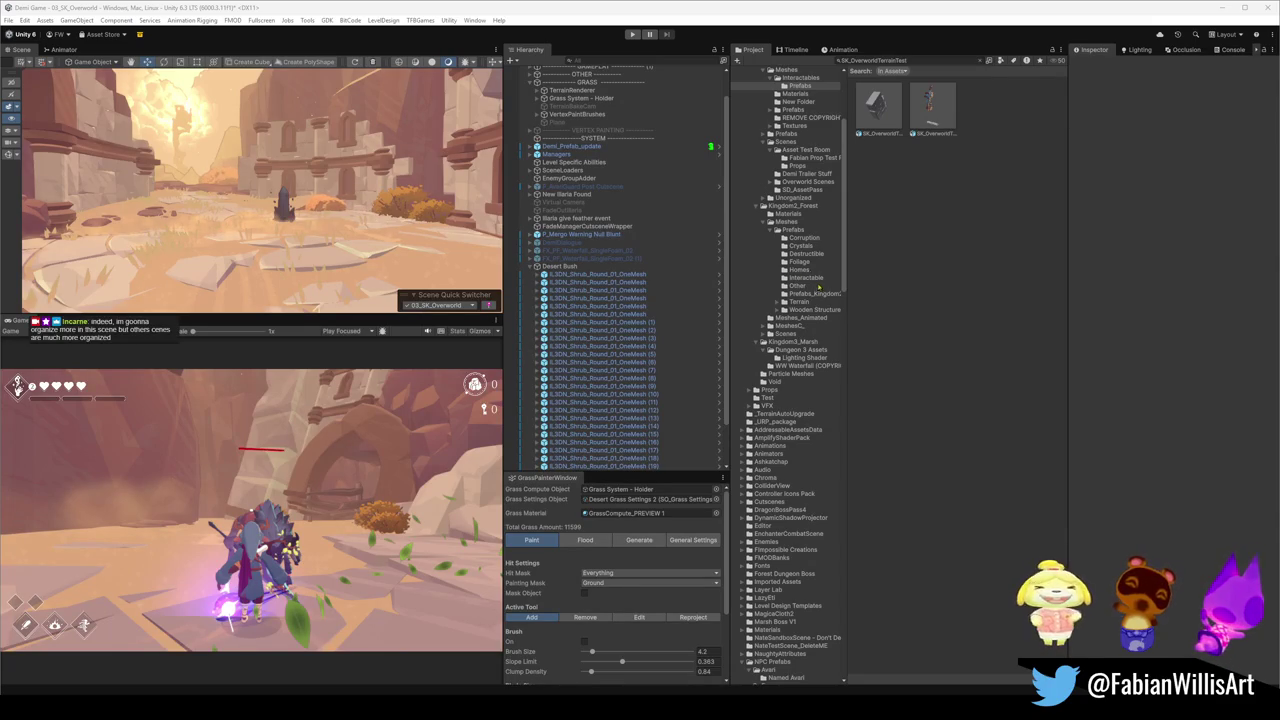
click(533, 267)
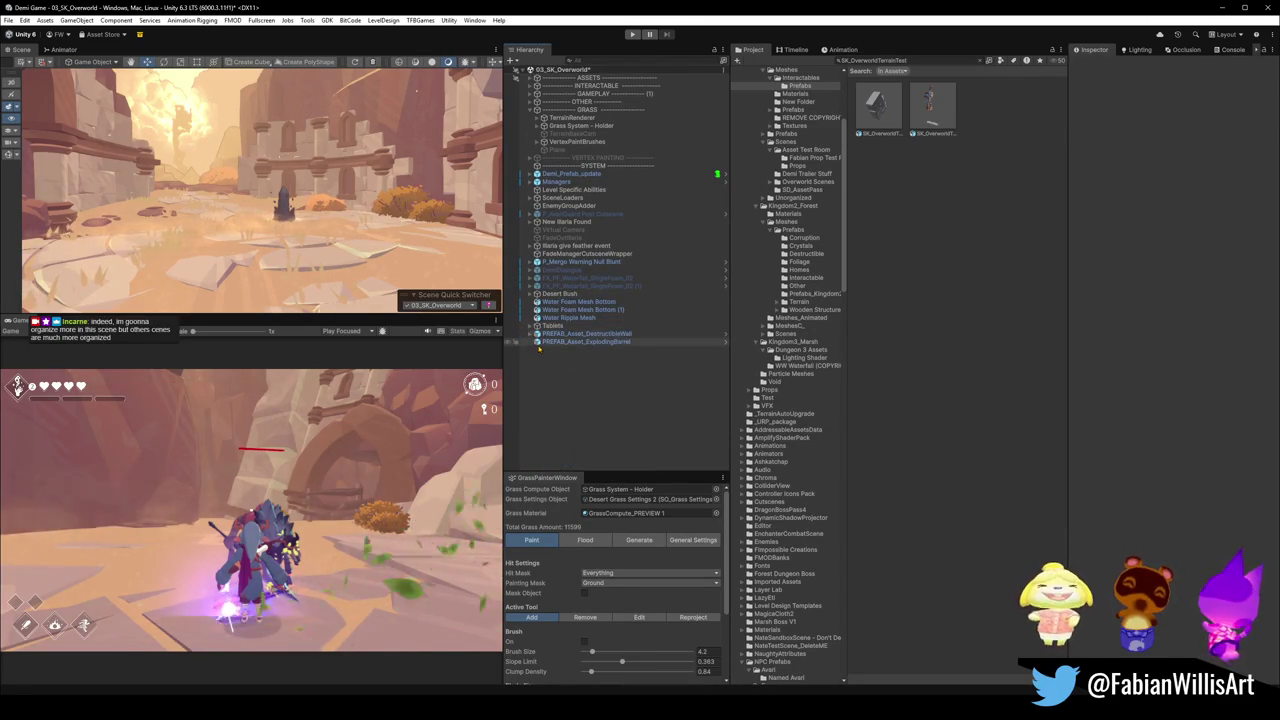
Move the Desert Bush group into the ASSETS section.
click(565, 342)
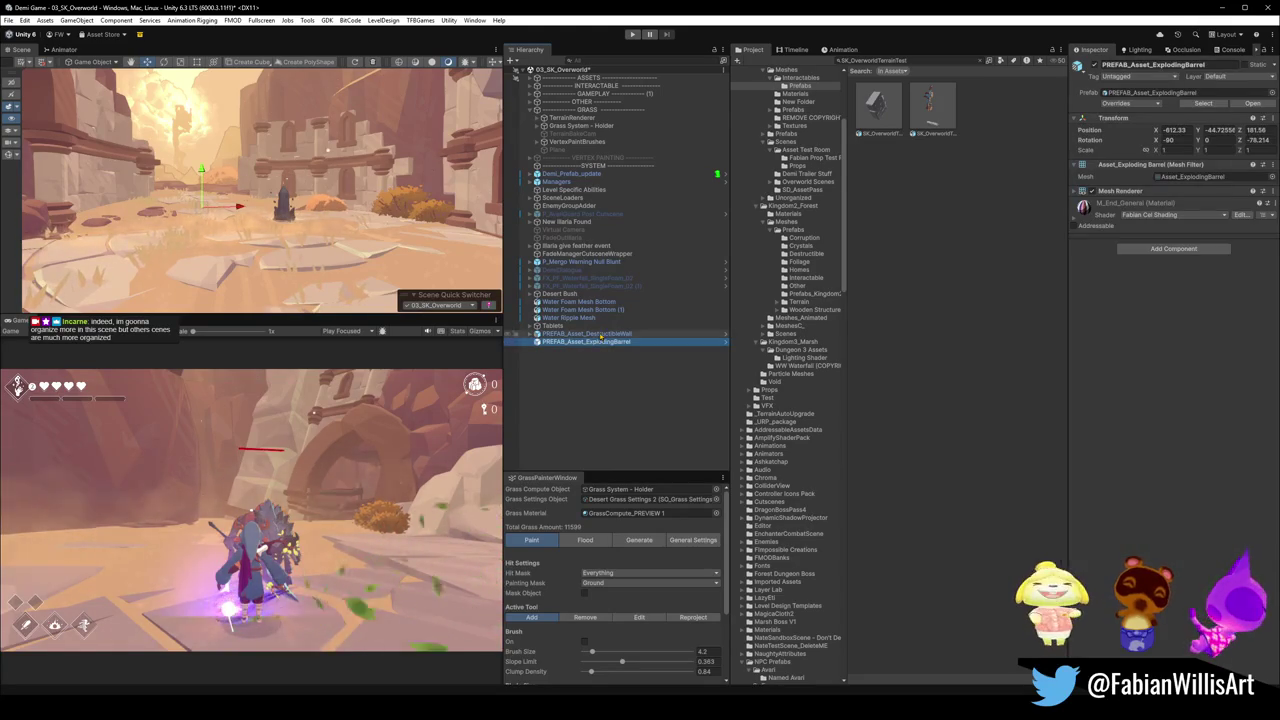
click(598, 400)
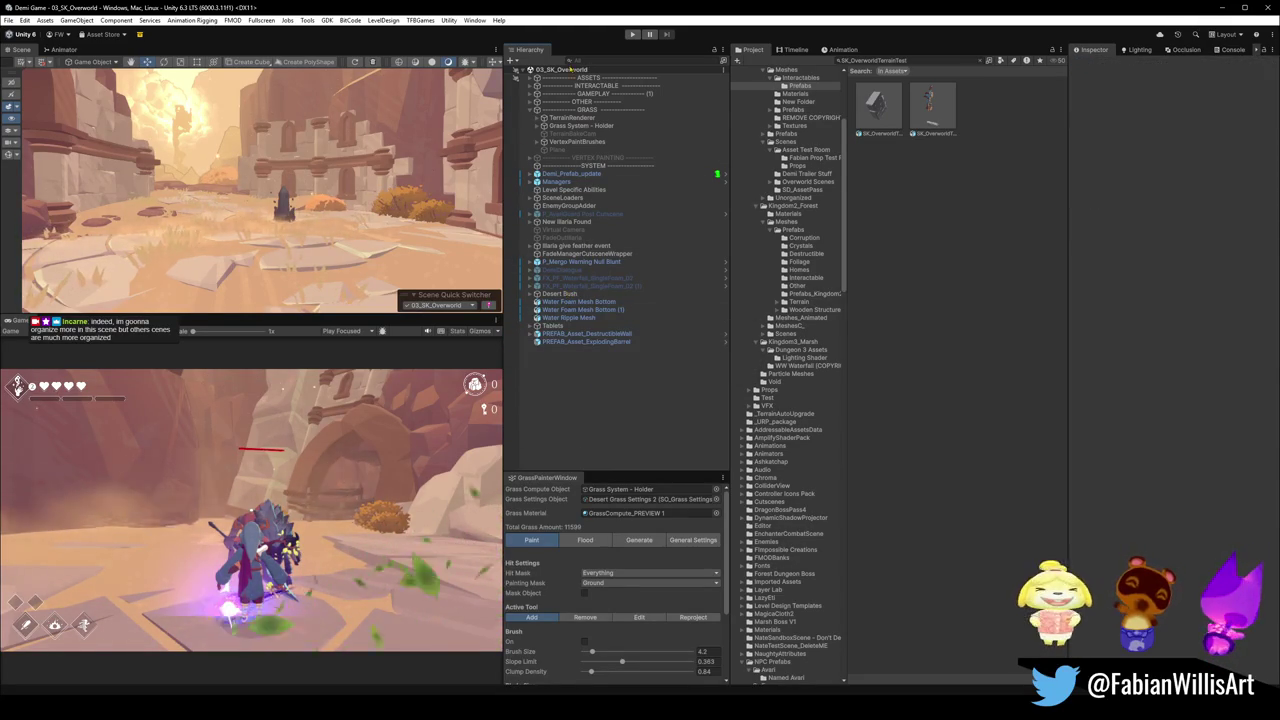
click(531, 77)
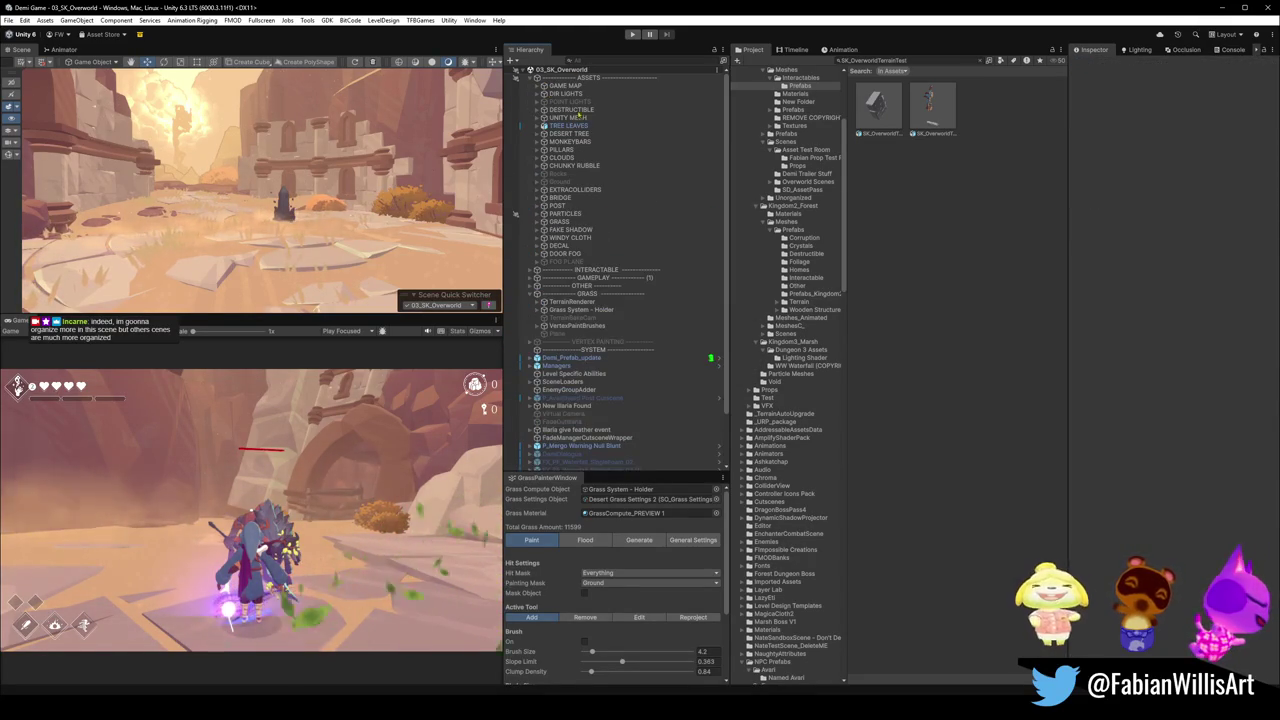
click(560, 126)
drag(340, 195, 230, 200)
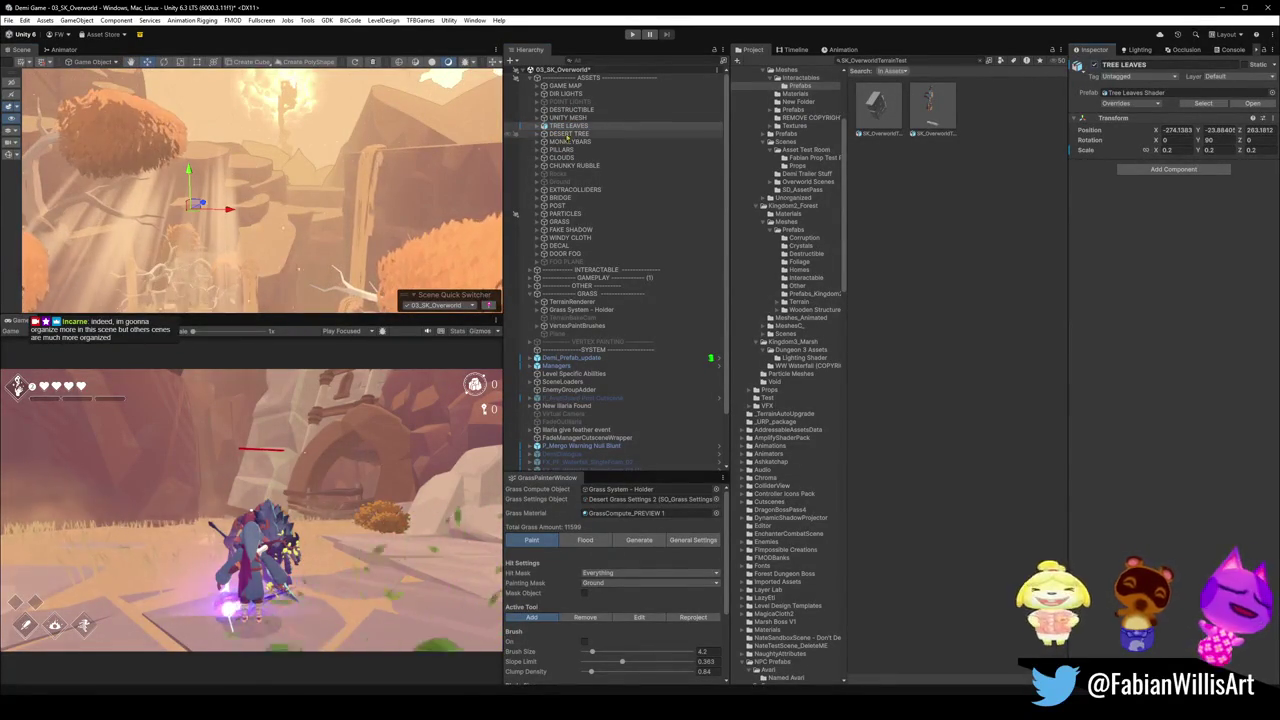
scroll(590, 285, down, 3)
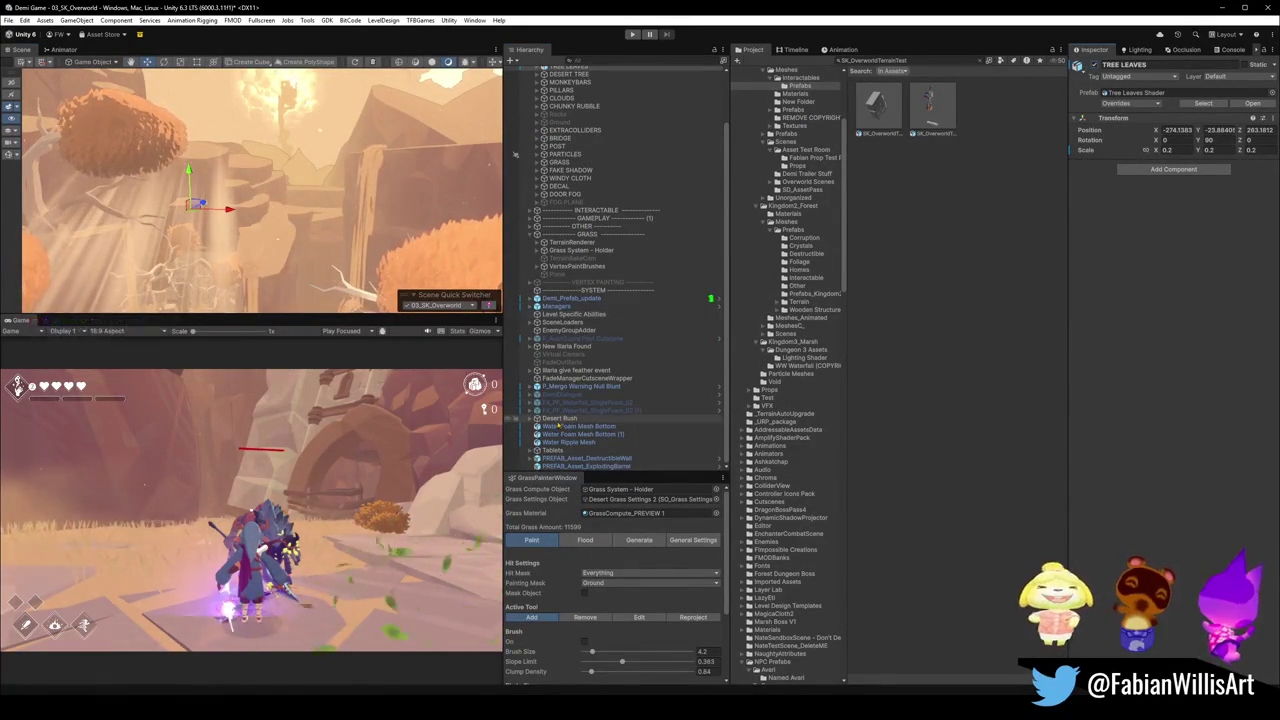
drag(558, 422, 575, 213)
Rename the group to DESERT BUSH and collapse ASSETS.
click(566, 202)
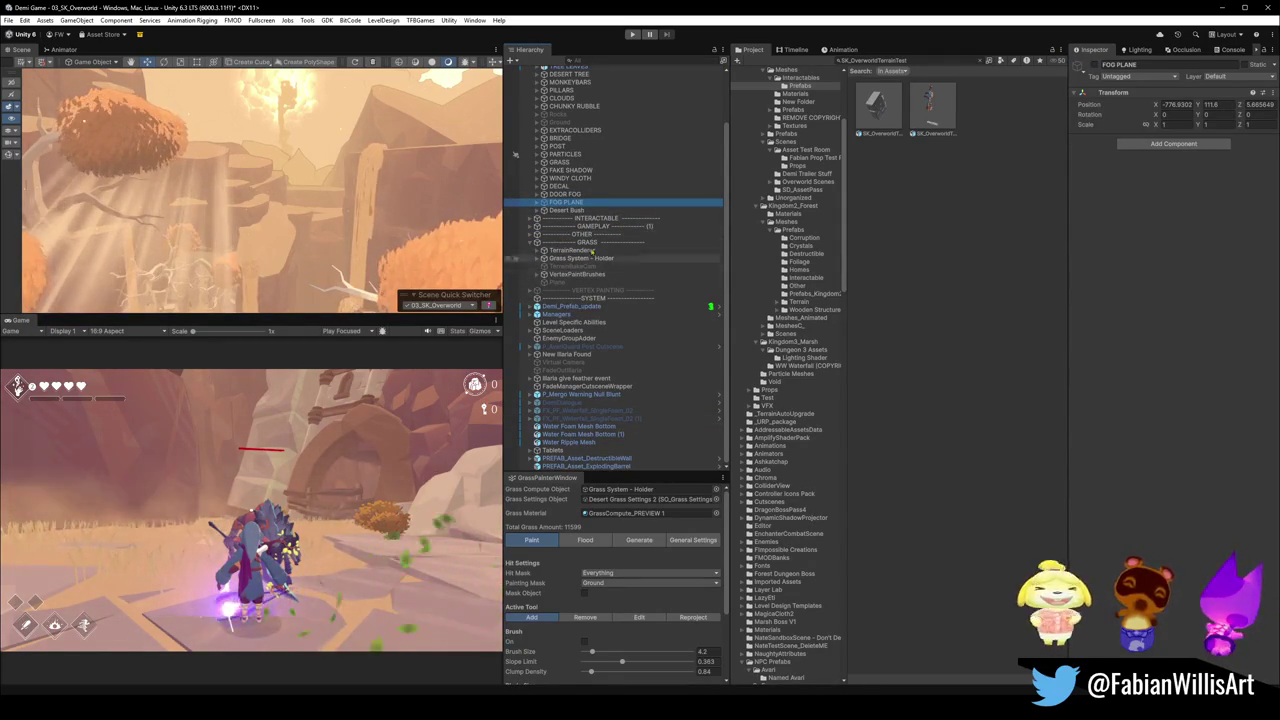
scroll(564, 234, up, 3)
click(600, 269)
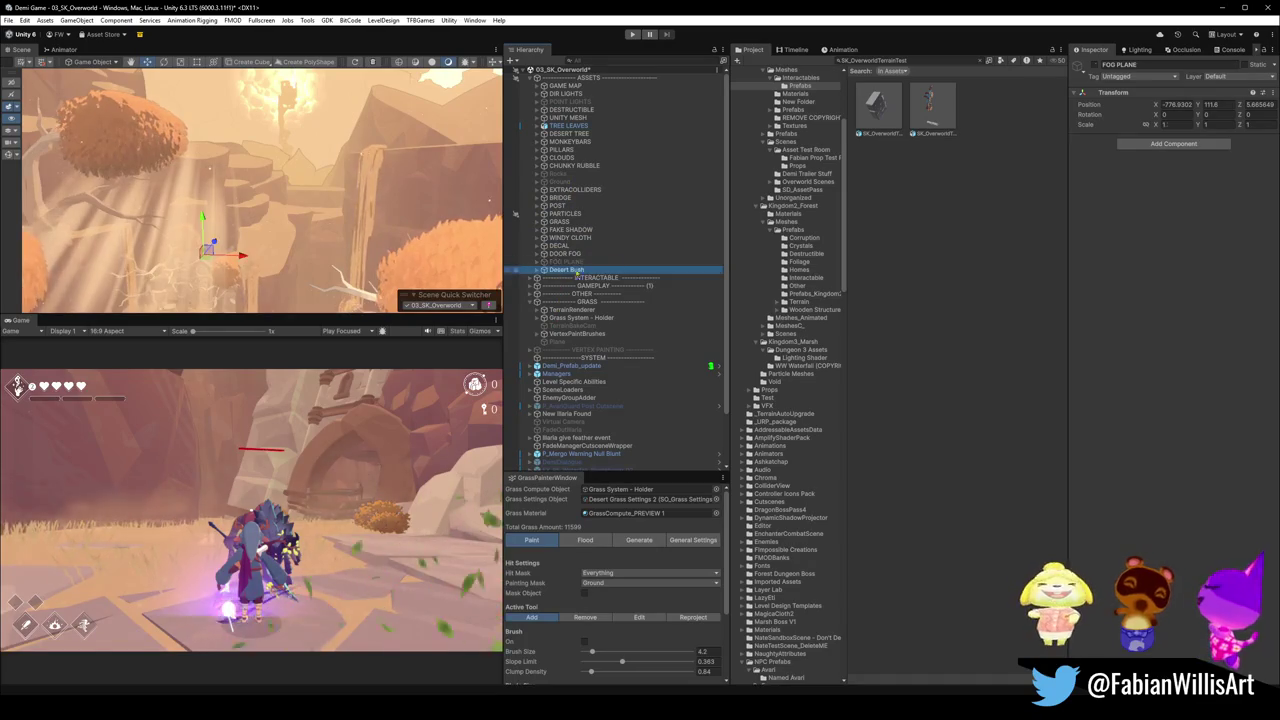
text(DESERT BUSH)
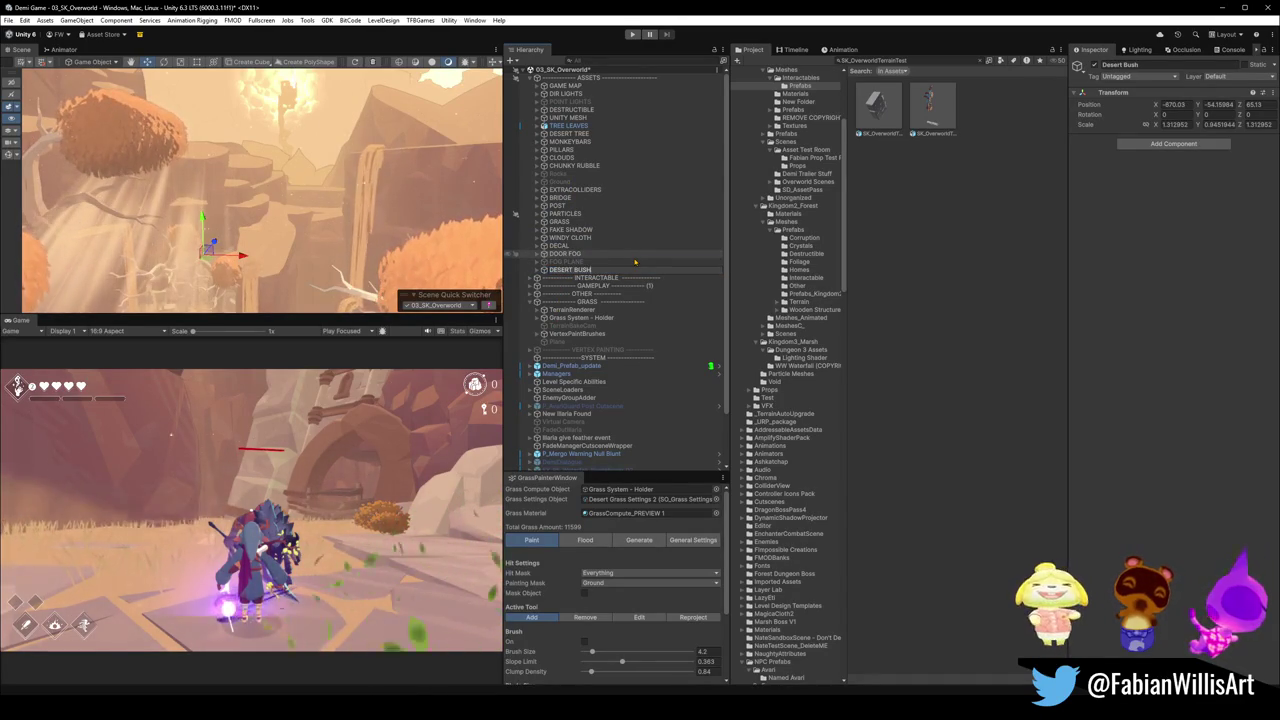
key(Return)
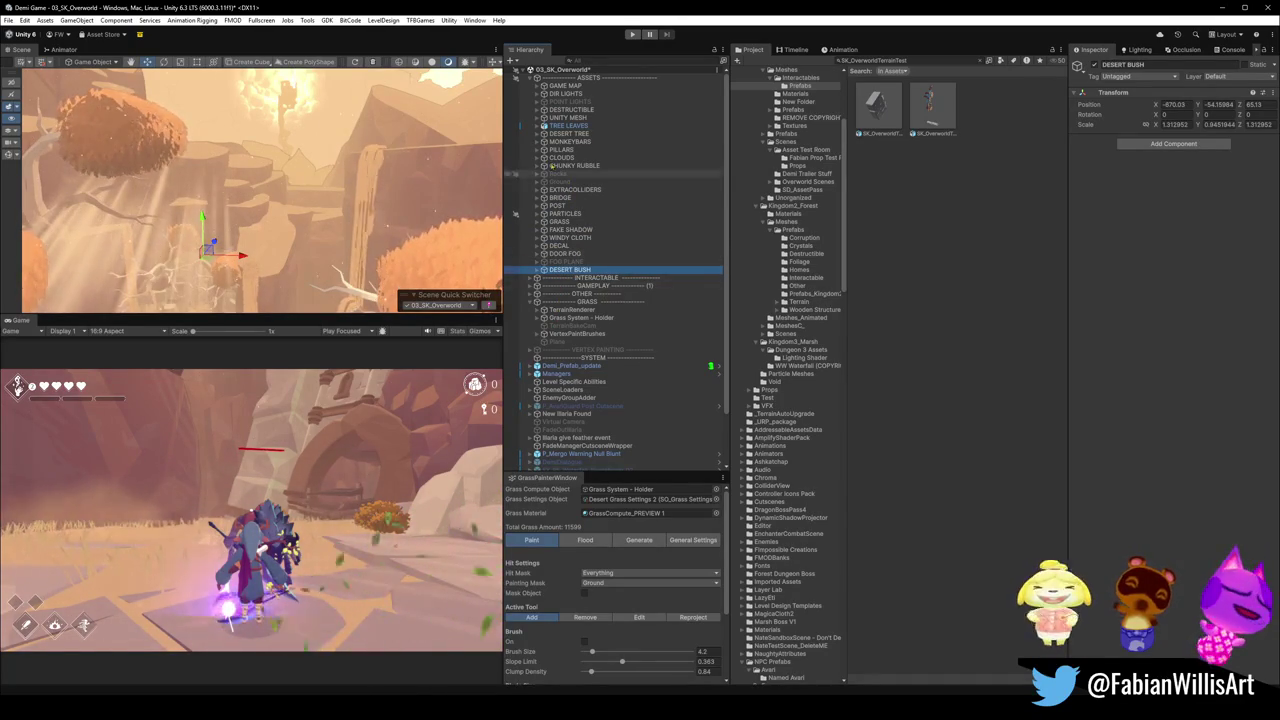
click(532, 77)
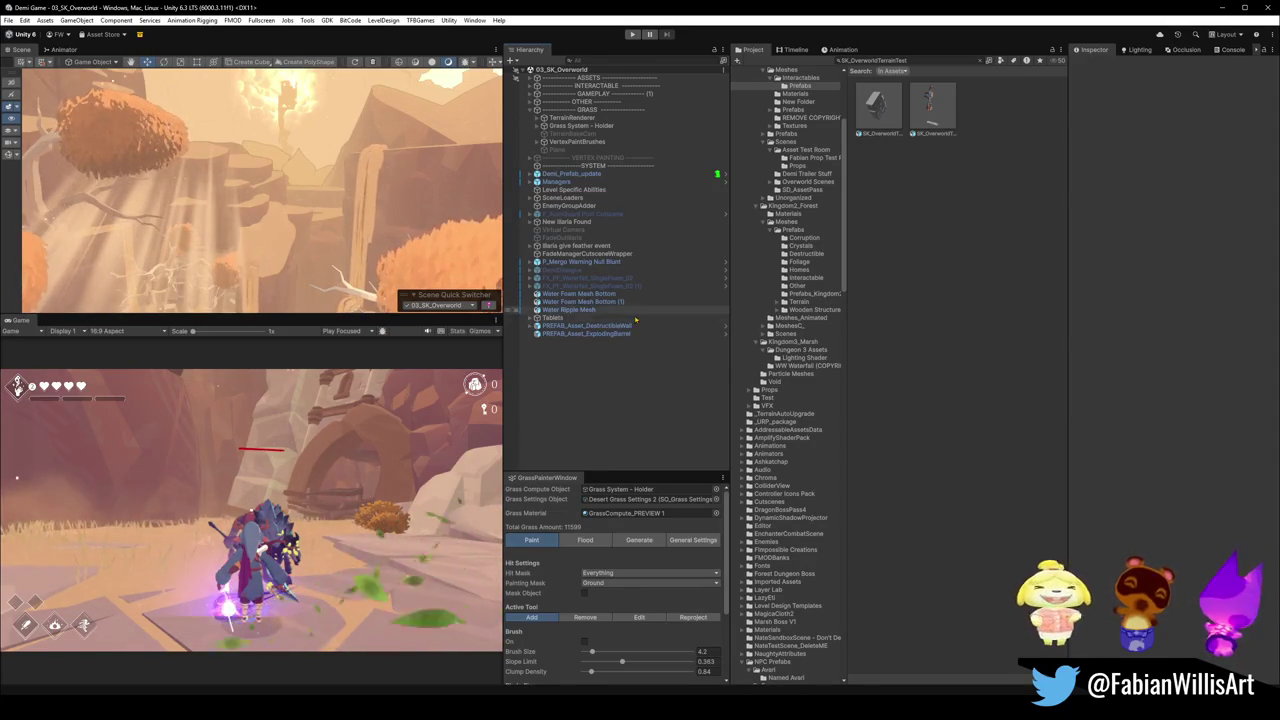
Group the three water meshes under a new WATERFALL object at the top of the list.
click(570, 309)
shift+click(590, 293)
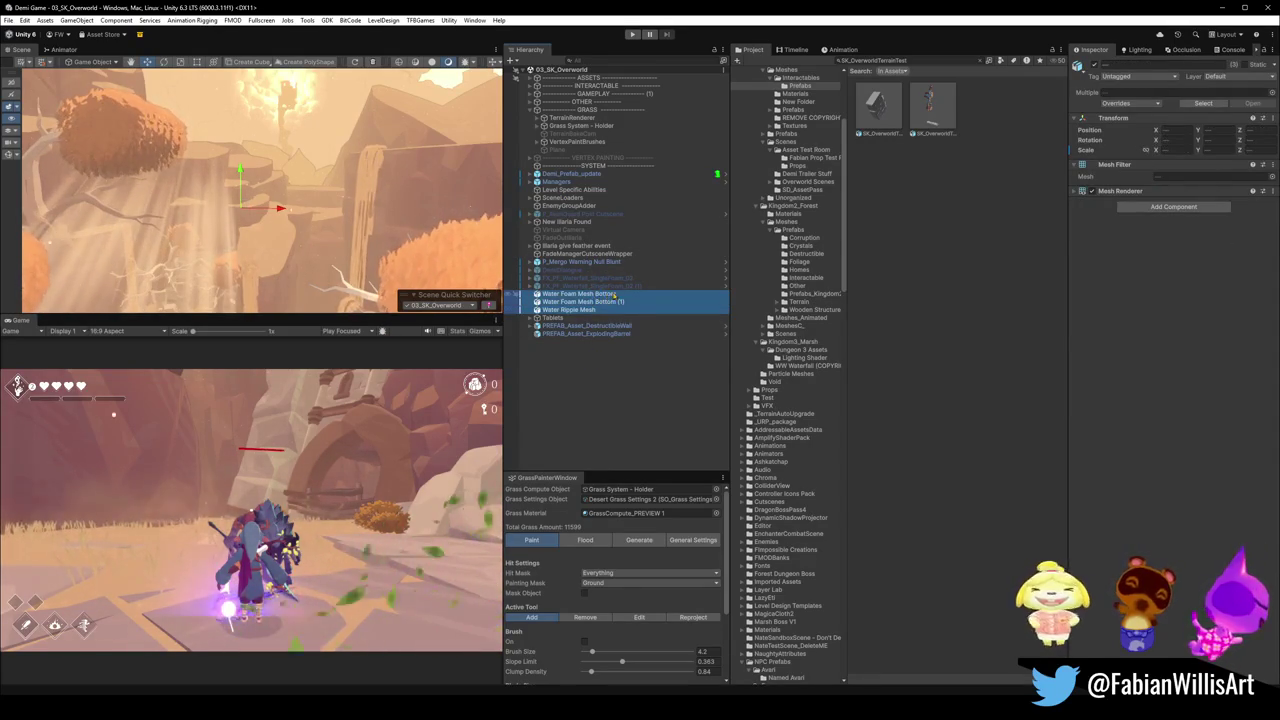
key(ctrl+shift+g)
text(WATE)
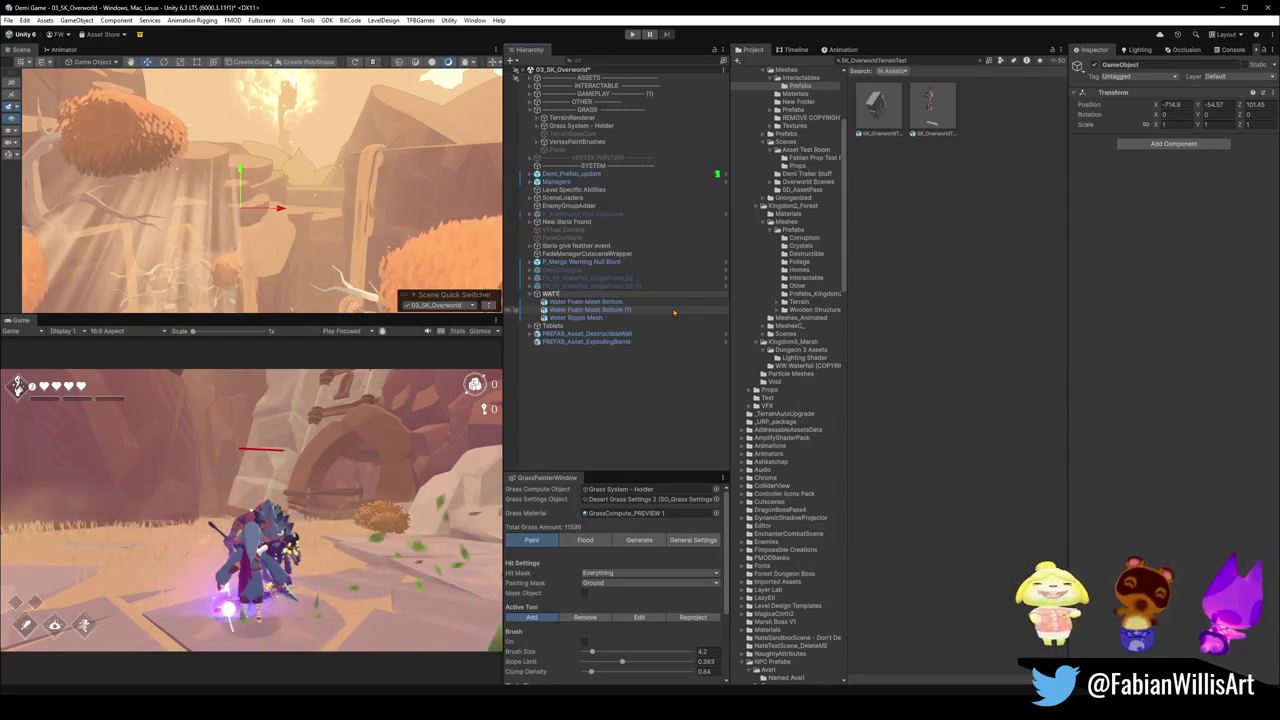
text(RFALL)
key(Return)
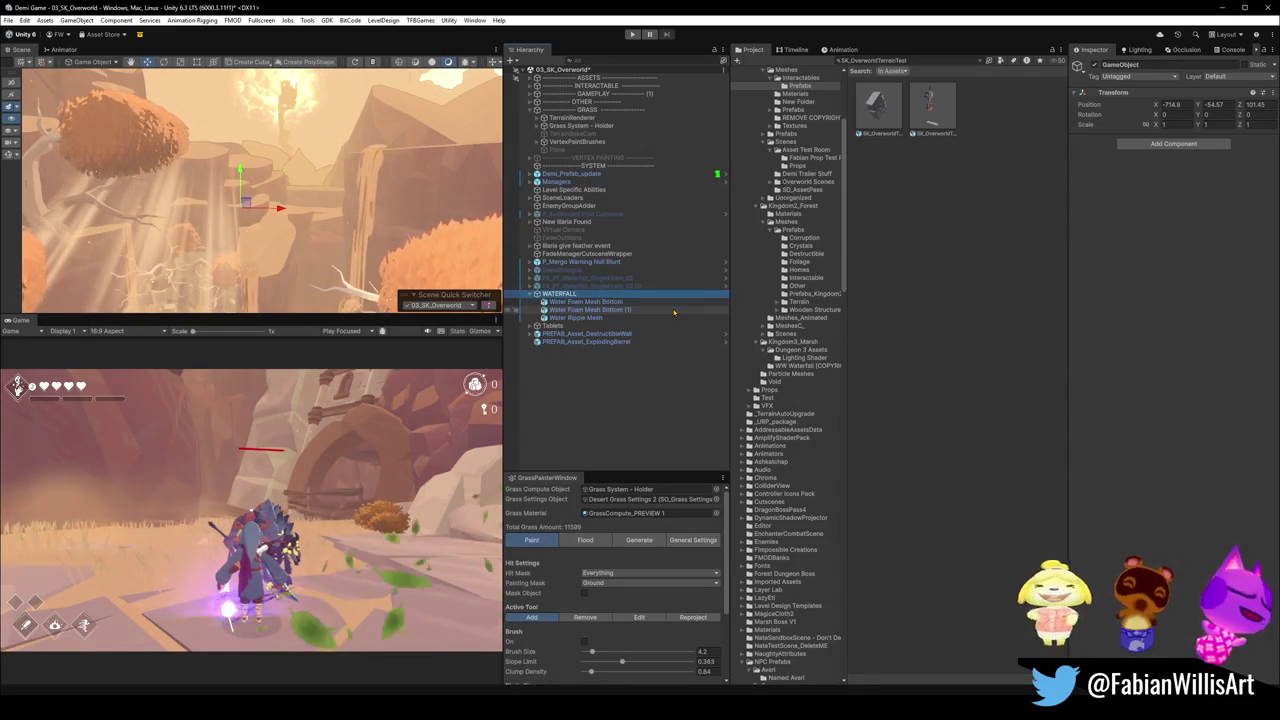
mouse_move(532, 299)
mouse_down()
mouse_move(560, 300)
mouse_move(565, 118)
mouse_move(612, 84)
mouse_move(585, 101)
mouse_up()
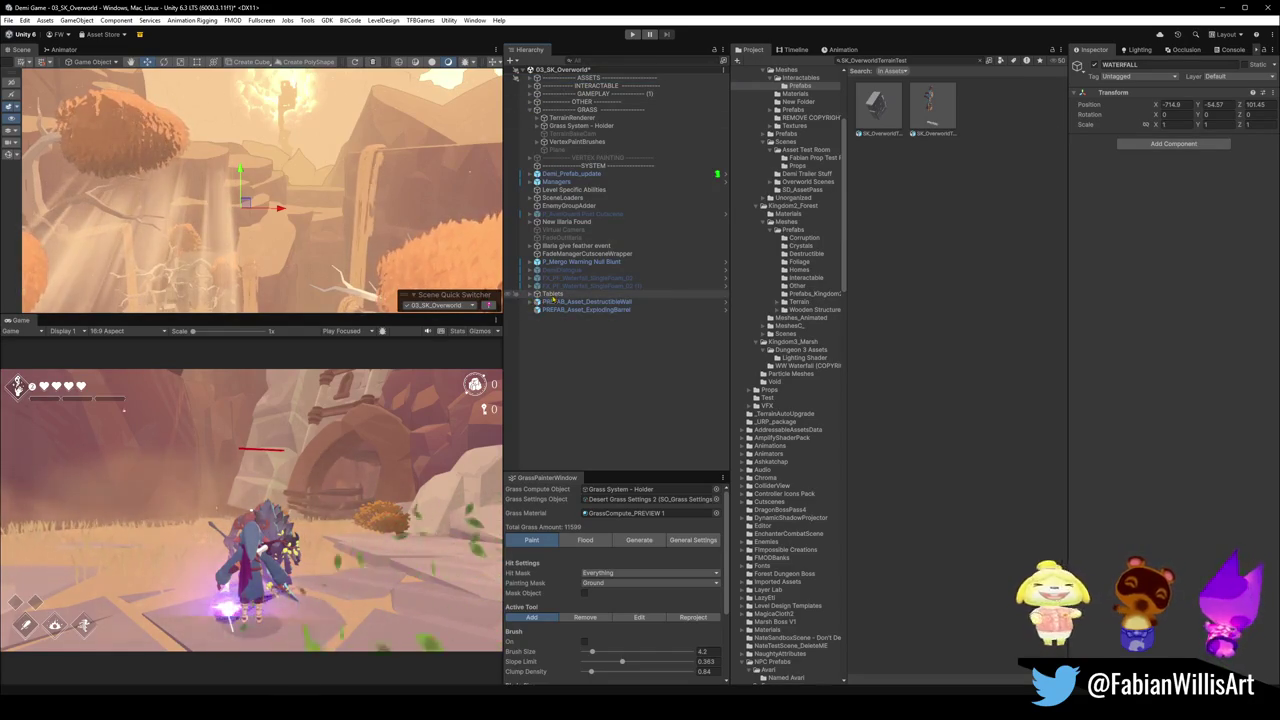
Rename Tablets to TABLETS and move it into the ASSETS section.
click(553, 296)
text(TABLE)
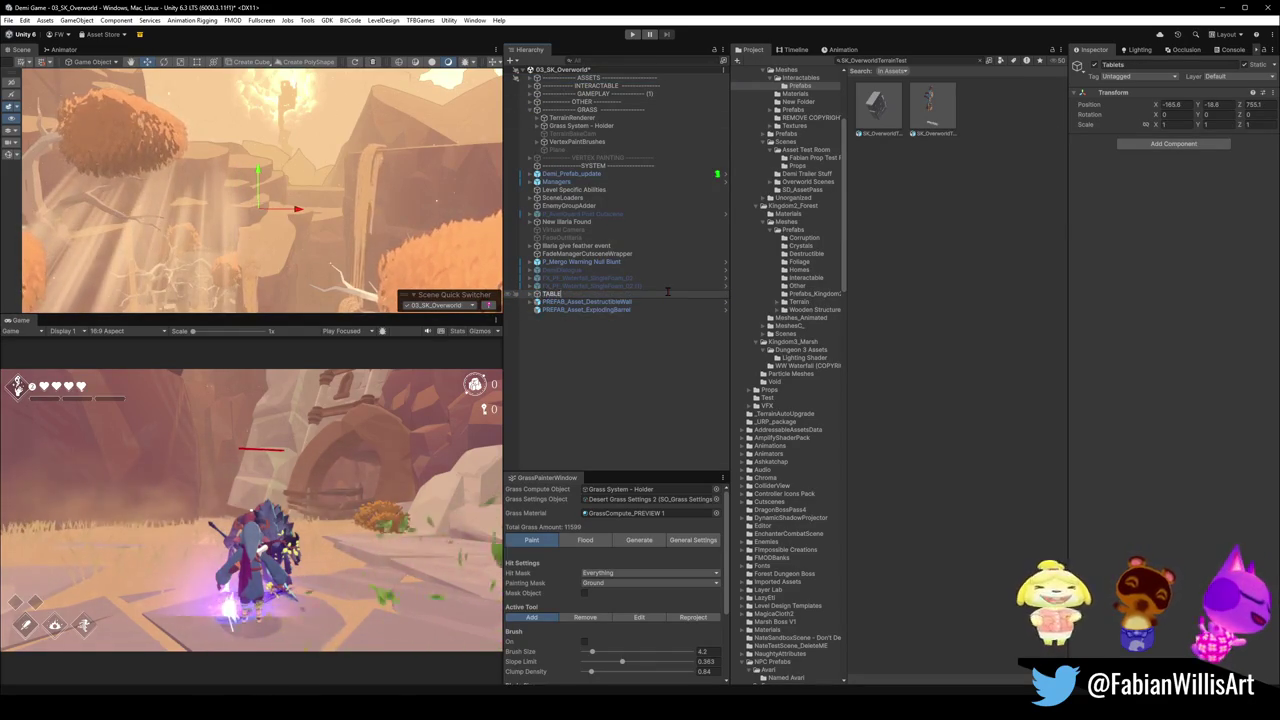
text(TS)
key(Return)
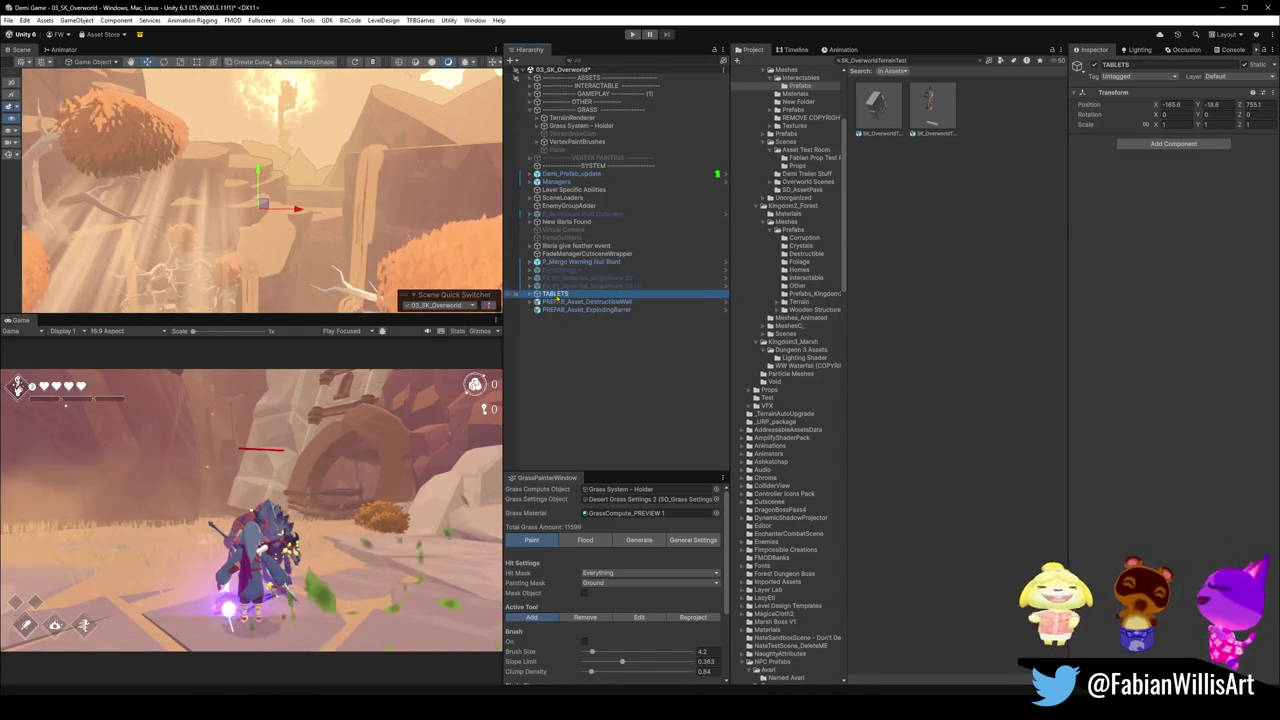
mouse_move(556, 296)
mouse_down()
mouse_move(600, 174)
mouse_move(597, 82)
mouse_up()
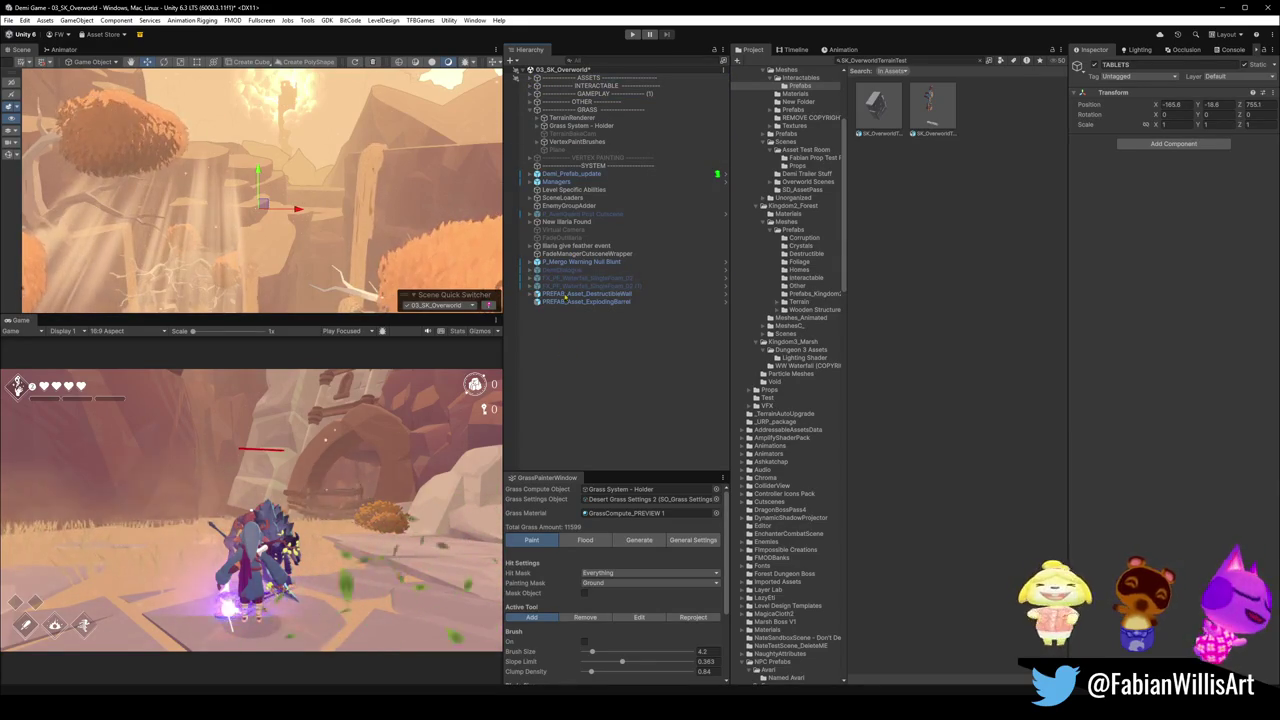
click(558, 262)
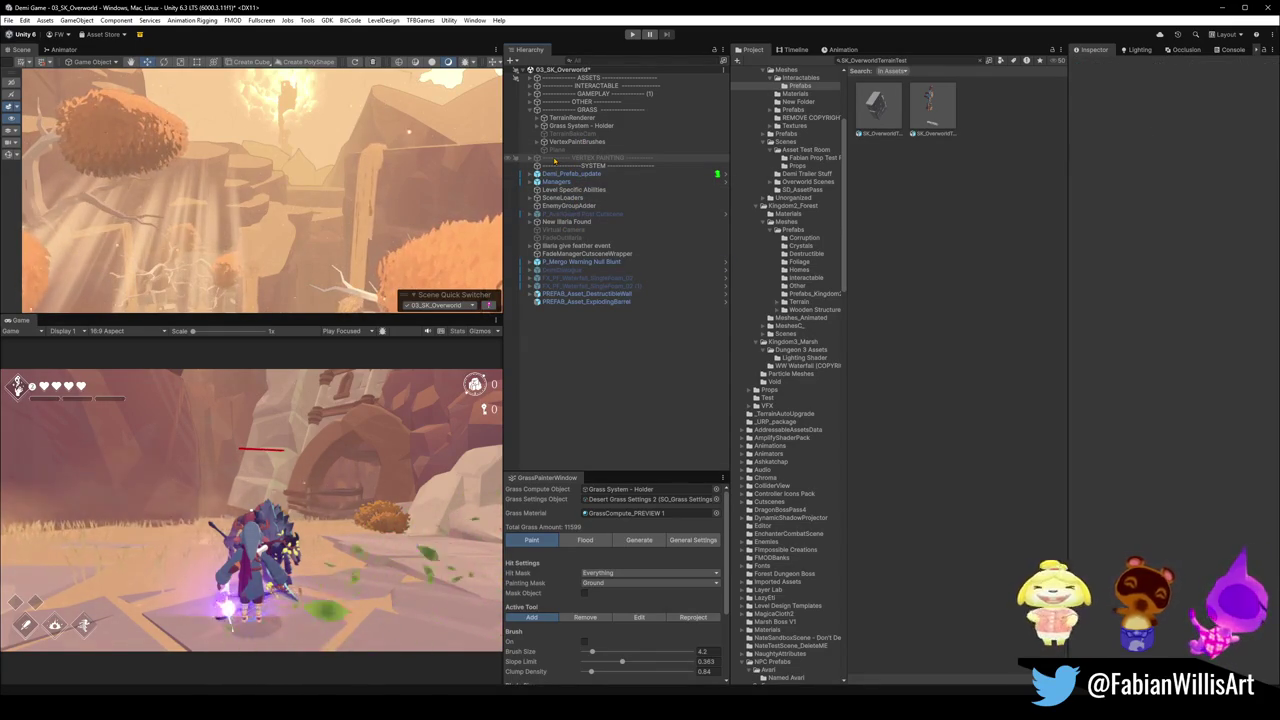
click(556, 158)
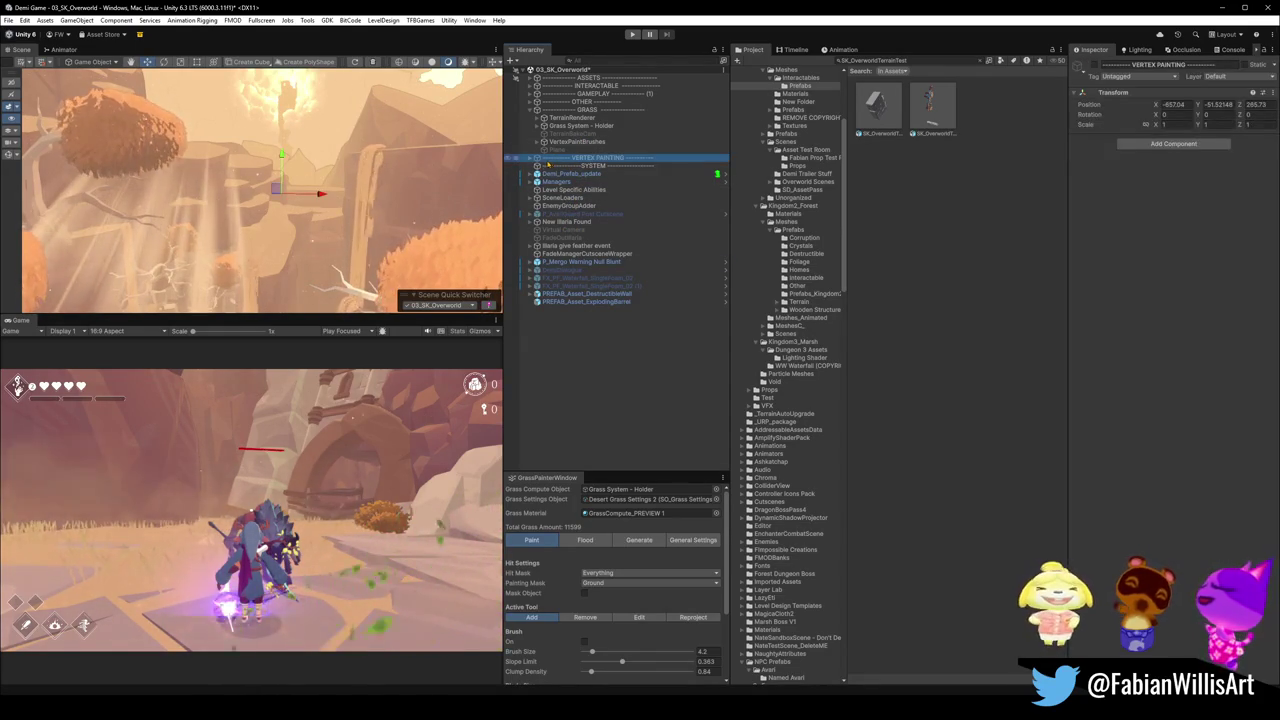
Fly toward the cliff and frame the first Ground Sphere under VERTEX PAINTING.
key(w)
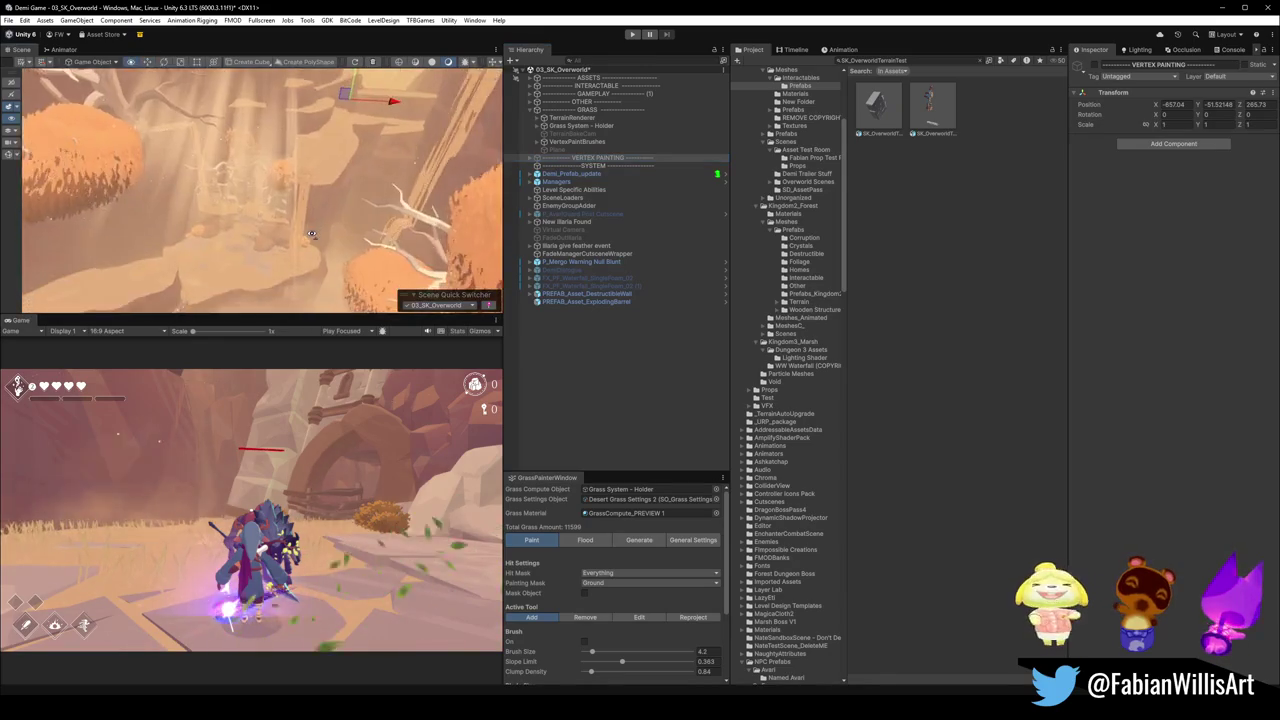
key(w)
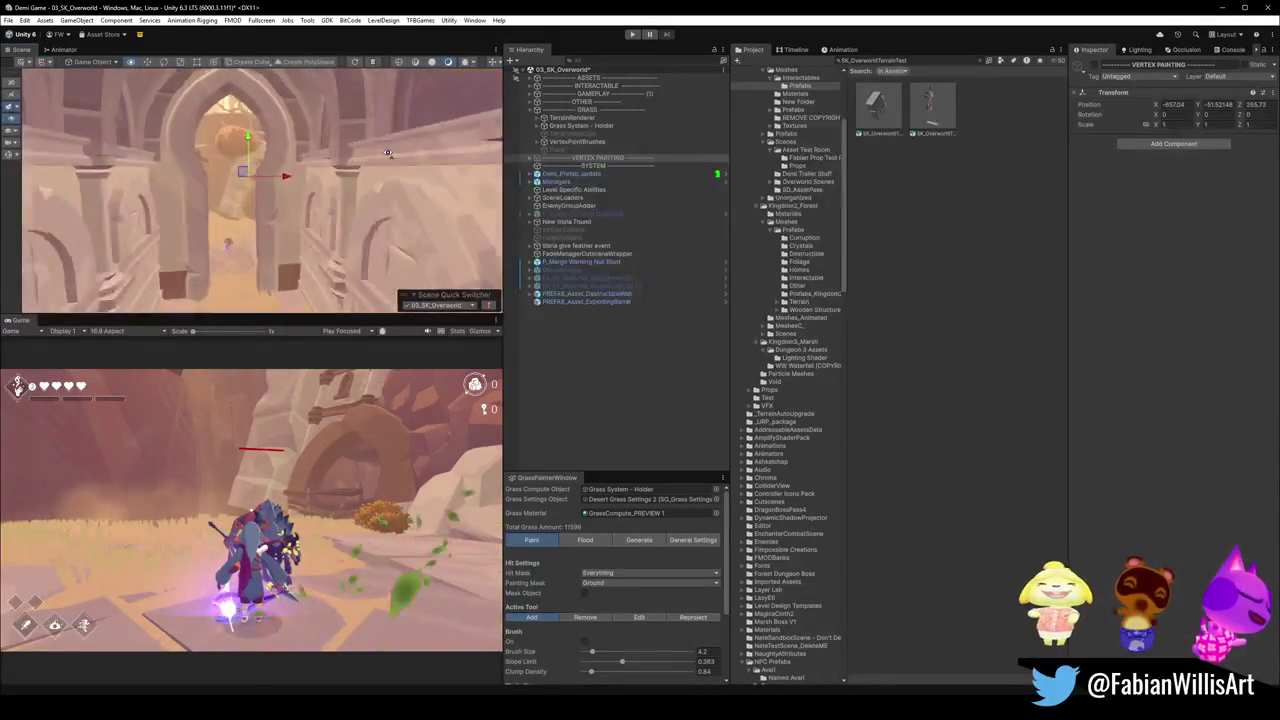
key(w)
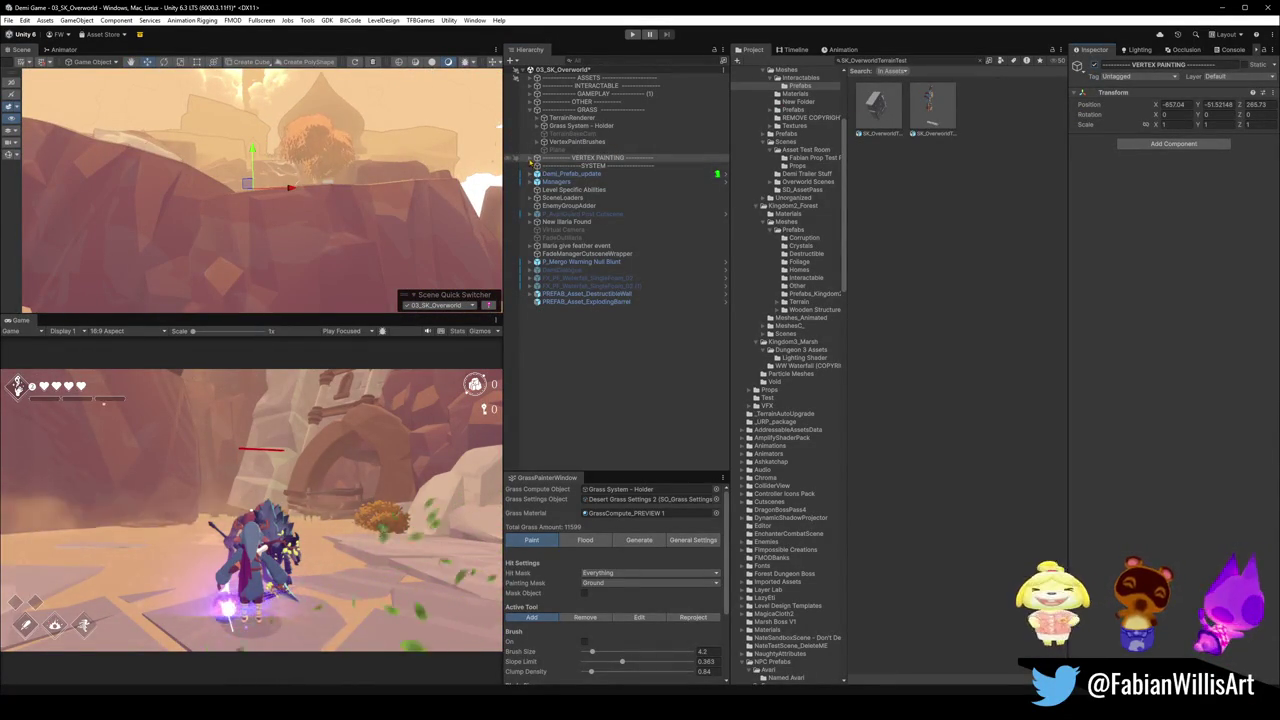
click(537, 158)
click(565, 166)
key(f)
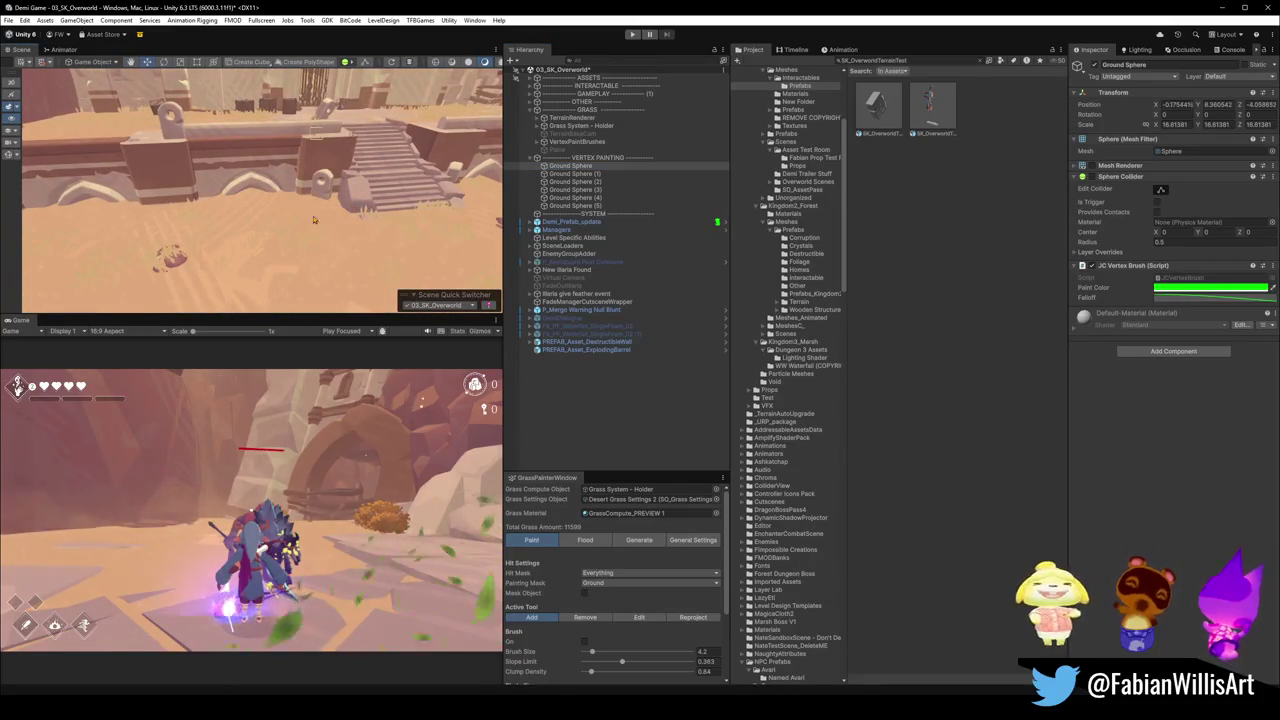
Set the Ground Sphere by the stone steps at -0.56, 0.79, -2.25 and view the grass.
click(309, 225)
mouse_move(284, 206)
mouse_down()
mouse_move(300, 200)
mouse_move(286, 210)
mouse_up()
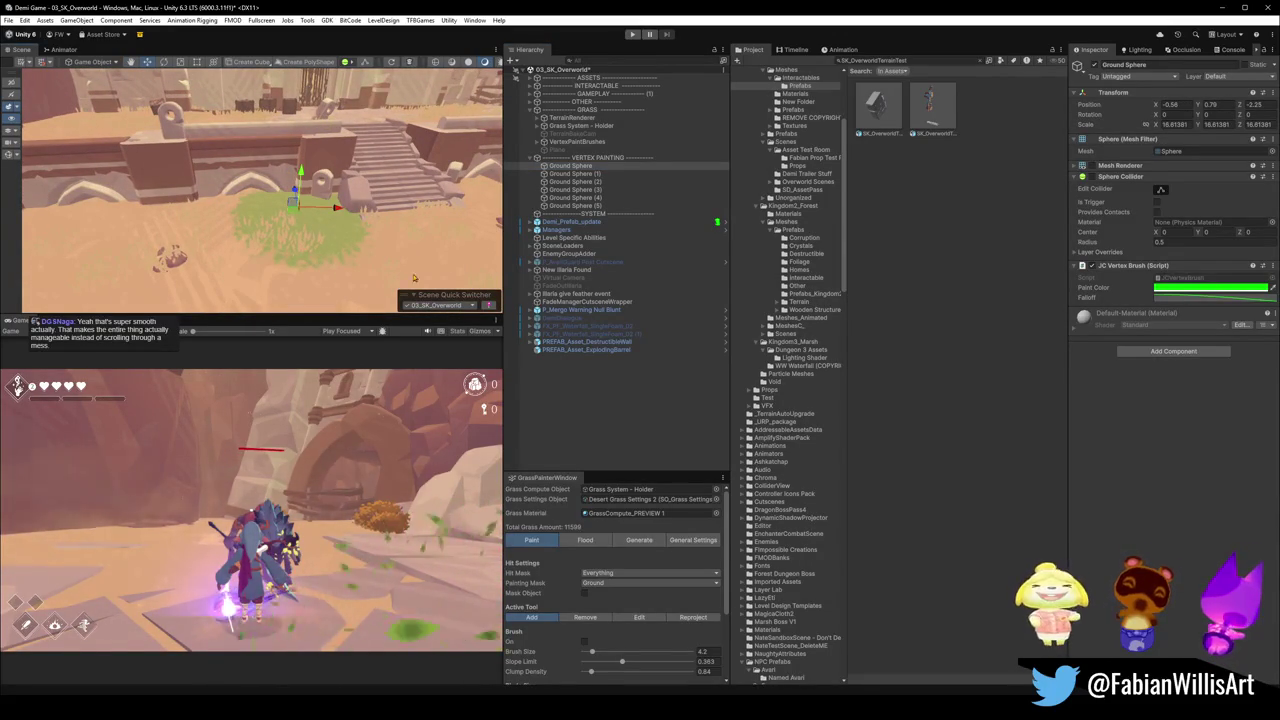
click(585, 438)
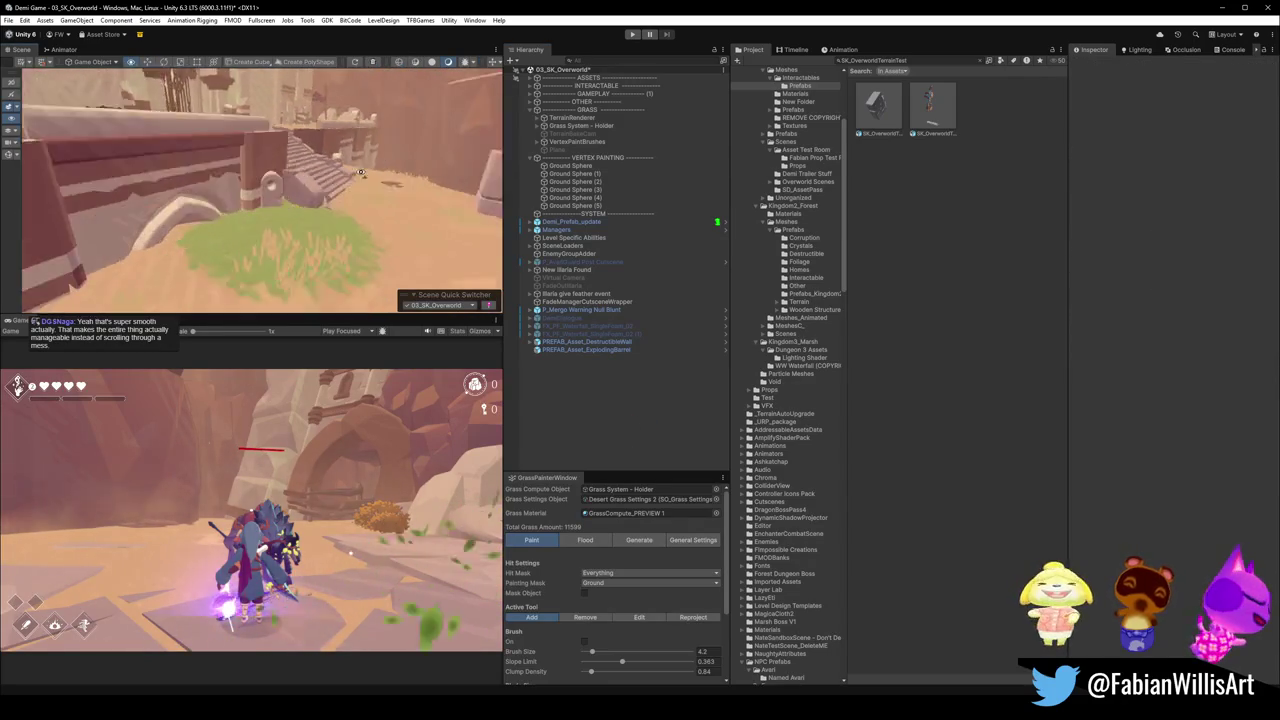
key(w)
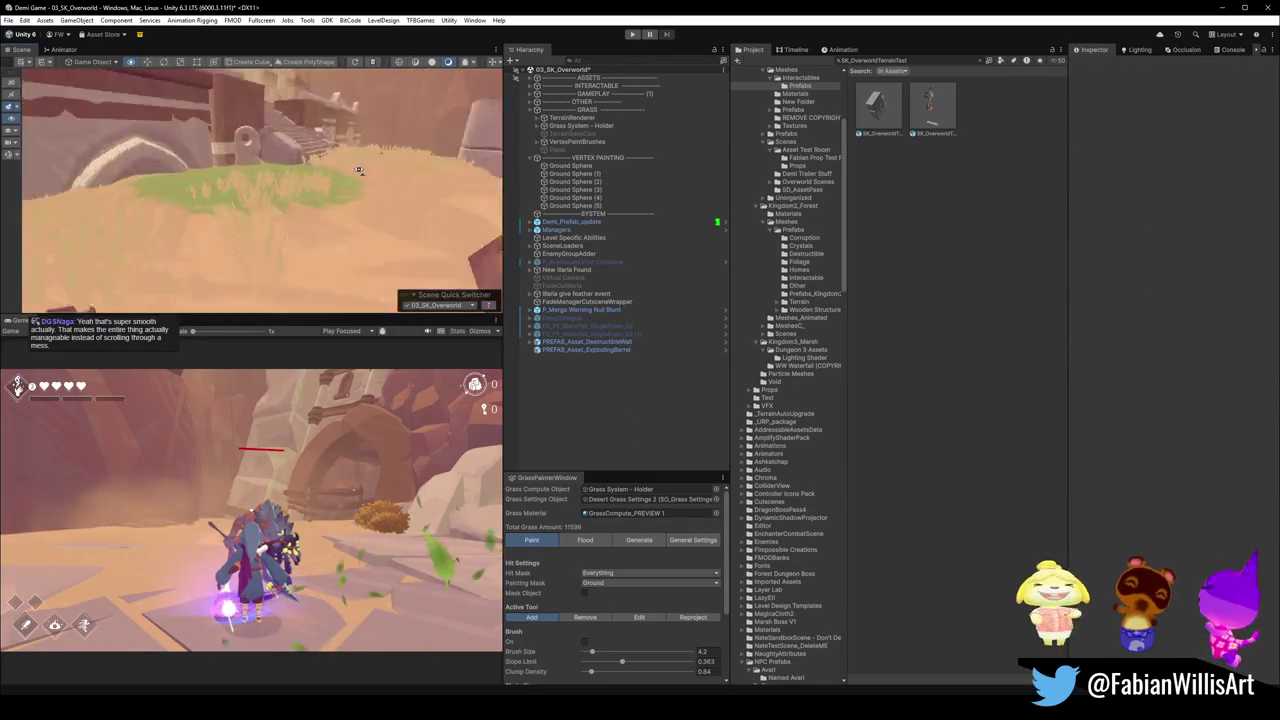
Select TerrainRenderer and bake its Render Terrain Map texture again to capture the painted ground.
key(s)
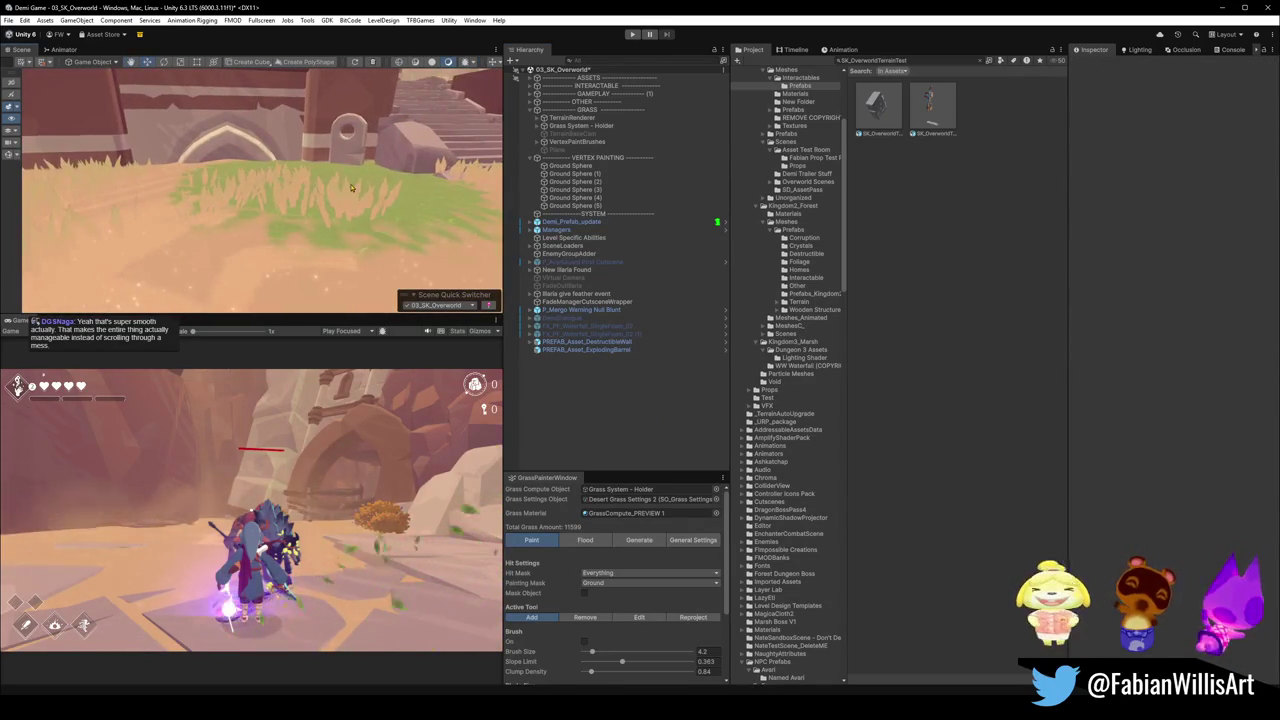
key(s)
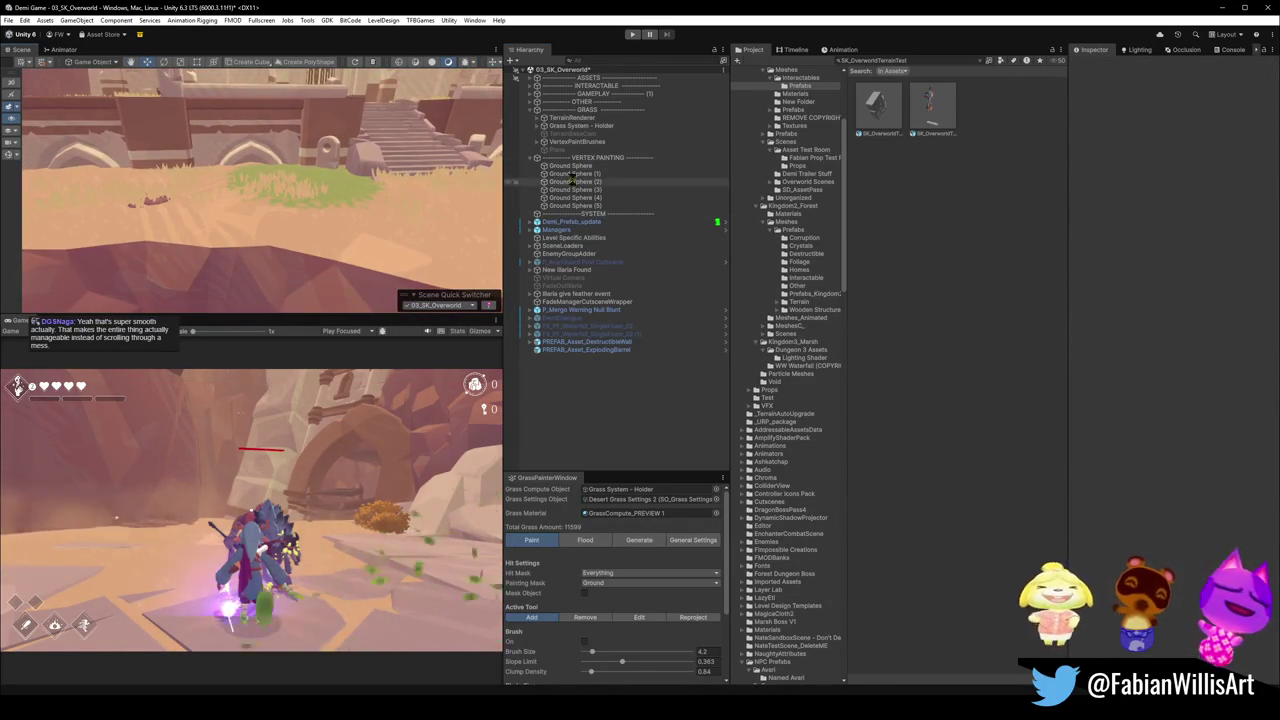
click(572, 118)
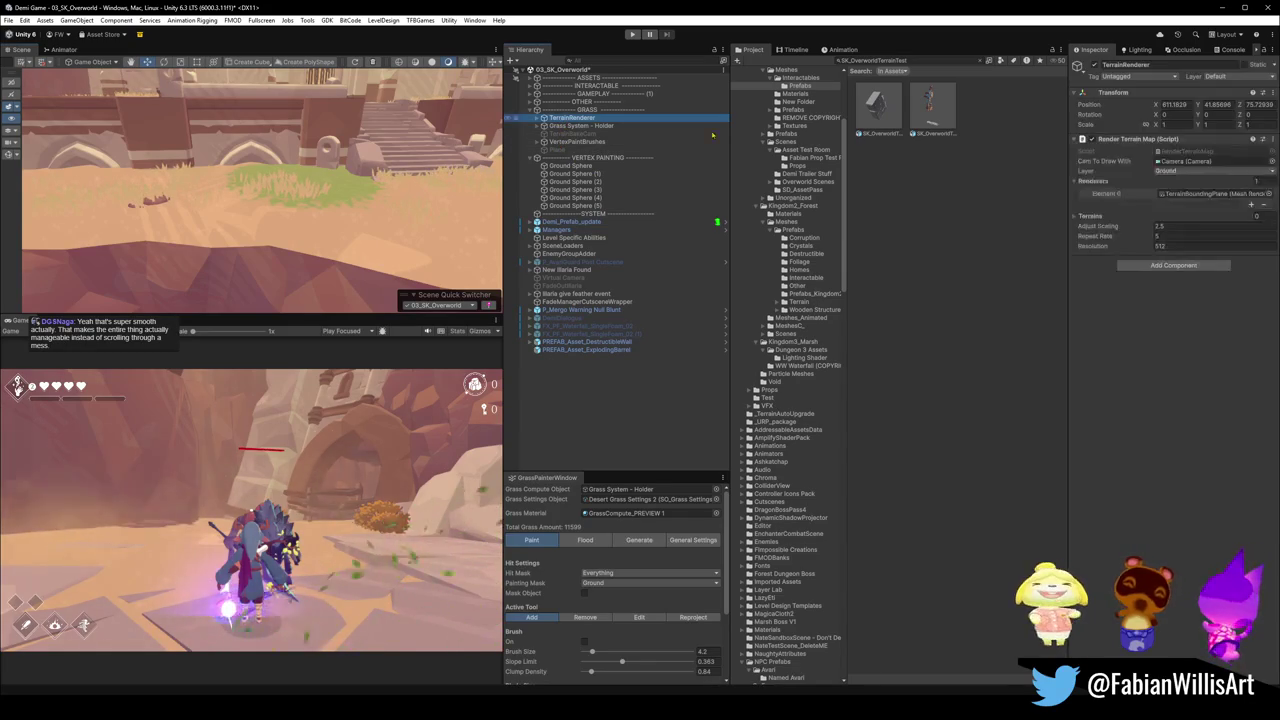
right_click(1144, 142)
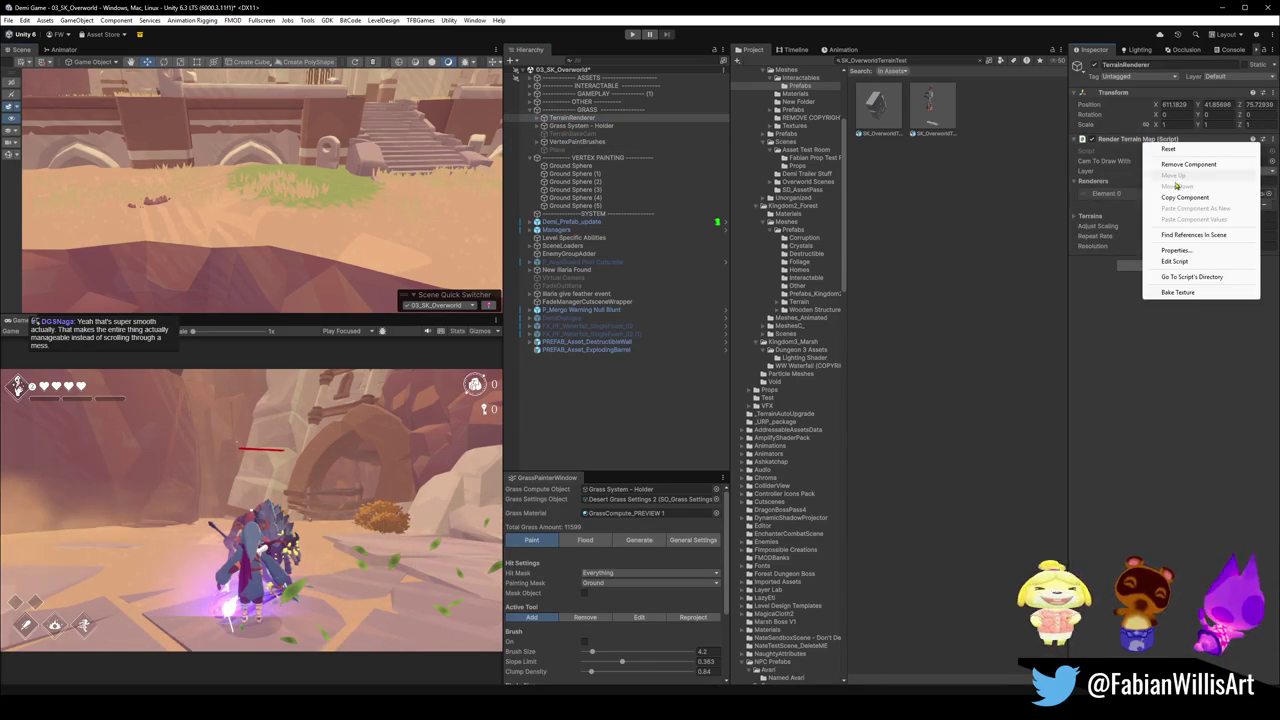
click(1178, 292)
scroll(349, 193, down, 5)
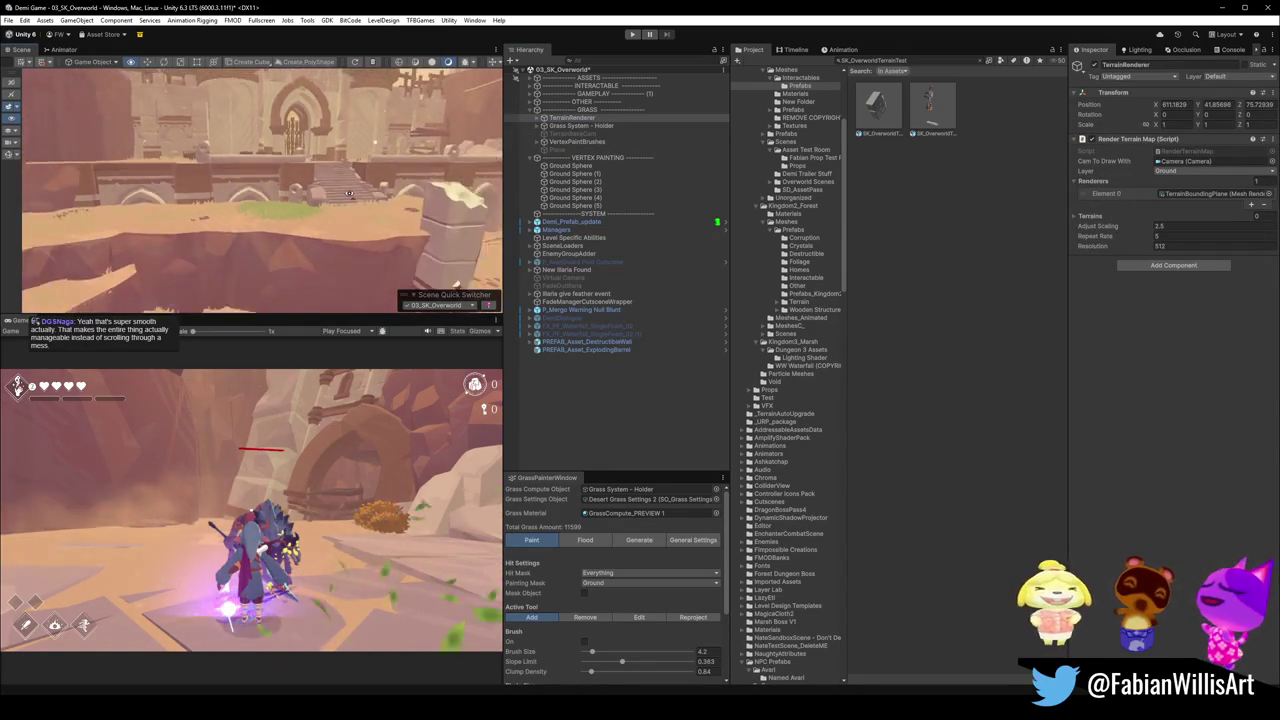
scroll(349, 193, down, 5)
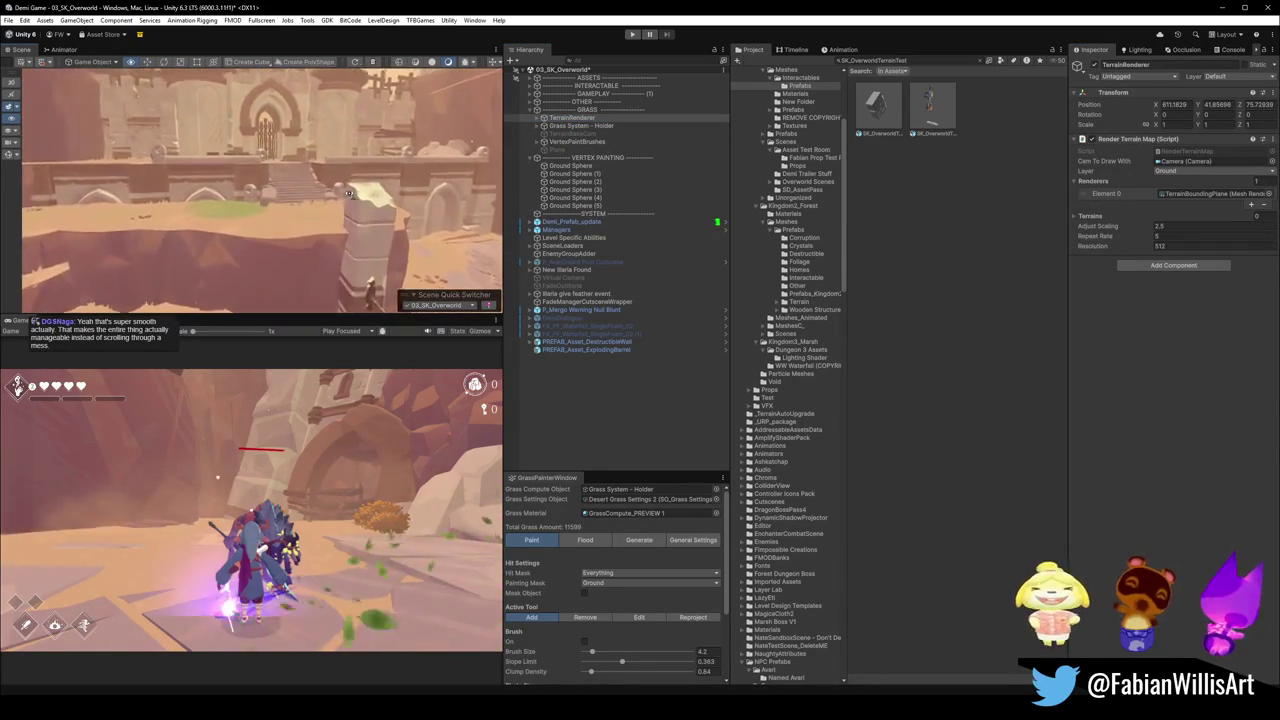
scroll(349, 193, up, 8)
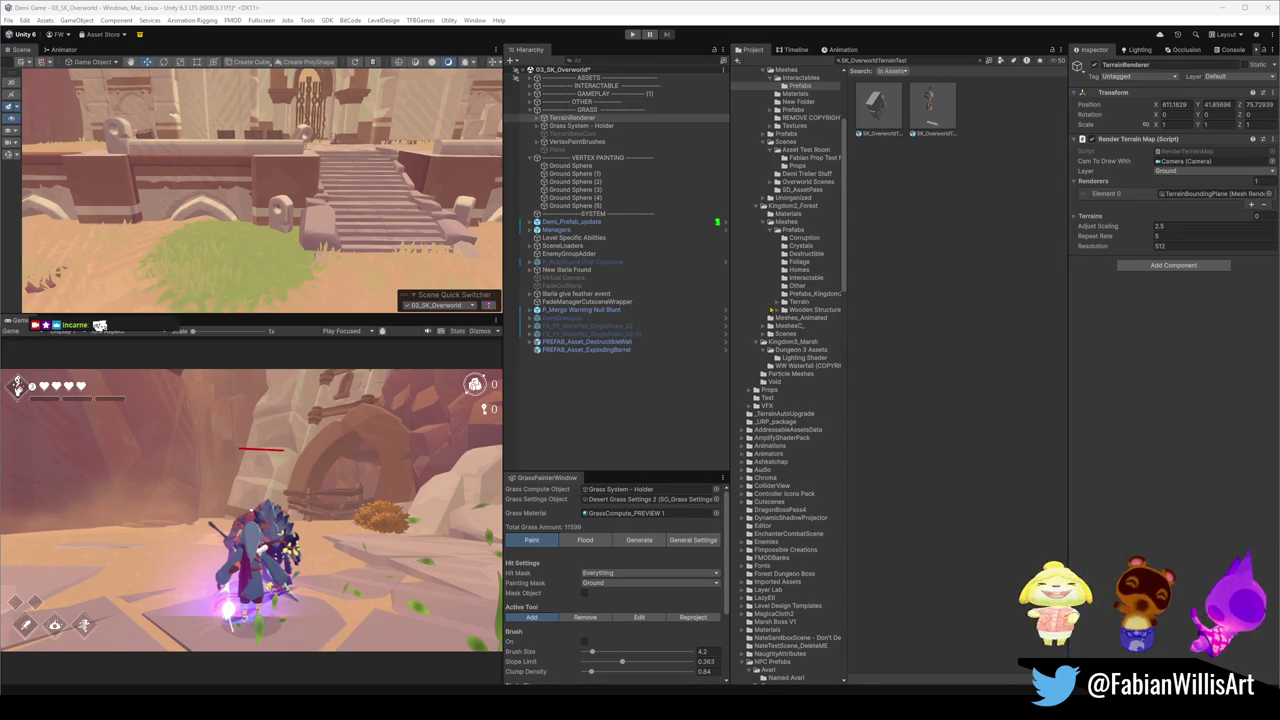
Frame TerrainRenderer, deactivate the VERTEX PAINTING group and inspect the first Ground Sphere's JC Vertex Brush.
double_click(571, 118)
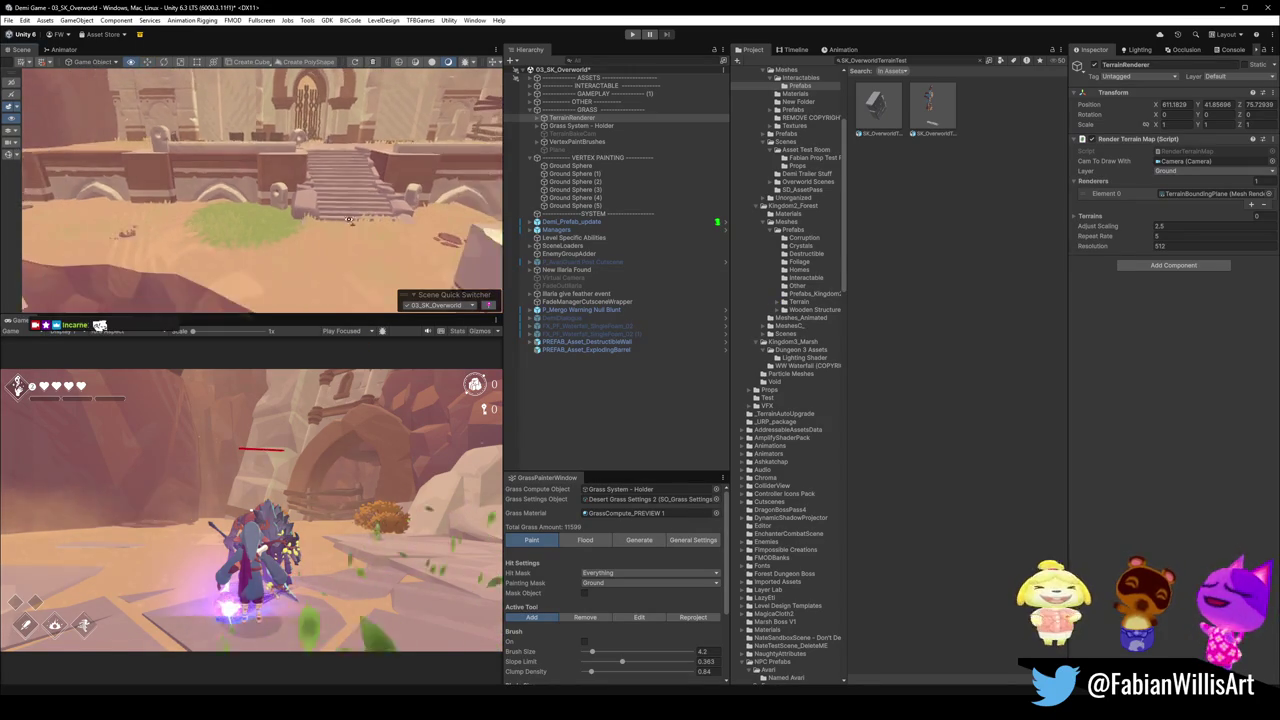
click(598, 158)
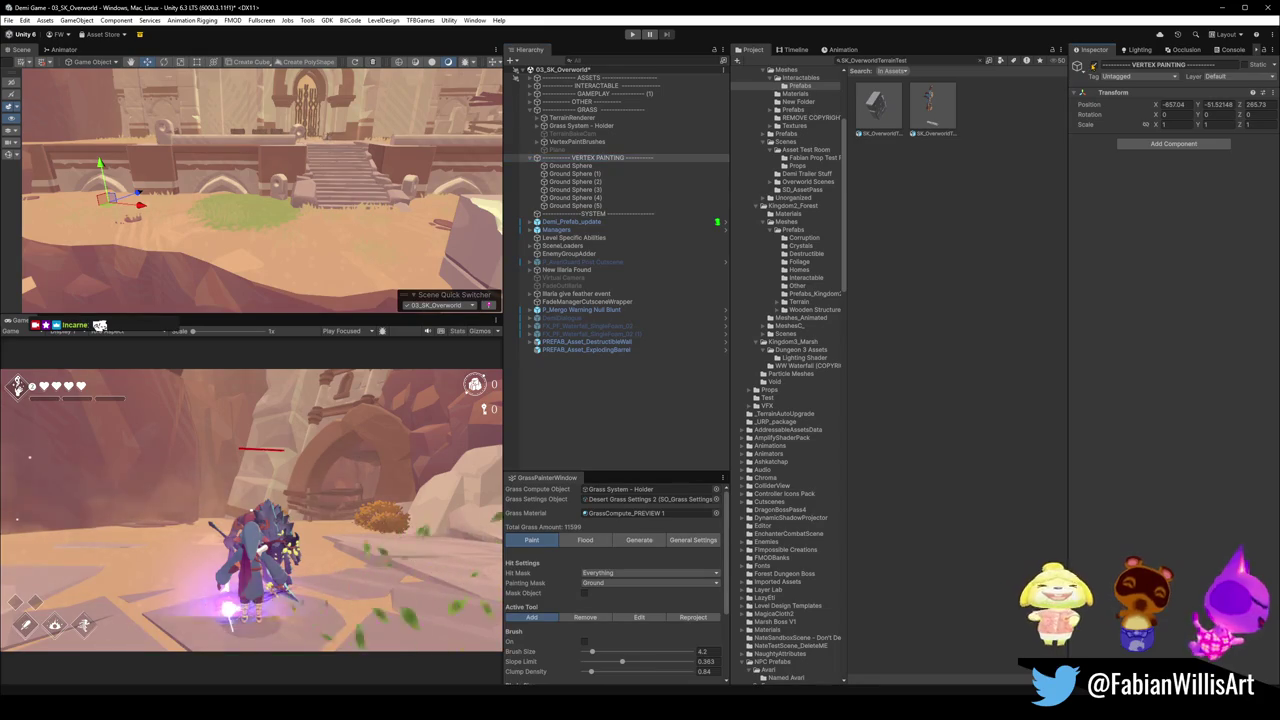
click(1095, 65)
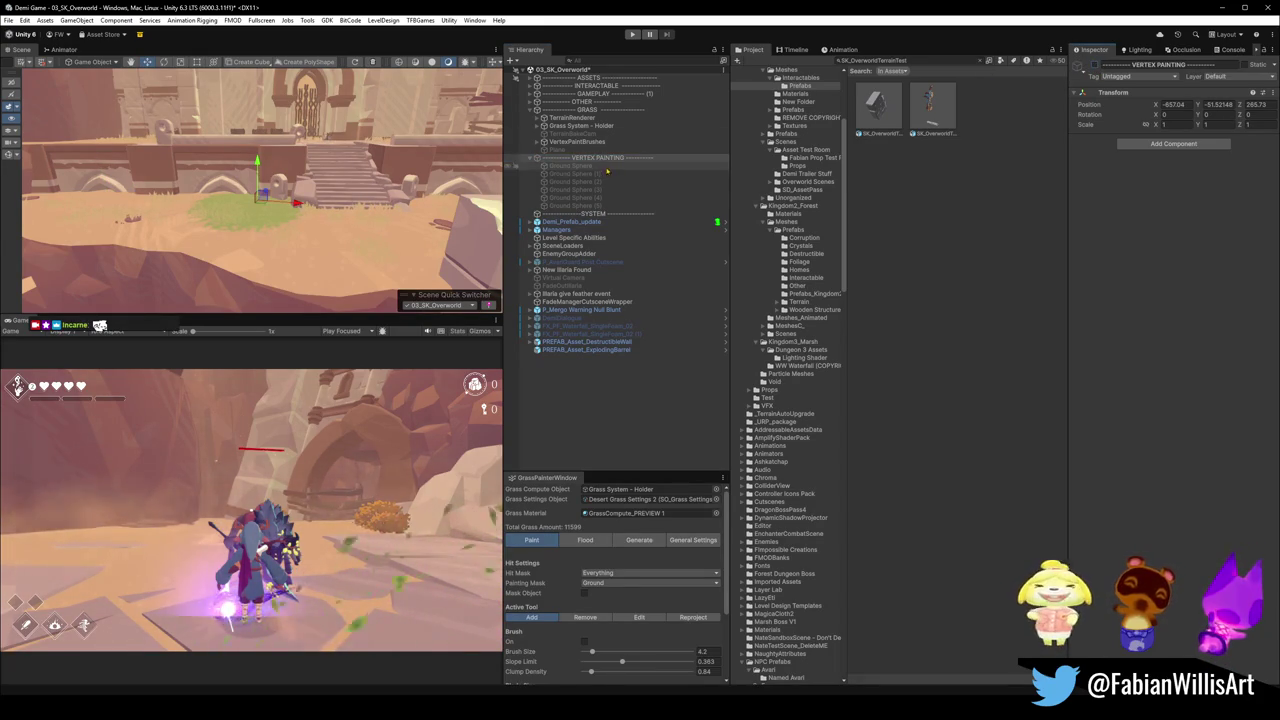
click(572, 166)
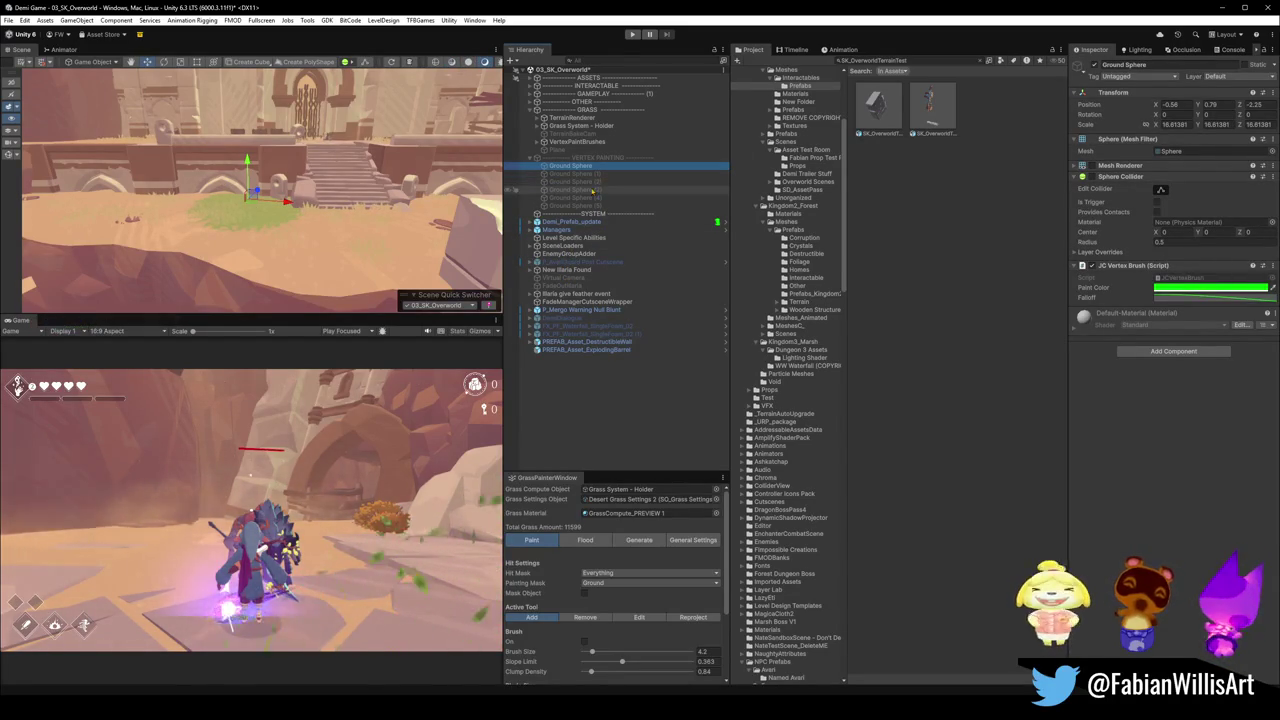
right_click(1162, 268)
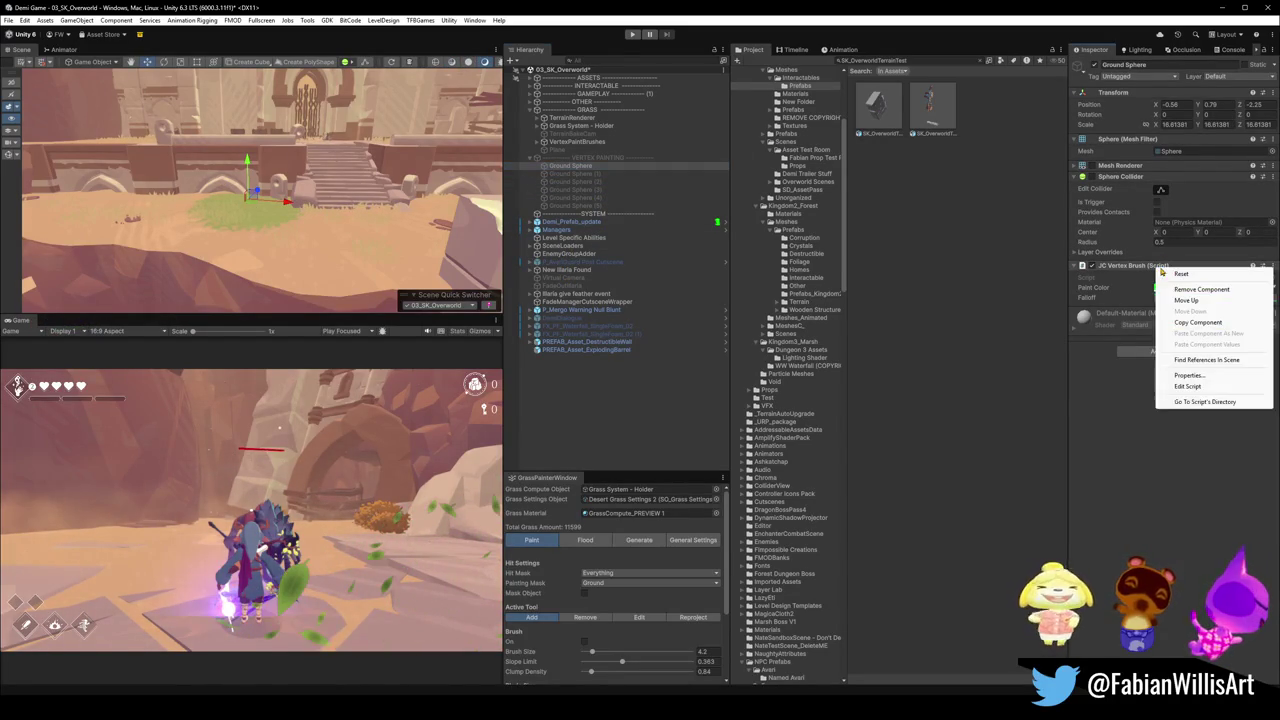
click(1159, 452)
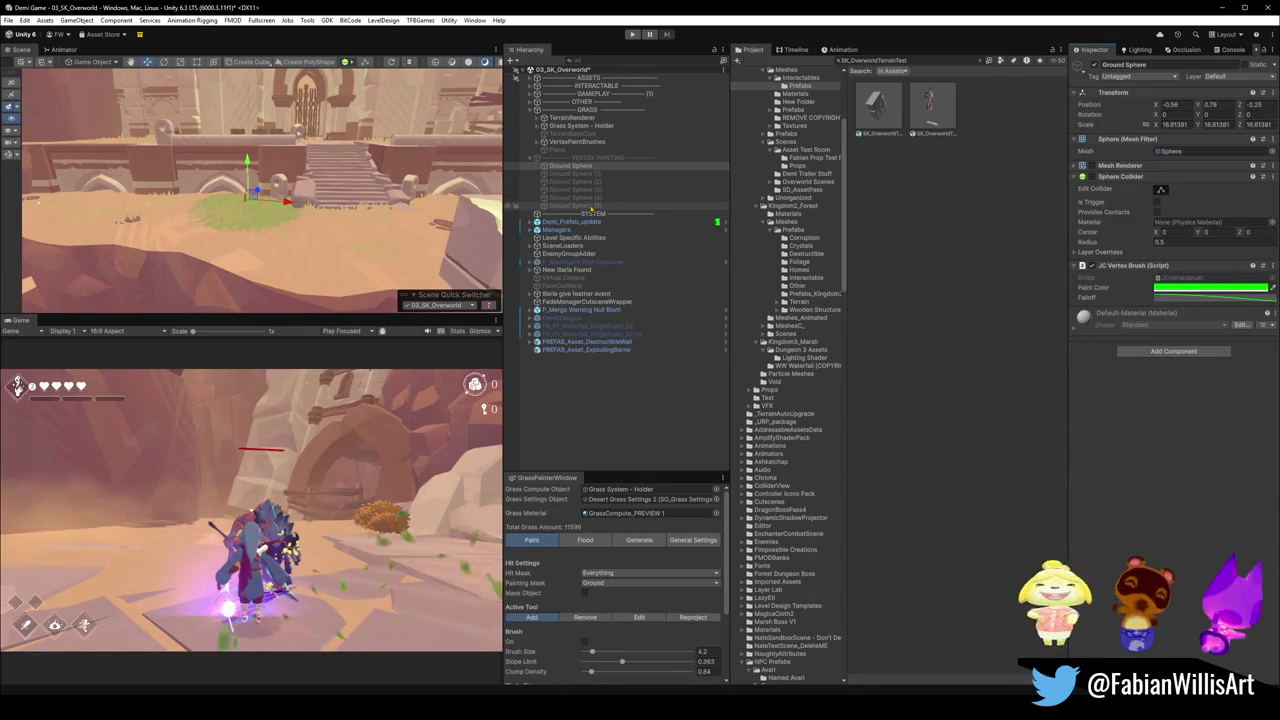
click(613, 158)
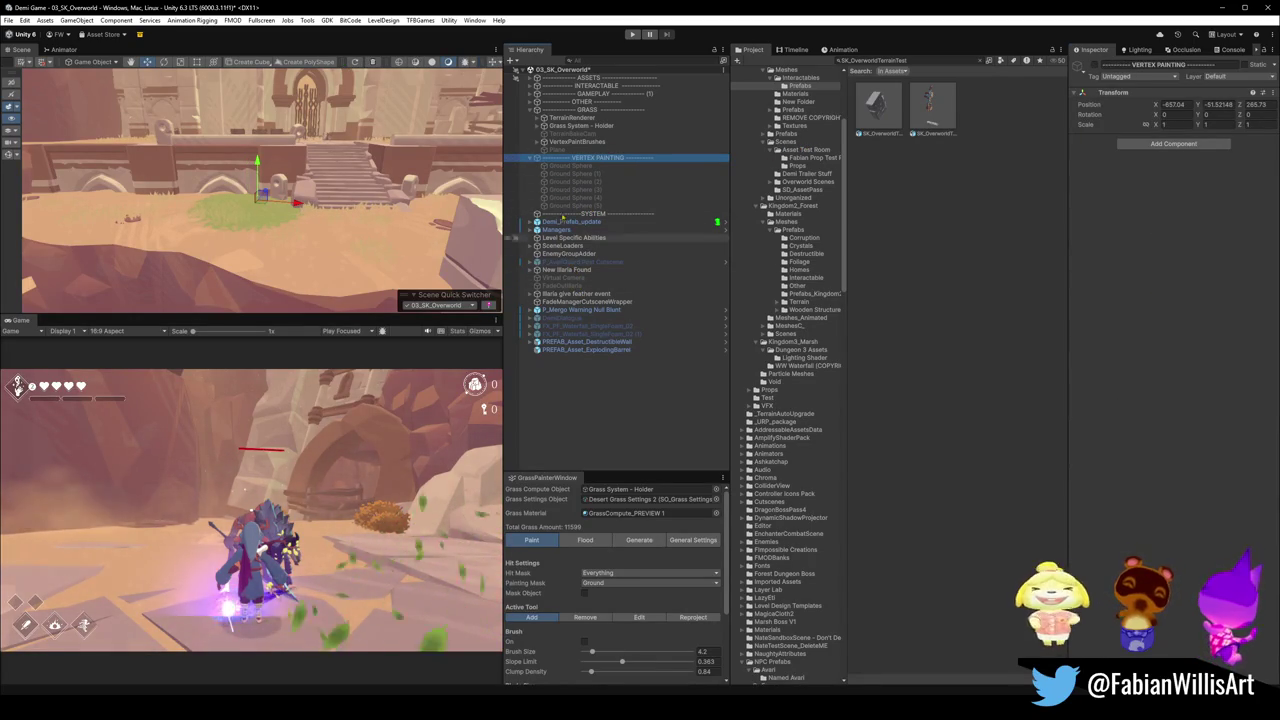
click(584, 166)
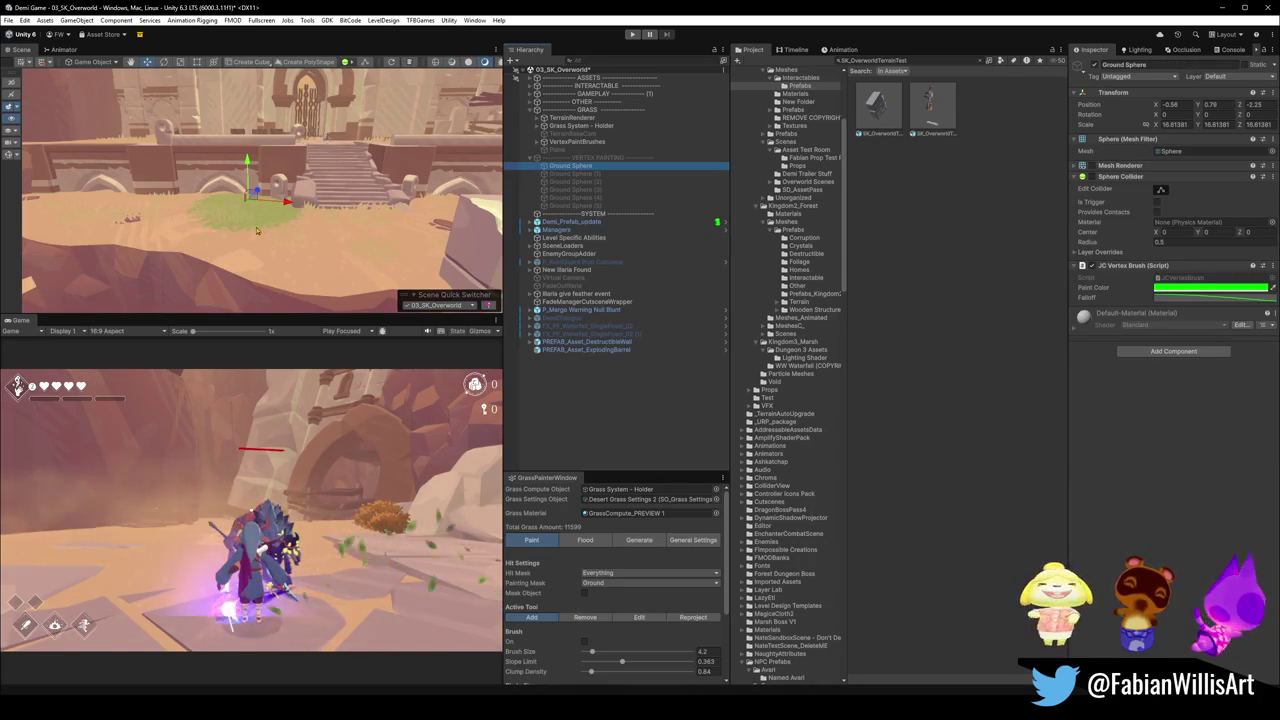
click(600, 158)
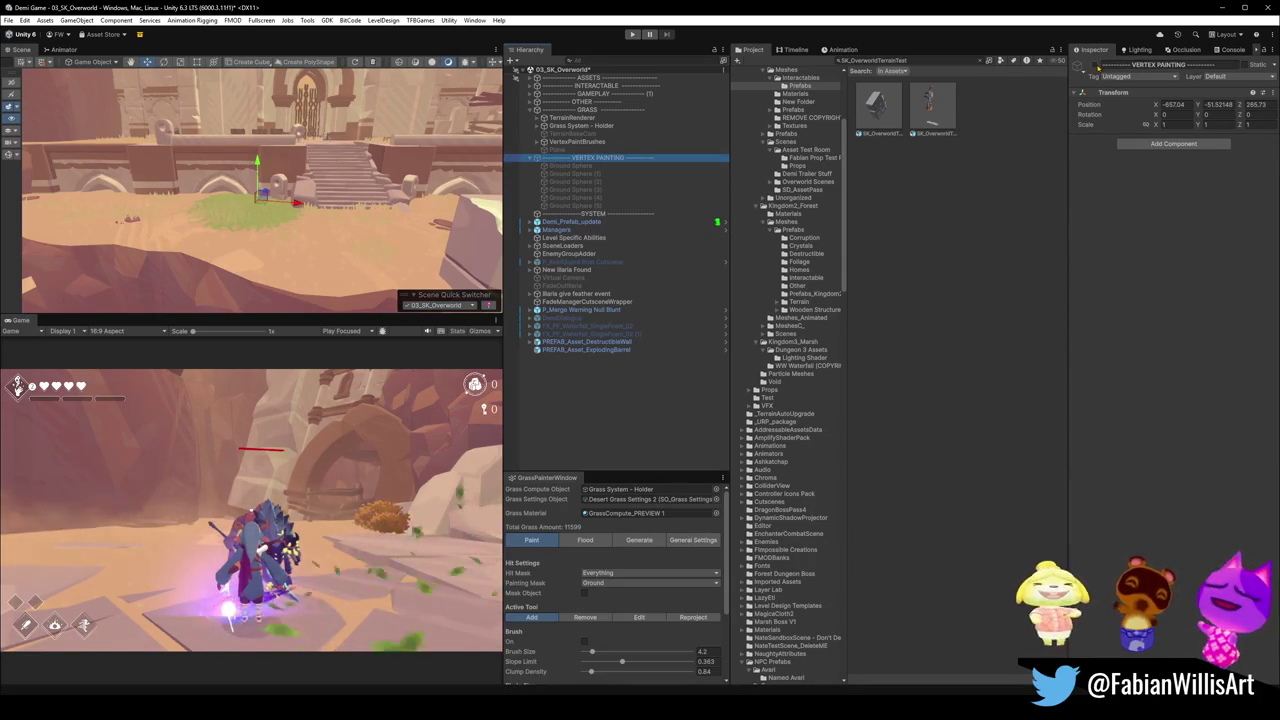
Drag the first Ground Sphere near the waterfall pool, to roughly -24.86, -2.32, -568.72.
mouse_move(300, 190)
mouse_down()
mouse_move(420, 210)
mouse_move(380, 200)
mouse_up()
key(Up)
key(Up)
key(Up)
key(Up)
key(Up)
key(Up)
mouse_move(287, 261)
mouse_down()
mouse_move(281, 208)
mouse_move(140, 228)
mouse_up()
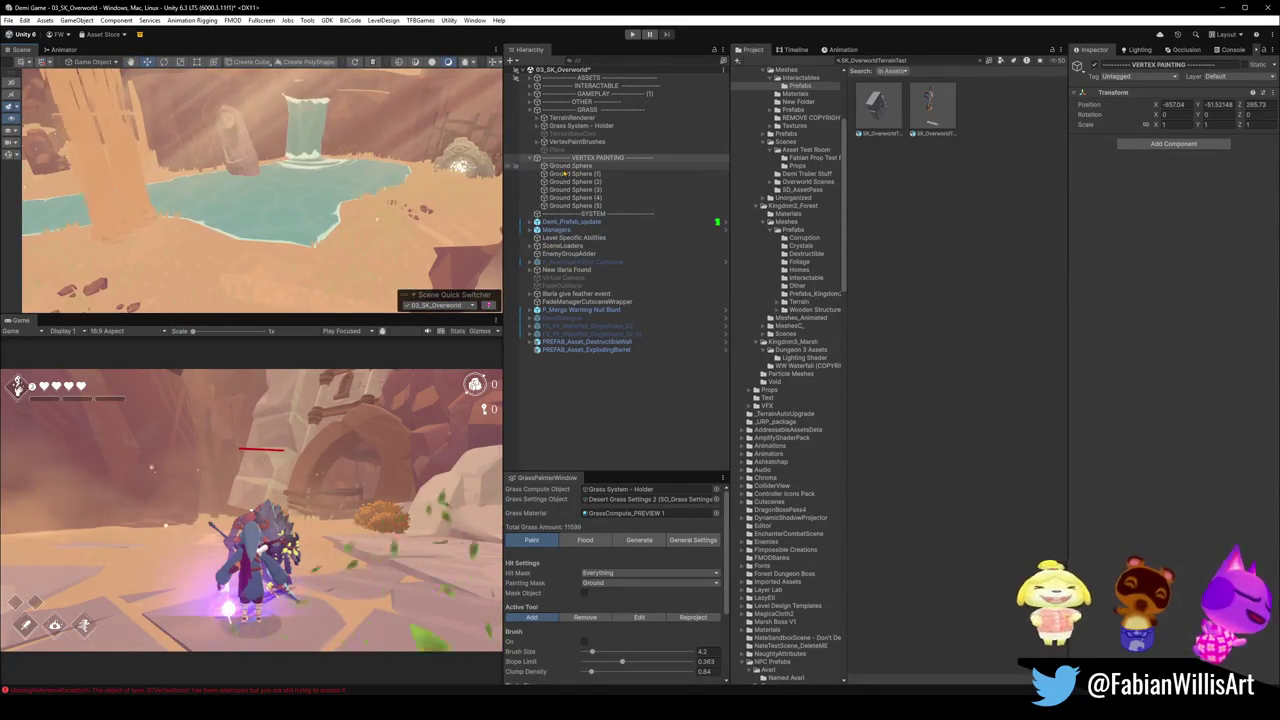
click(566, 166)
mouse_move(260, 200)
mouse_down()
mouse_move(226, 268)
mouse_move(240, 232)
mouse_up()
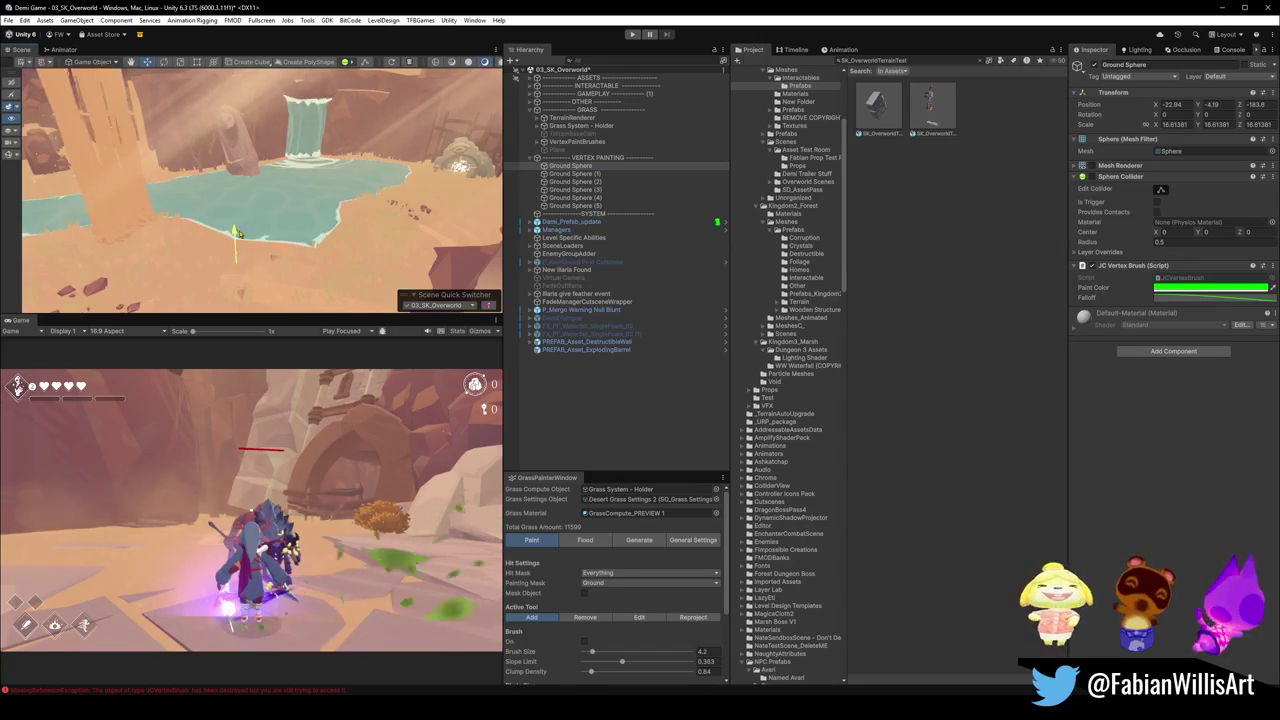
mouse_move(237, 276)
mouse_down()
mouse_move(228, 253)
mouse_move(256, 245)
mouse_move(260, 196)
mouse_up()
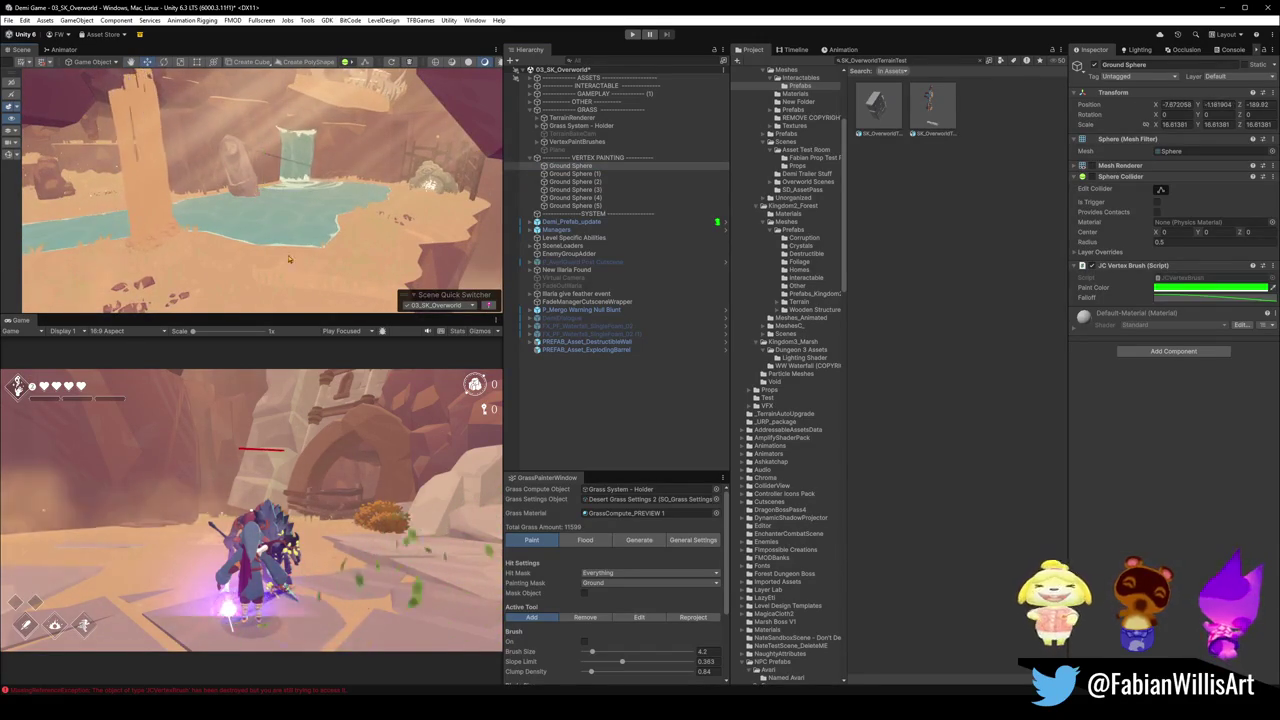
mouse_move(354, 248)
mouse_down()
mouse_move(277, 215)
mouse_move(318, 195)
mouse_move(290, 170)
mouse_move(281, 231)
mouse_move(277, 129)
mouse_move(378, 214)
mouse_move(251, 244)
mouse_up()
click(222, 268)
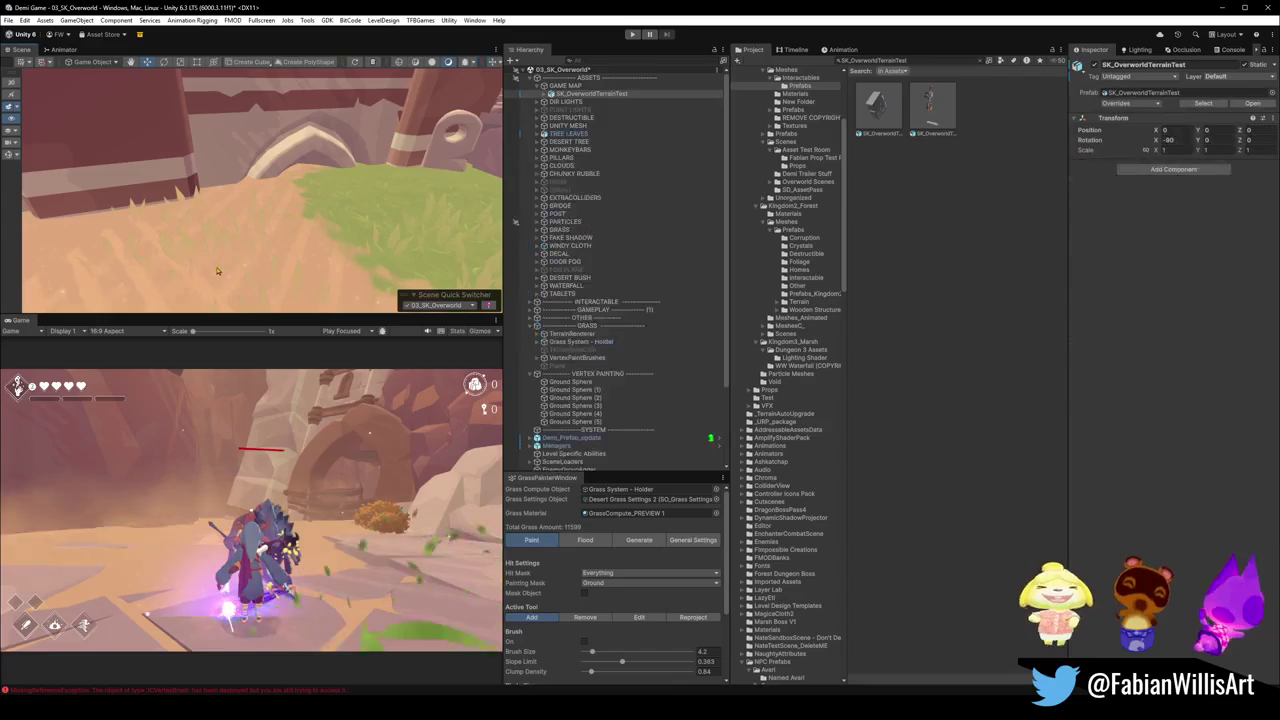
Select the grassy terrain piece DK_Terrain_03.016 and check its Layer setting.
click(281, 279)
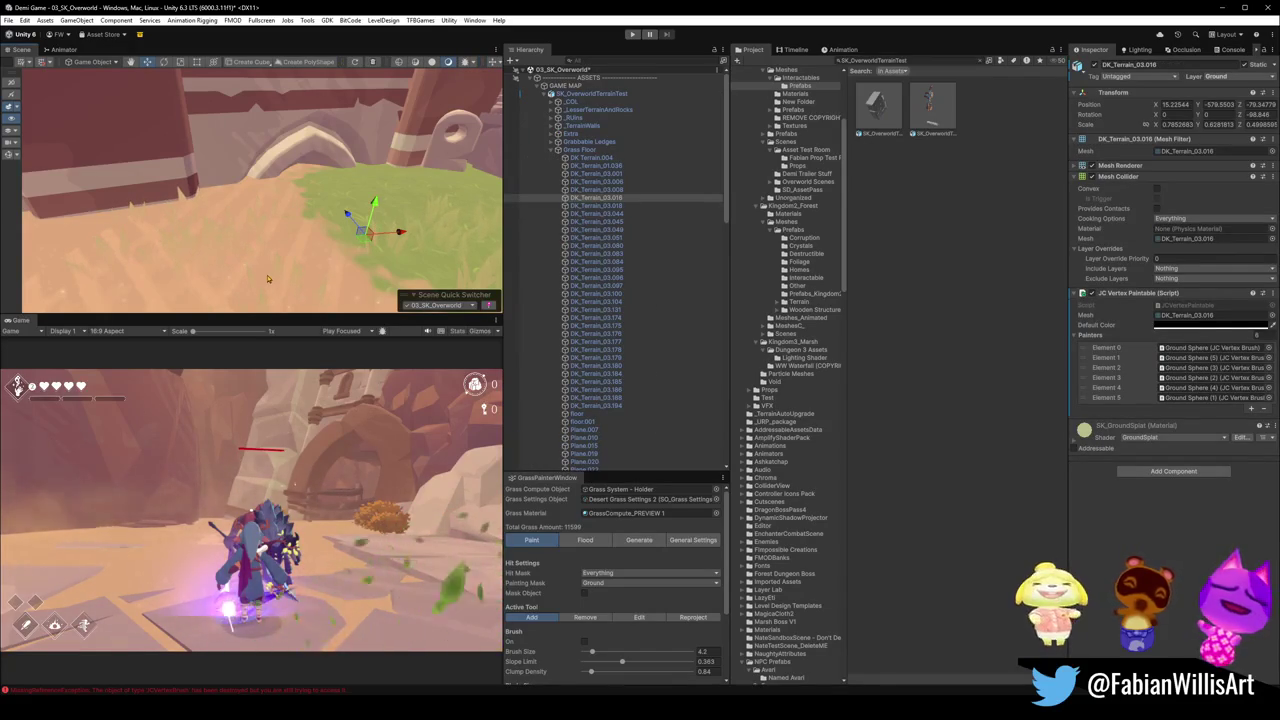
mouse_move(194, 256)
mouse_down()
mouse_move(432, 190)
mouse_move(205, 192)
mouse_move(300, 253)
mouse_up()
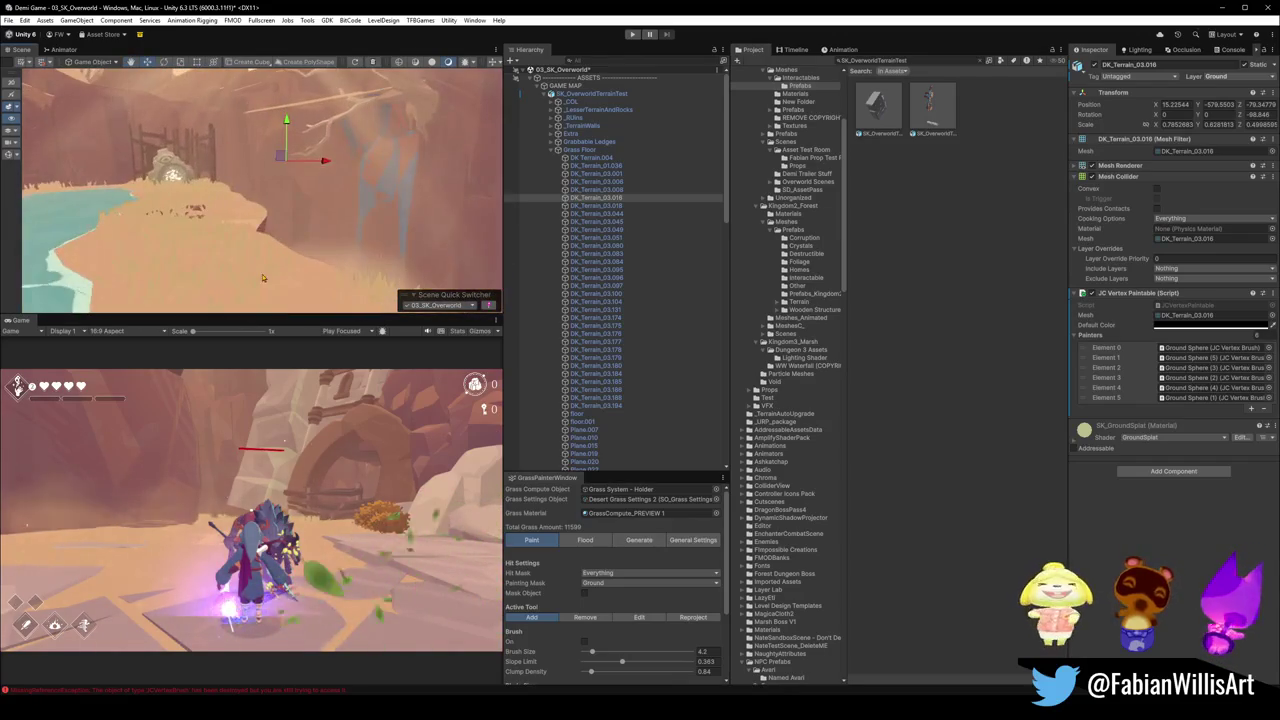
click(300, 253)
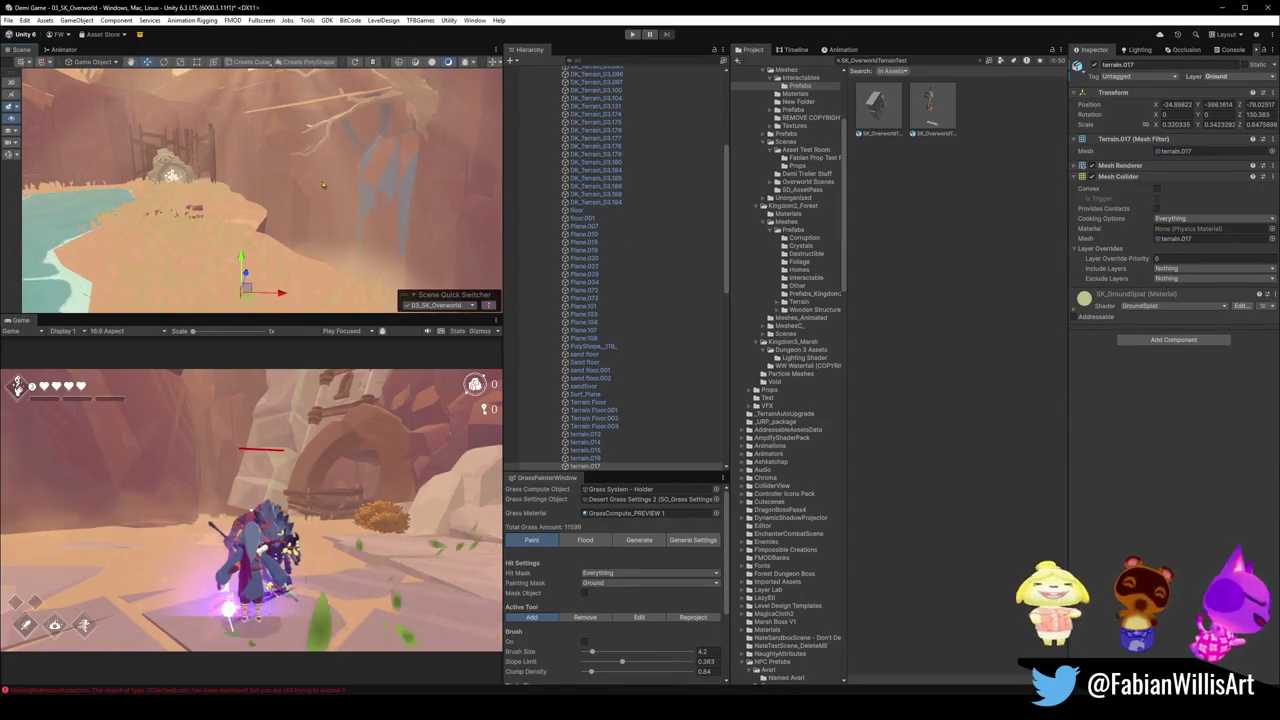
mouse_move(328, 217)
mouse_down()
mouse_move(195, 215)
mouse_move(215, 222)
mouse_move(204, 244)
mouse_move(470, 222)
mouse_move(315, 288)
mouse_up()
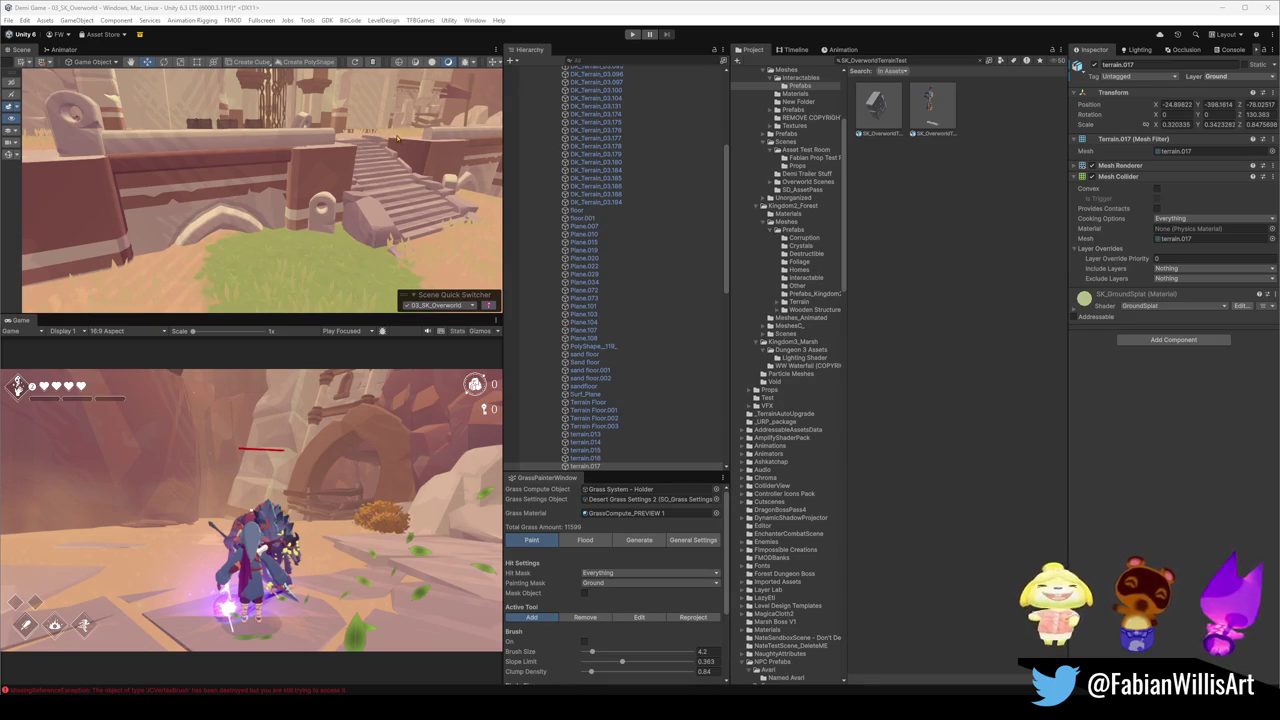
click(380, 277)
click(1219, 78)
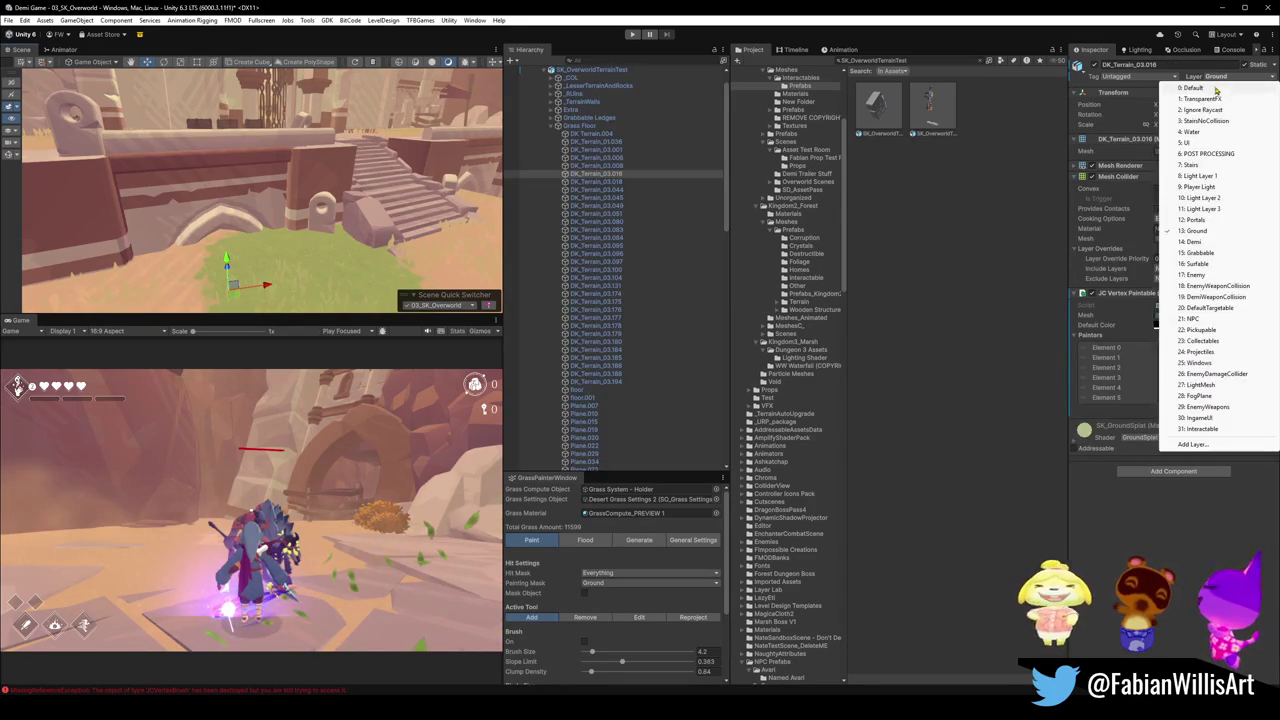
click(1195, 88)
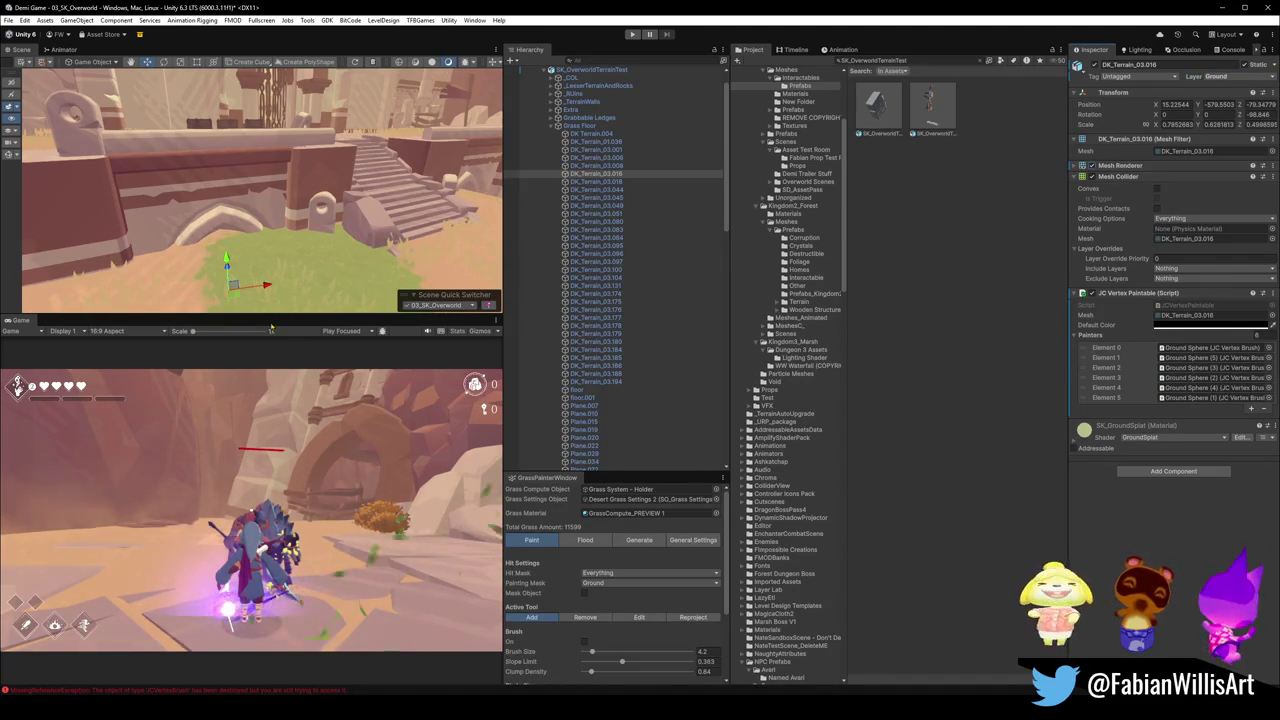
Select Plane.029 to view its JC Vertex Paintable with a single Ground Sphere painter.
drag(369, 228, 271, 225)
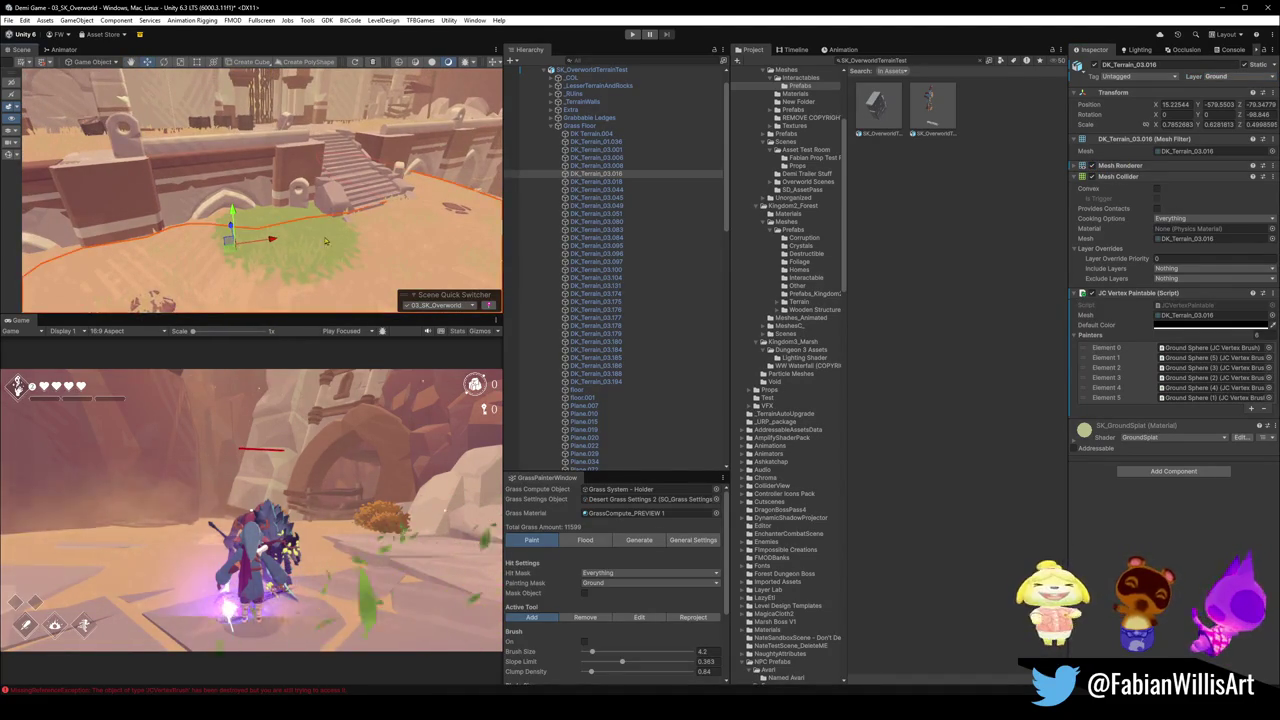
click(271, 225)
click(270, 221)
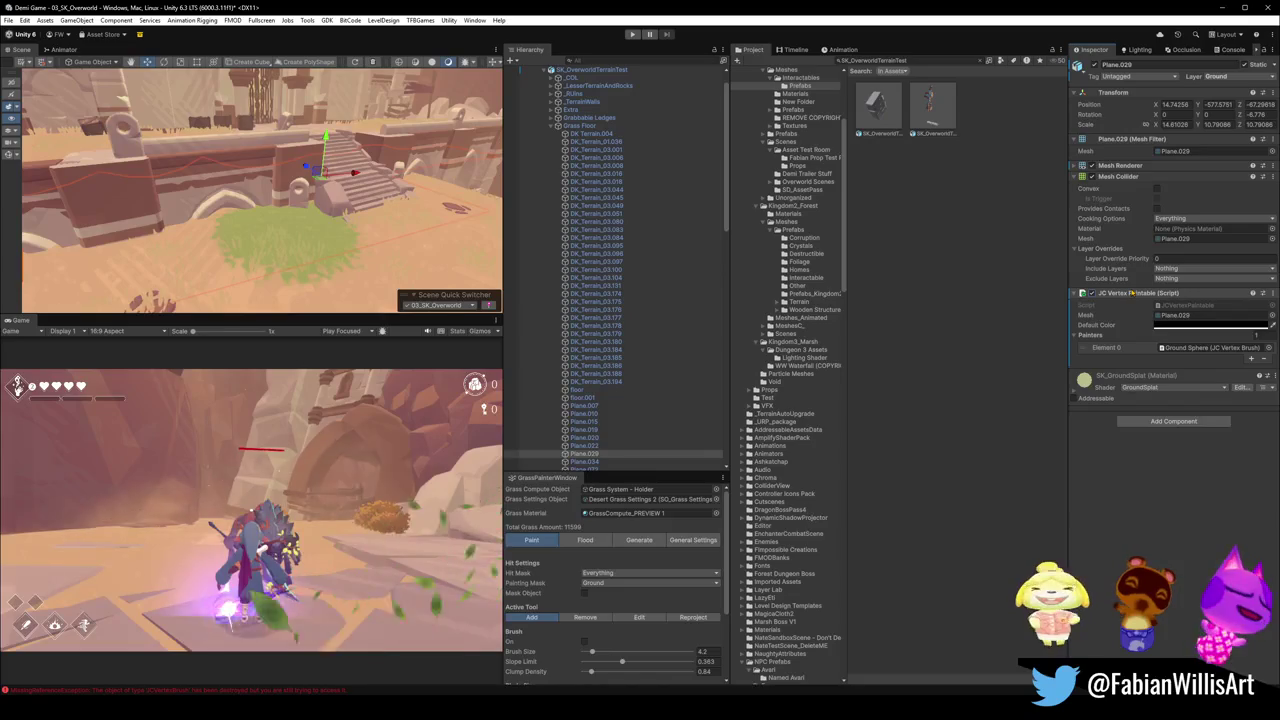
Remove the JC Vertex Paintable component from Plane.029 and toggle its rendering.
click(1210, 325)
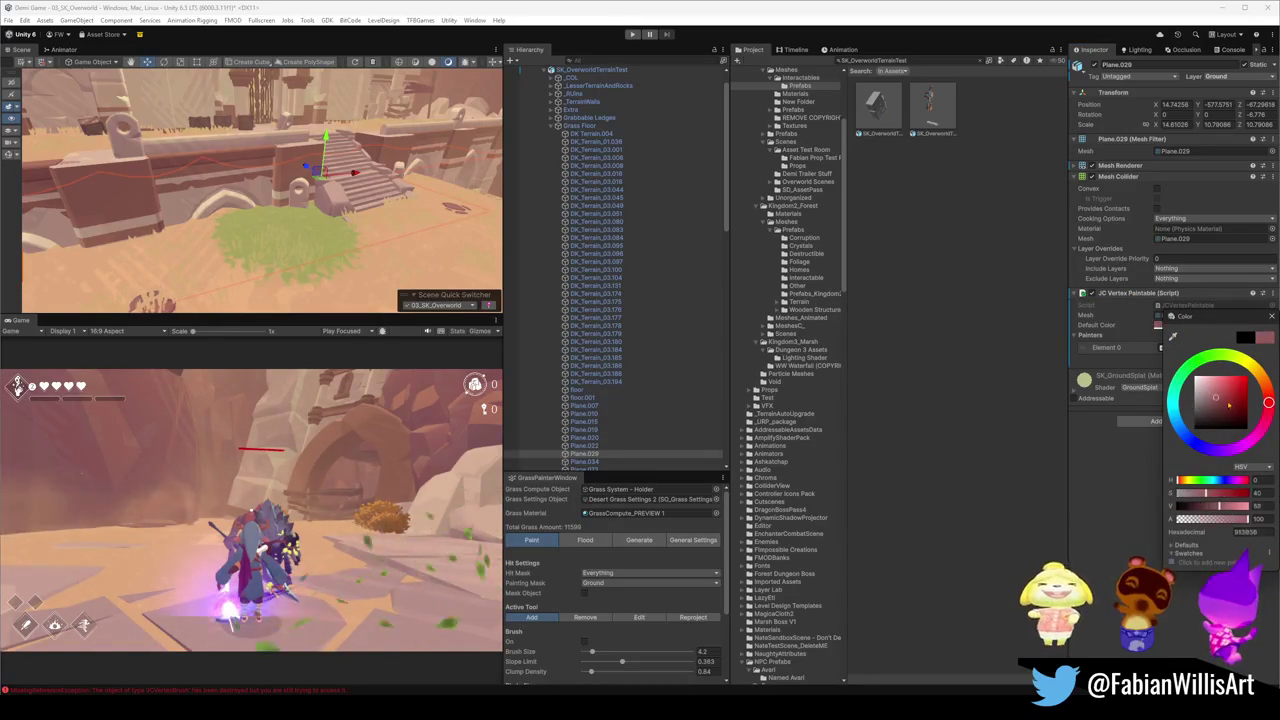
click(1170, 316)
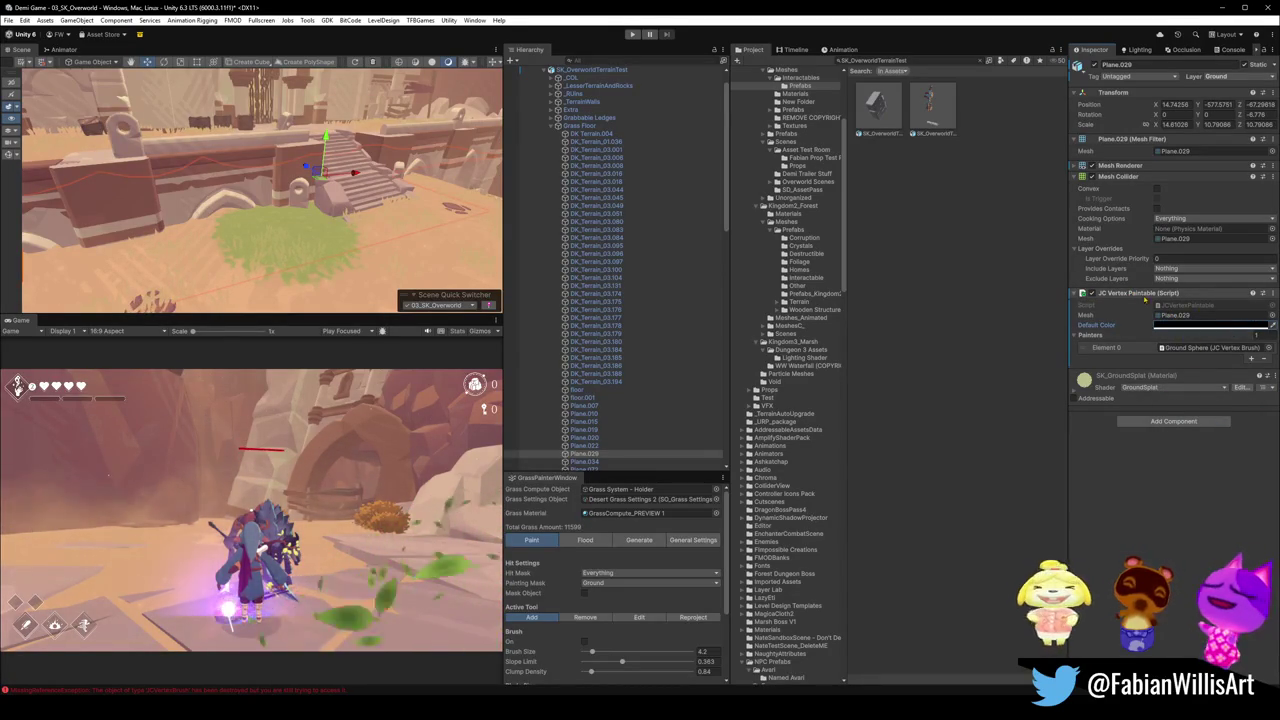
right_click(1163, 296)
click(1190, 325)
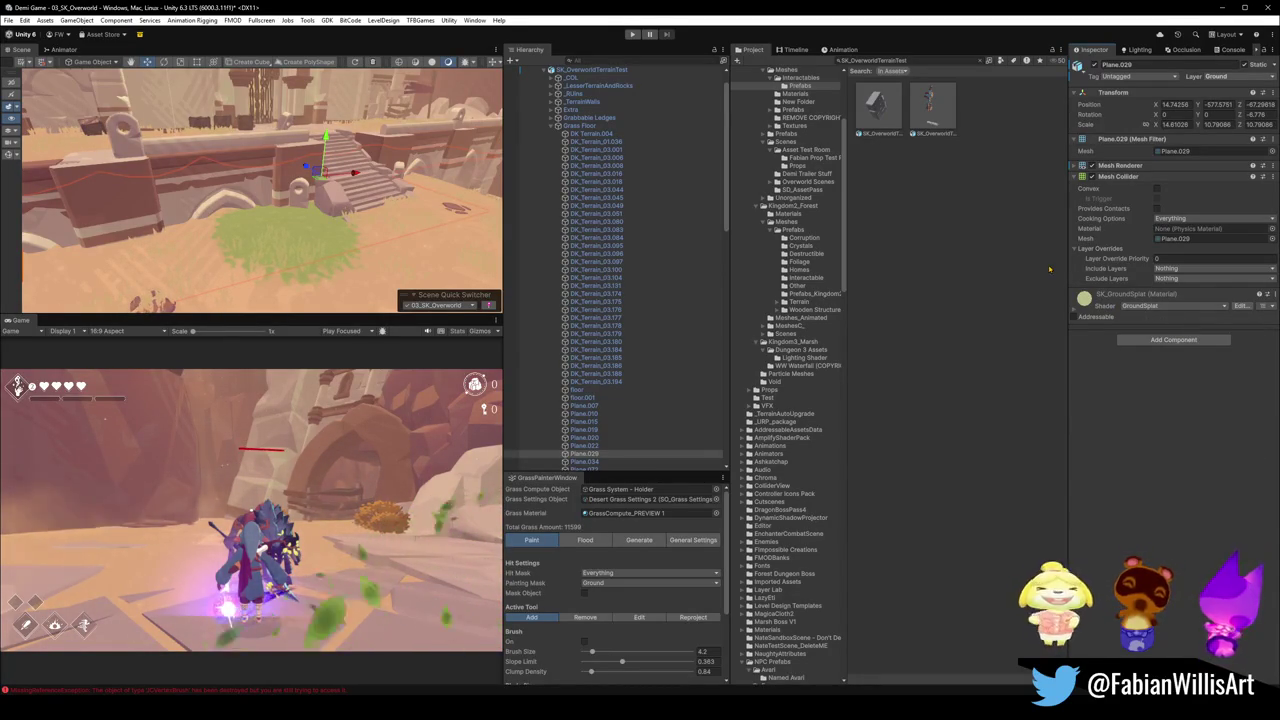
click(1093, 165)
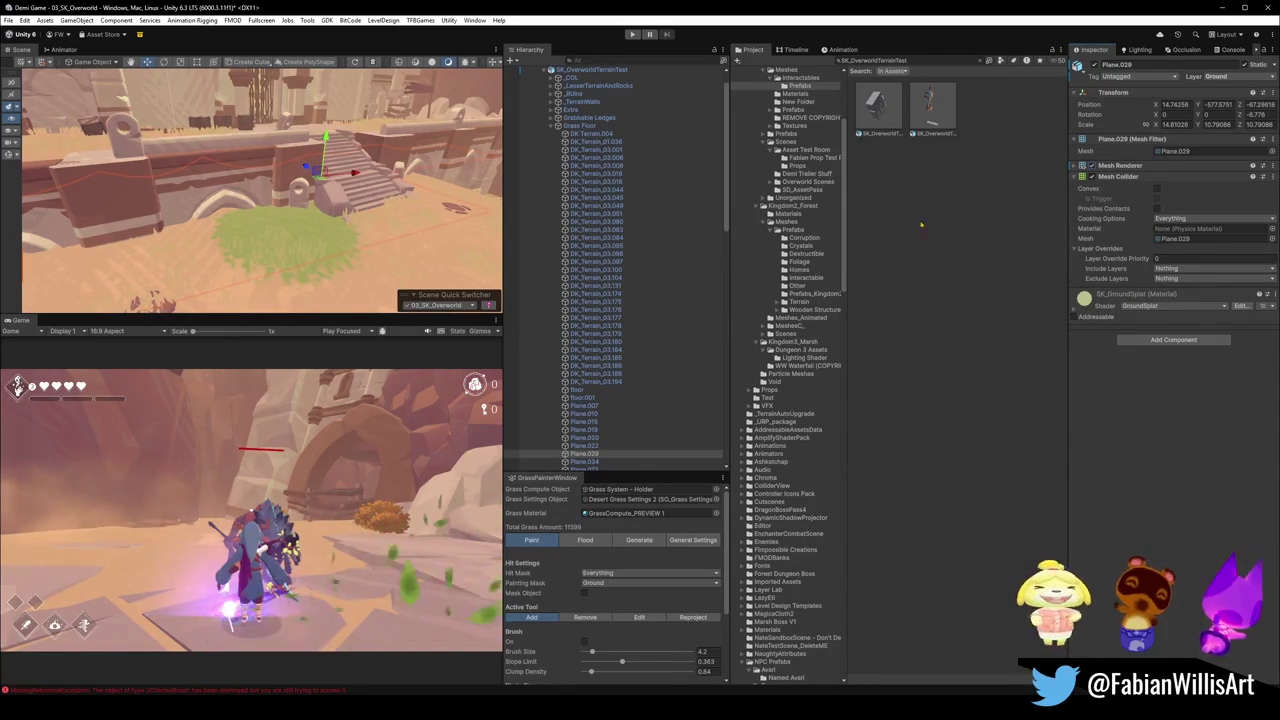
Inspect the SK_GroundSplat material's shader and BaseScale value, then deselect Plane.029.
click(1075, 313)
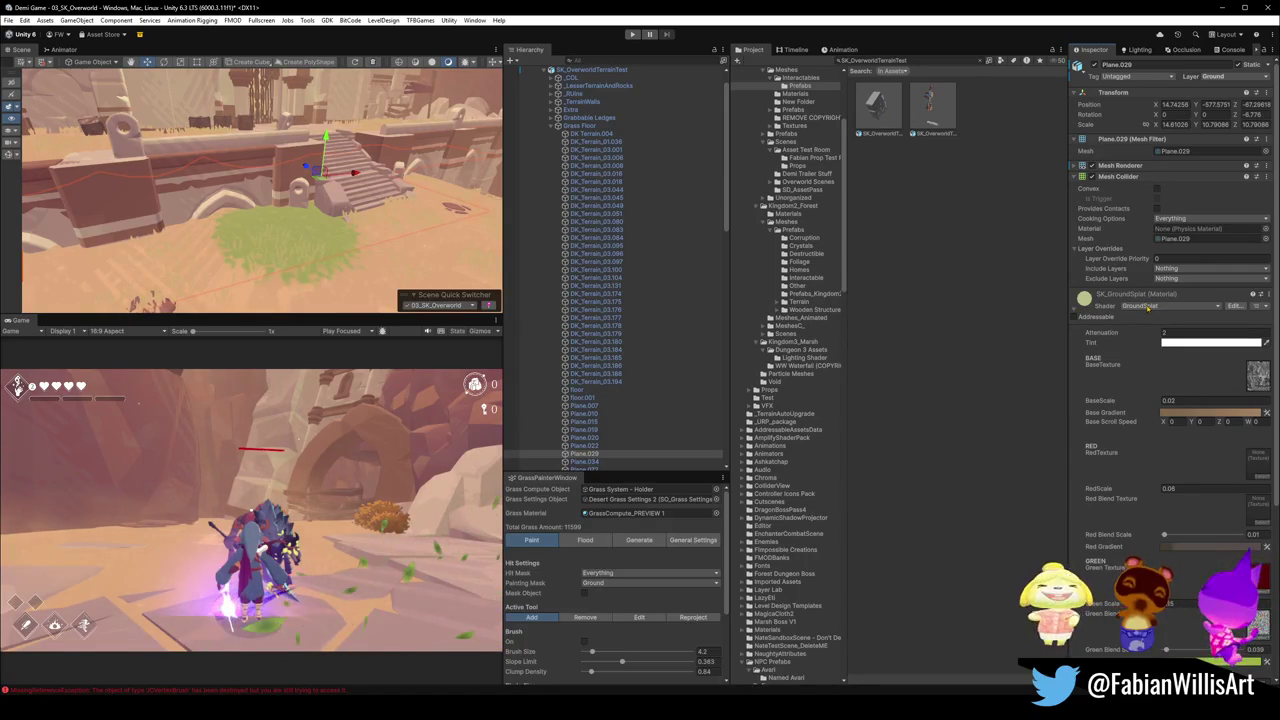
click(1148, 306)
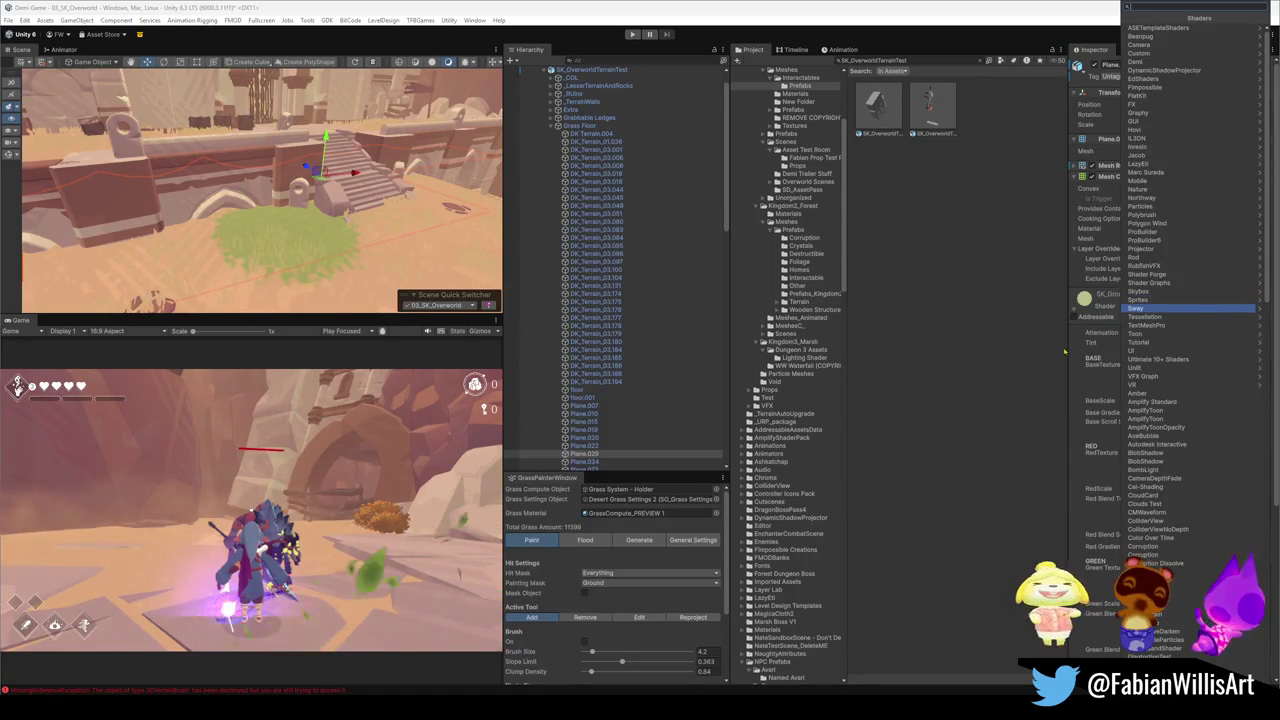
key(Escape)
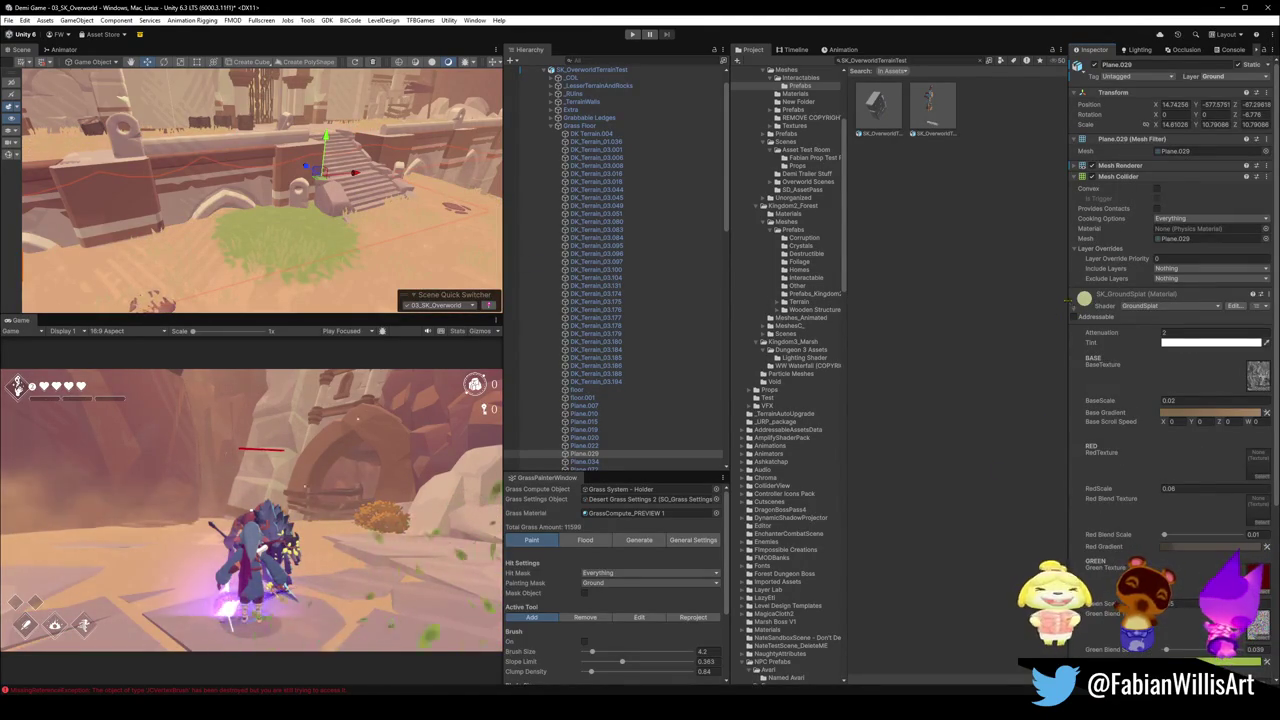
scroll(1127, 441, down, 5)
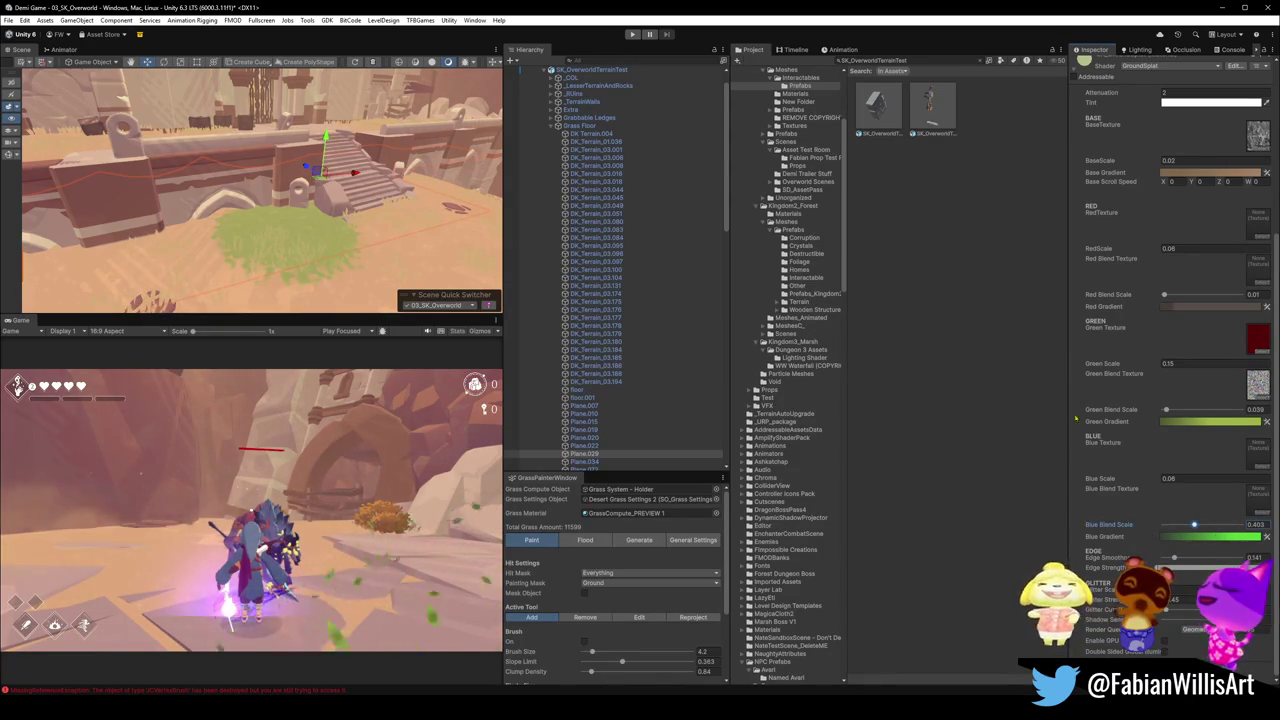
scroll(1169, 394, up, 5)
click(1160, 401)
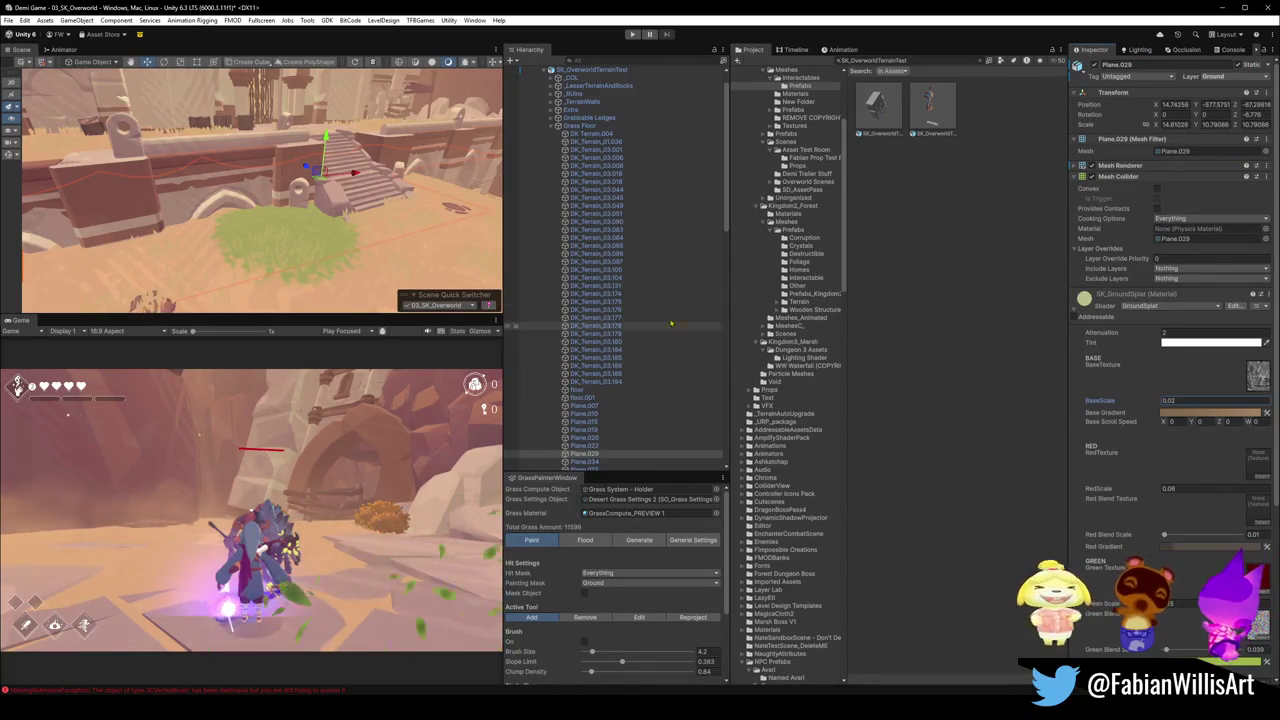
click(962, 349)
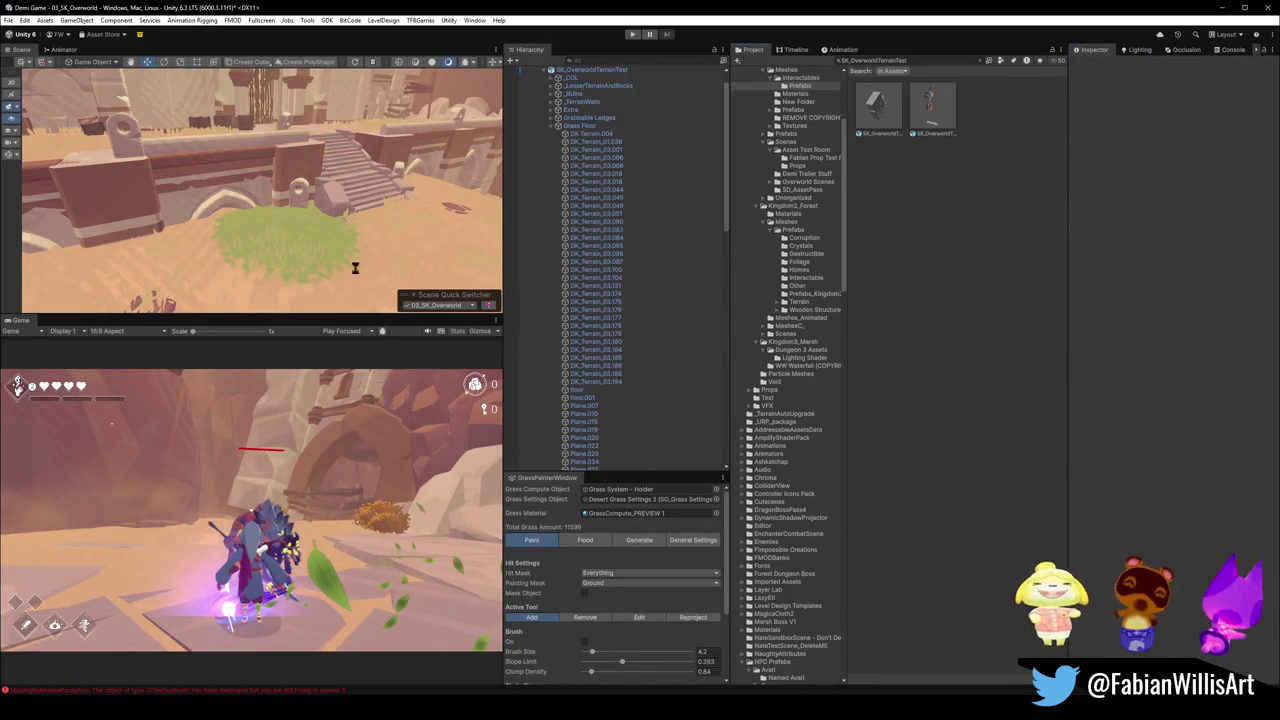
Collapse the Hierarchy to top-level objects with Ctrl+A and Left Arrow, clearing the selection.
click(453, 307)
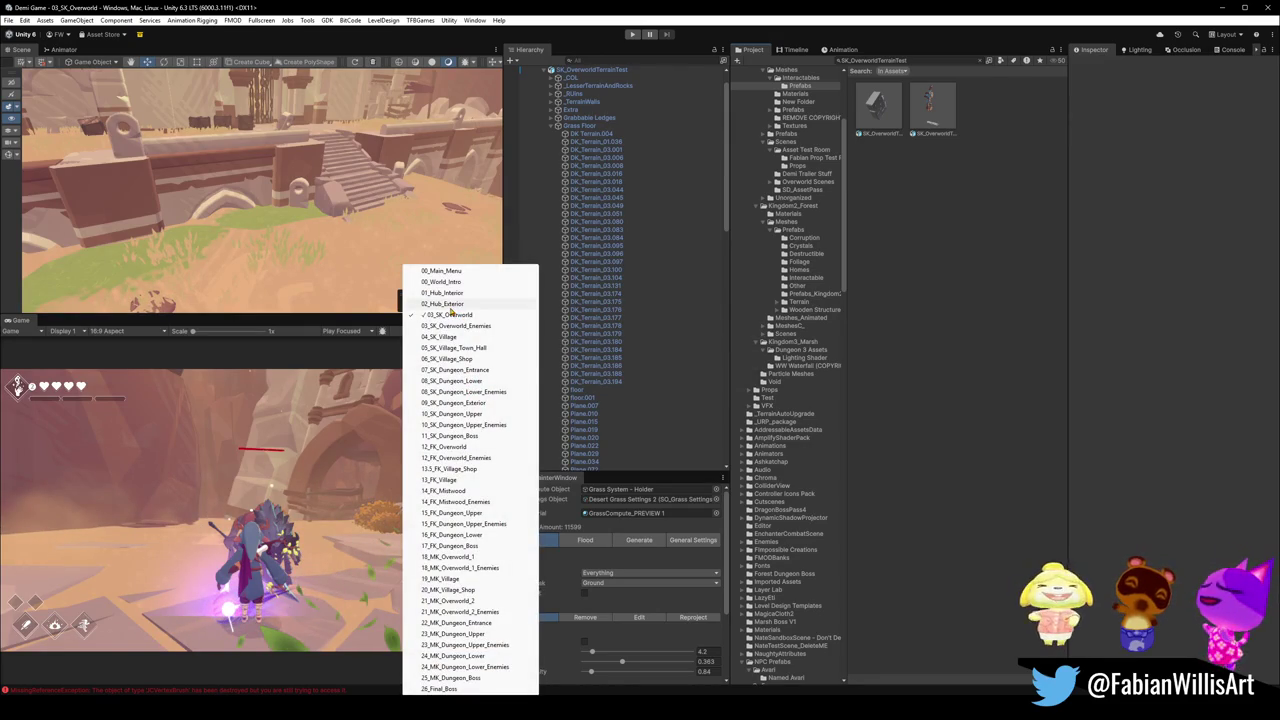
click(451, 314)
click(661, 174)
key(ctrl+a)
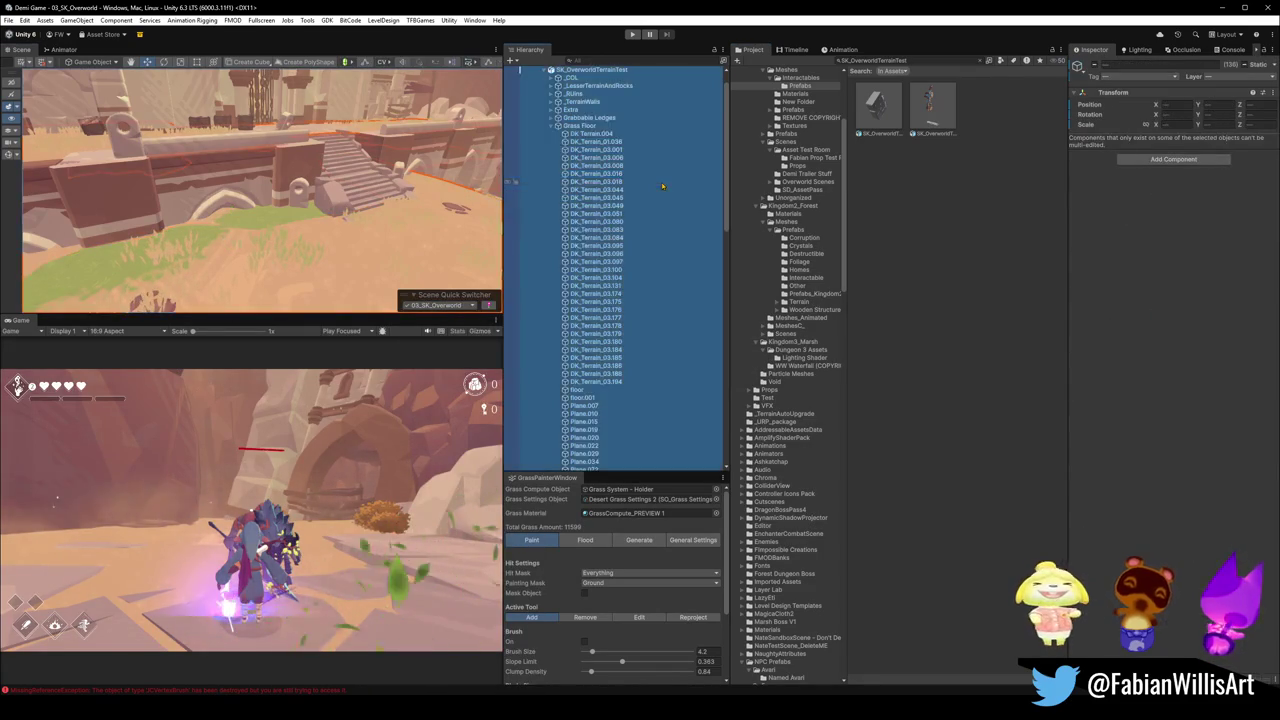
key(Left)
click(622, 266)
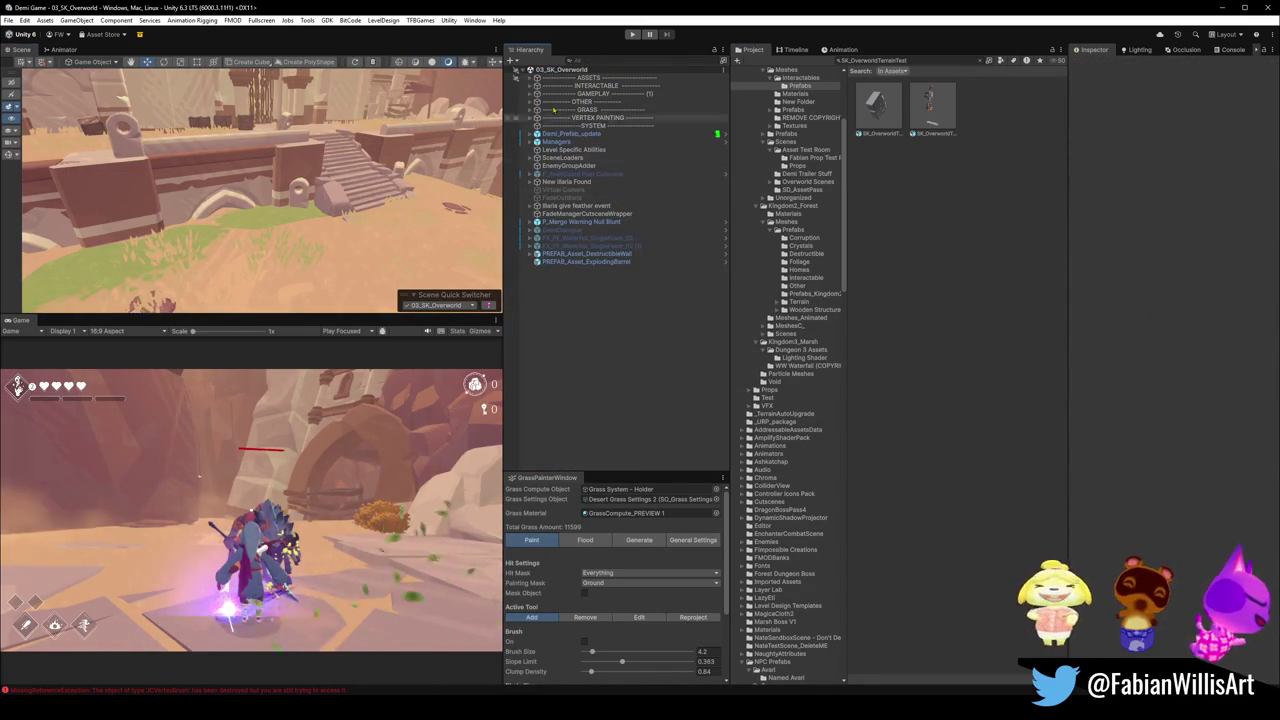
Expand VERTEX PAINTING, frame the first Ground Sphere, then fly down to the sandy plateau.
click(531, 117)
double_click(589, 126)
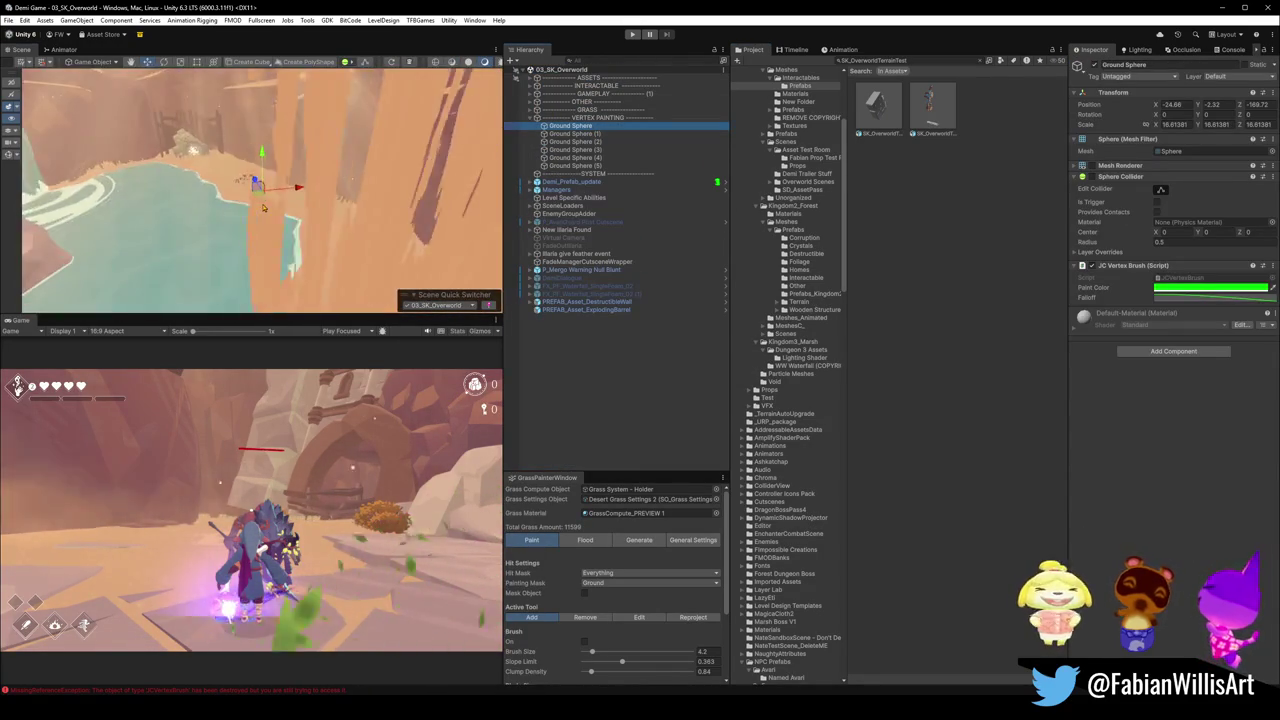
mouse_move(258, 188)
mouse_down()
mouse_move(313, 194)
mouse_move(297, 188)
mouse_up()
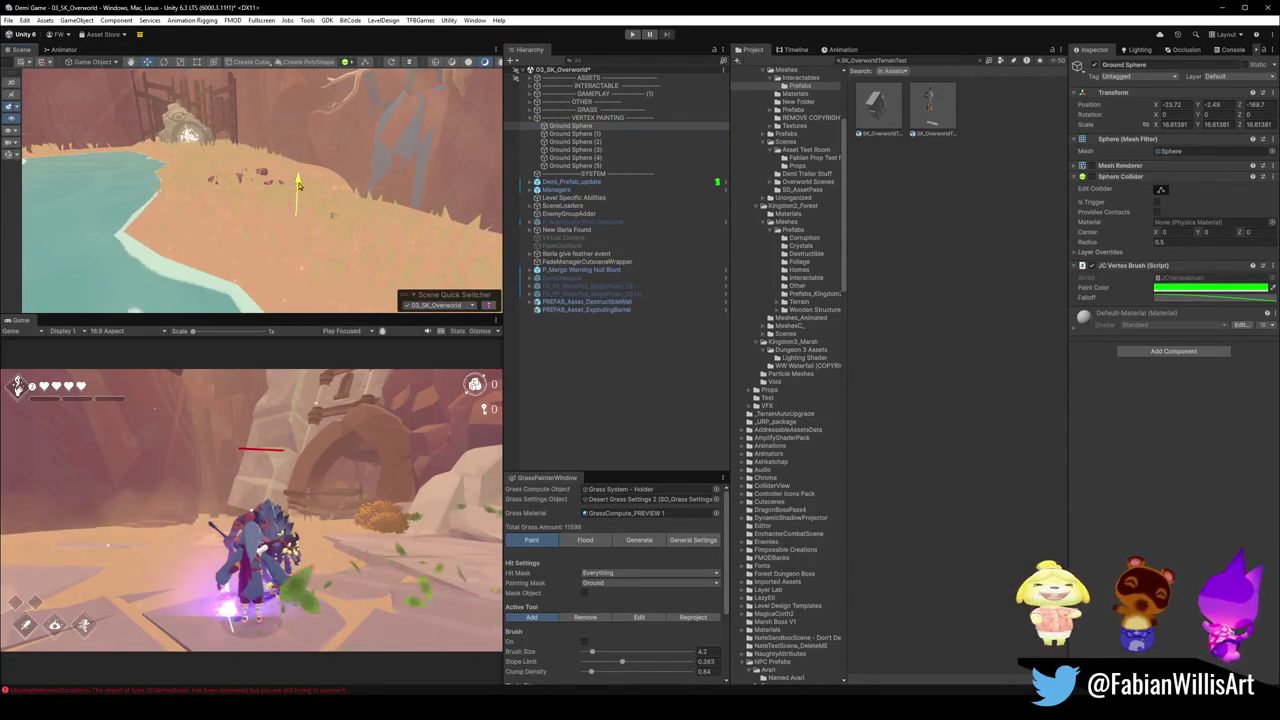
click(605, 117)
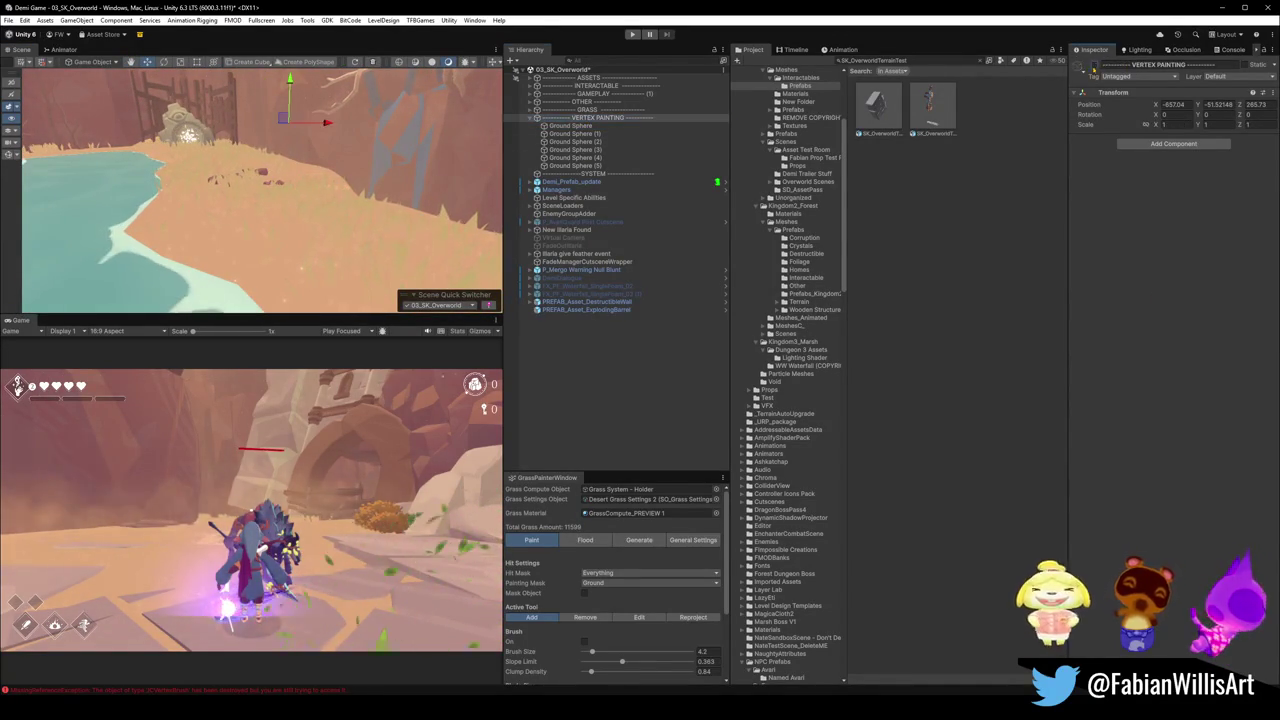
key(f)
scroll(490, 194, down, 5)
mouse_move(265, 294)
mouse_down()
mouse_move(318, 248)
mouse_move(343, 200)
mouse_move(412, 181)
mouse_move(237, 231)
mouse_move(343, 133)
mouse_move(375, 178)
mouse_move(295, 232)
mouse_move(333, 197)
mouse_up()
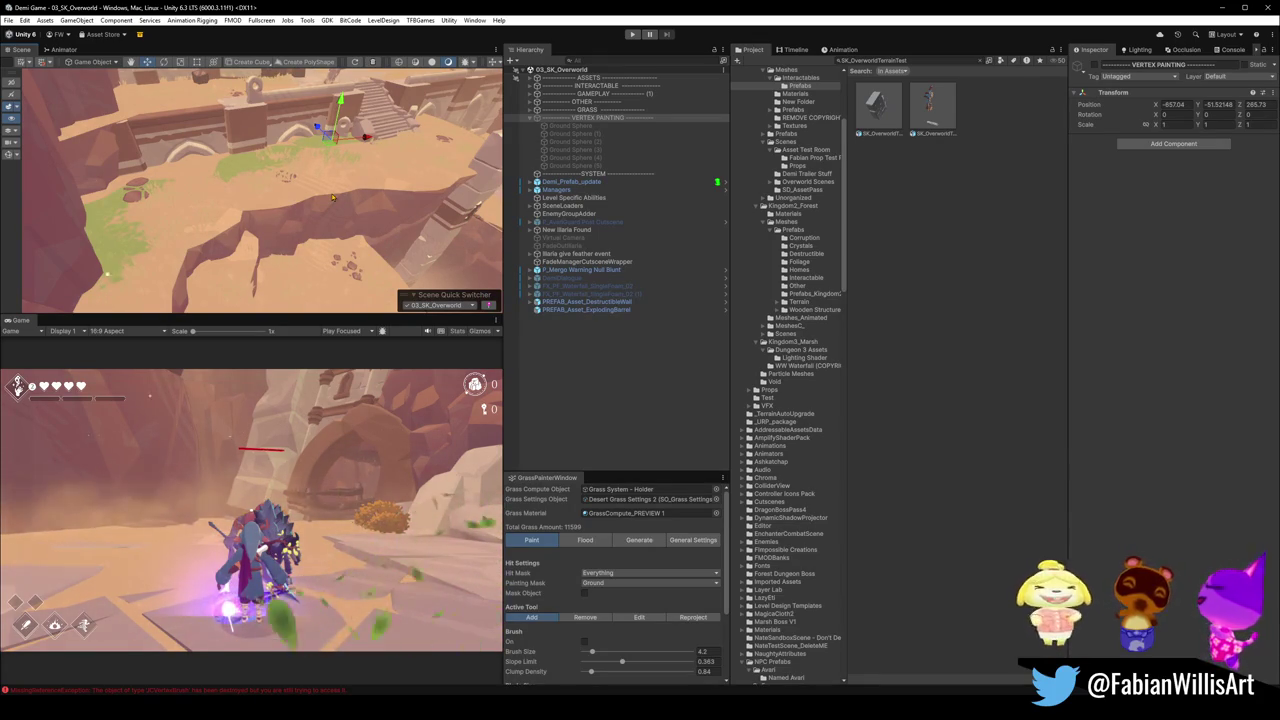
mouse_move(320, 76)
mouse_down()
mouse_move(276, 221)
mouse_move(291, 211)
mouse_move(305, 222)
mouse_up()
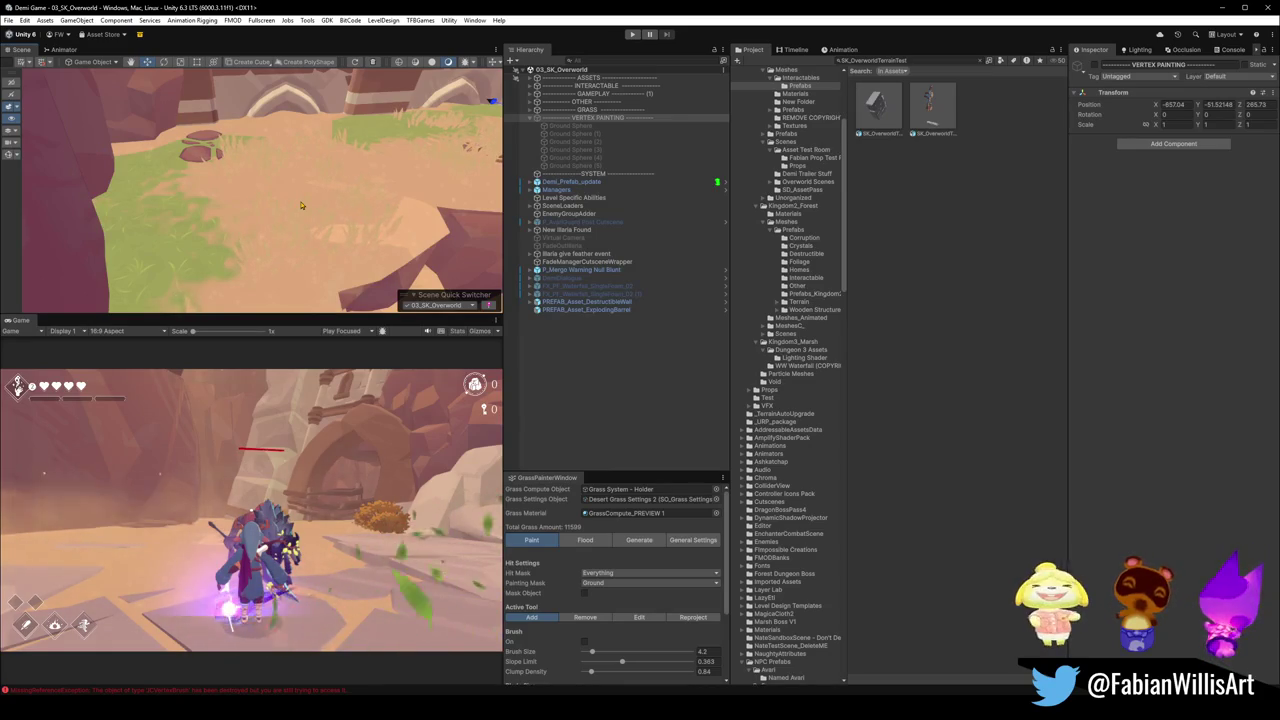
click(333, 209)
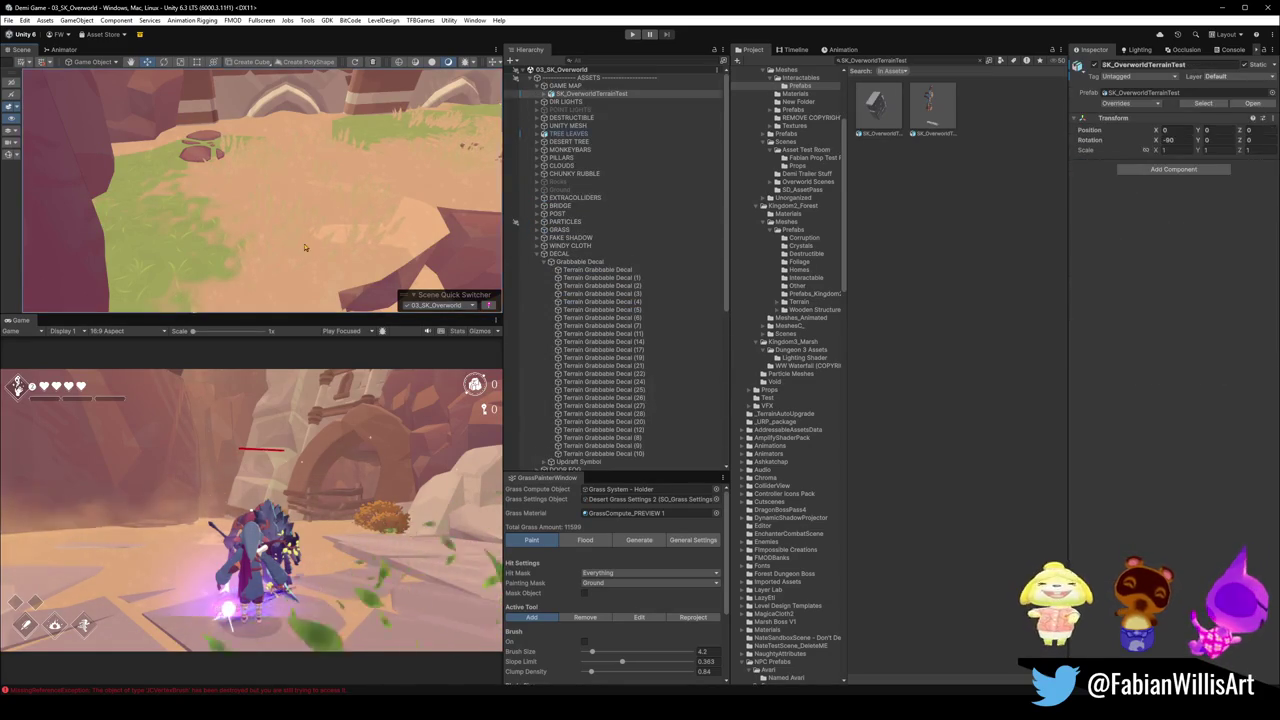
Select DK_Terrain_03.016 past the grabbable decals, showing its six Ground Sphere painters.
click(414, 243)
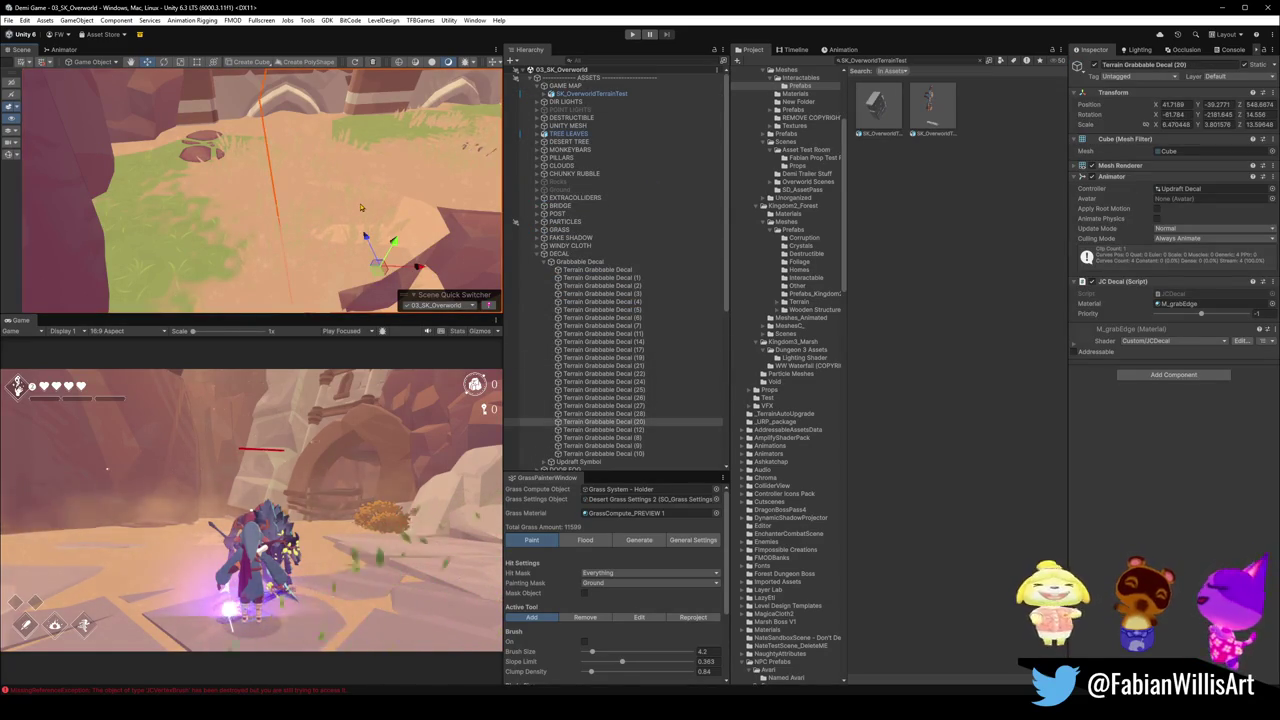
click(255, 228)
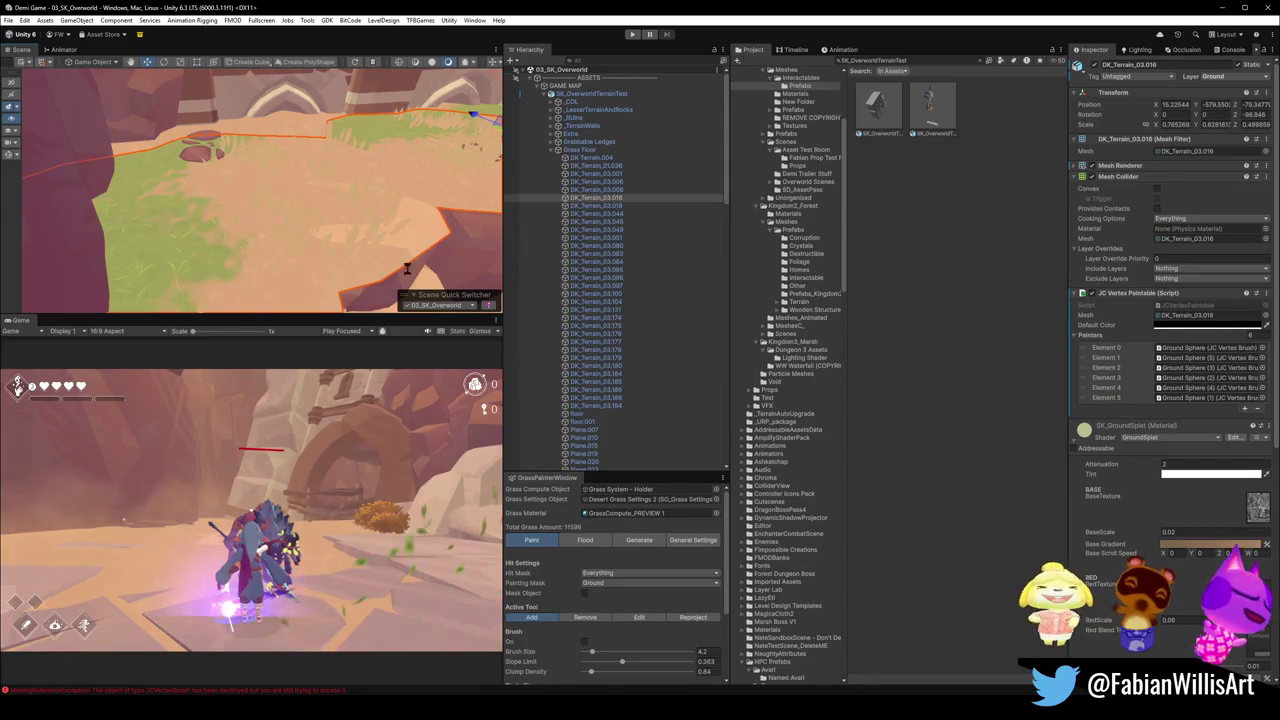
click(407, 268)
click(447, 256)
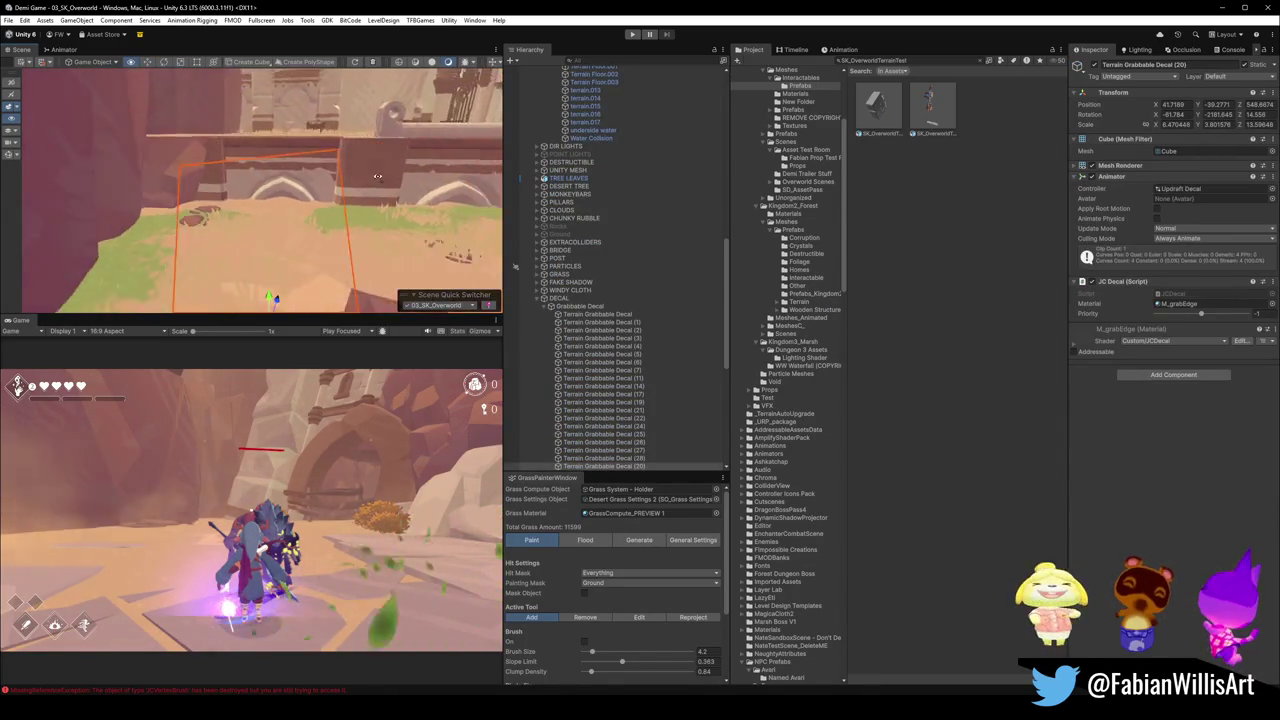
mouse_move(291, 204)
mouse_down()
mouse_move(391, 263)
mouse_move(187, 261)
mouse_up()
click(288, 238)
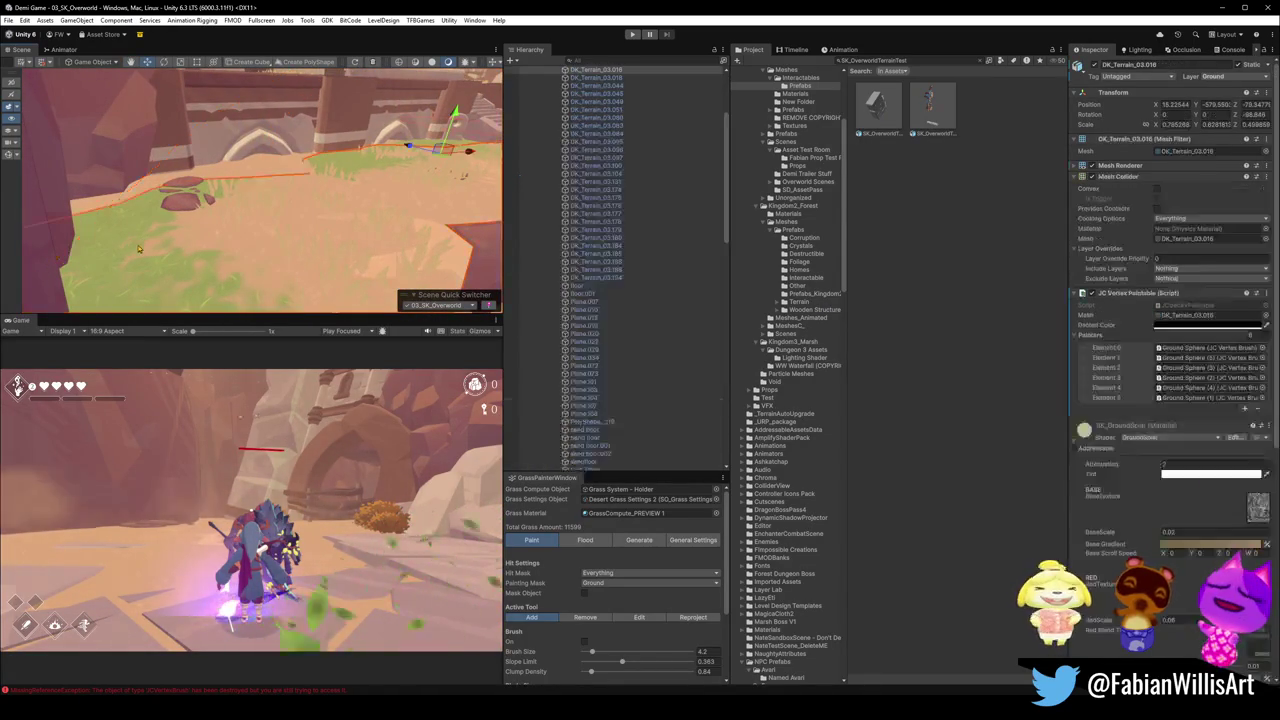
Raise Green Blend Scale to about 0.638 and distribute the Green Gradient keys evenly.
scroll(1097, 473, down, 10)
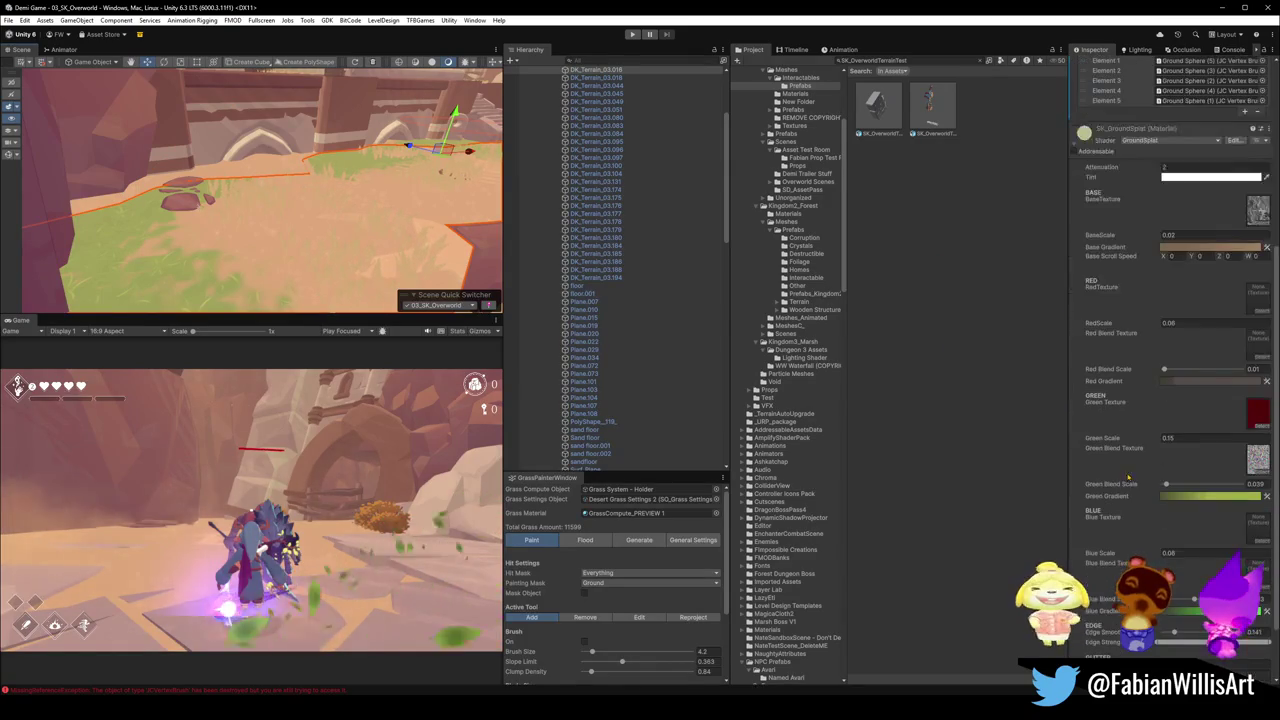
mouse_move(1165, 486)
mouse_down()
mouse_move(1205, 487)
mouse_move(1171, 487)
mouse_up()
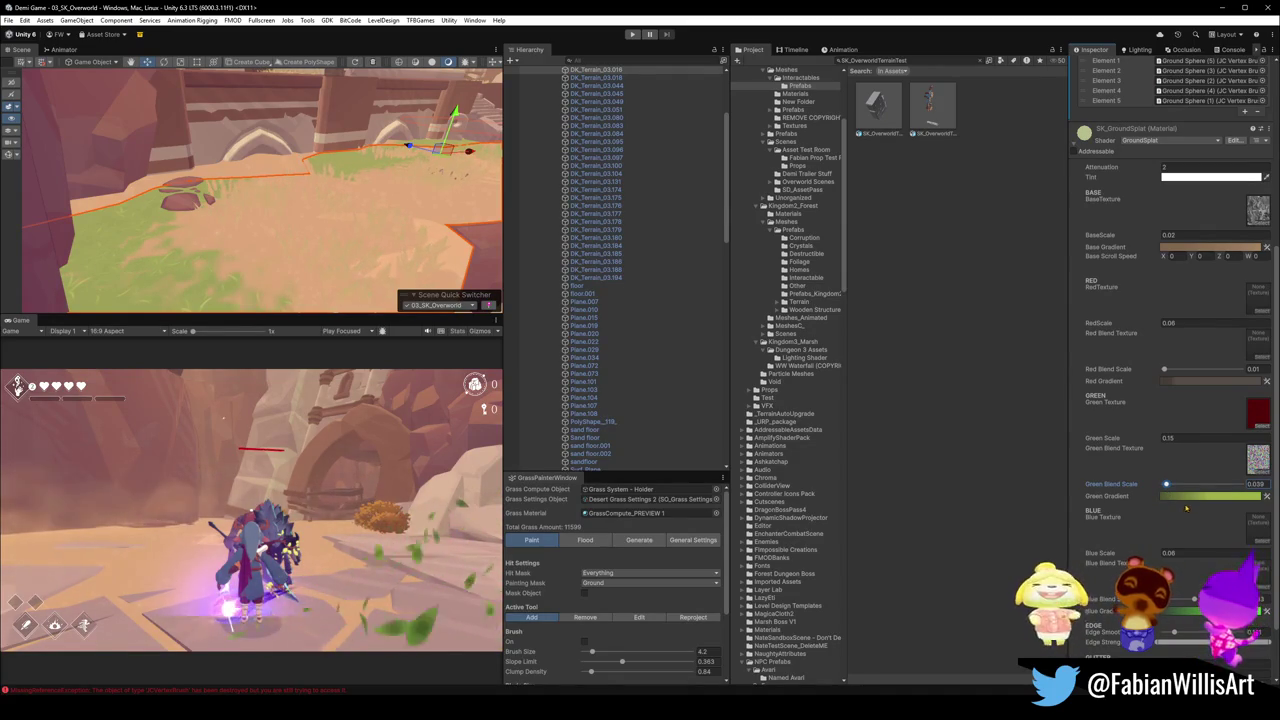
click(1200, 496)
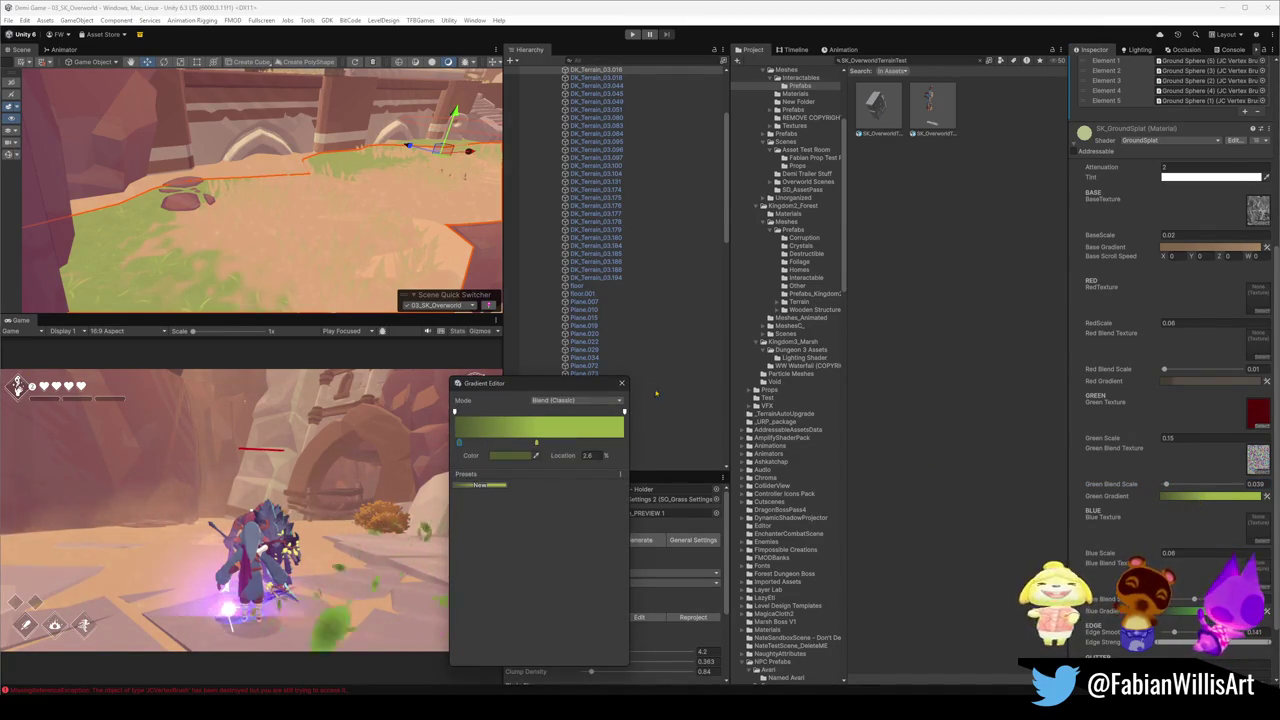
click(621, 383)
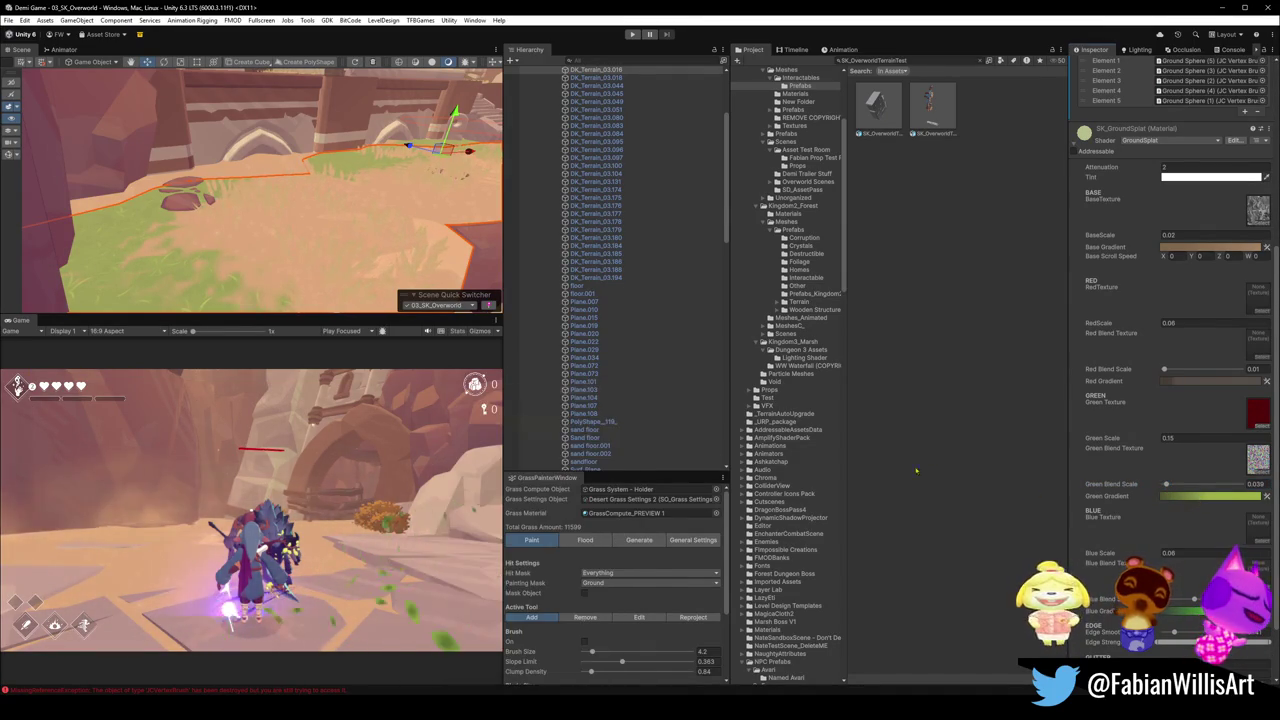
right_click(1266, 500)
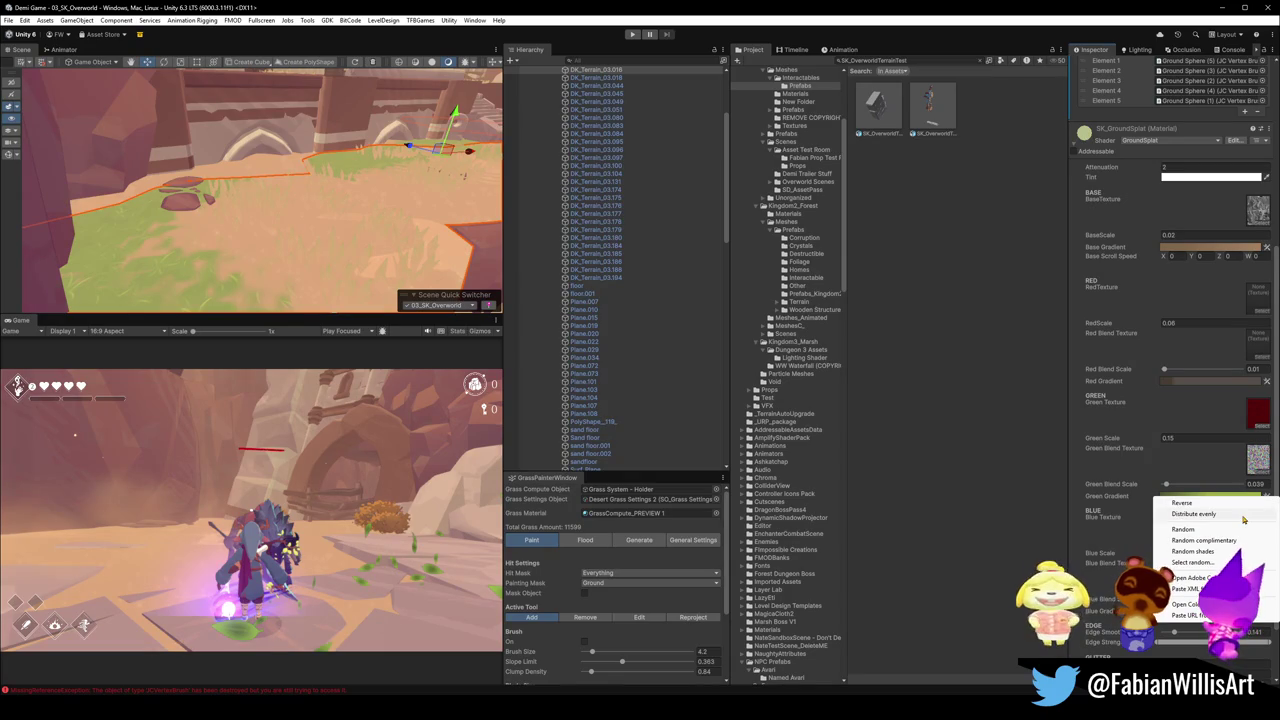
click(1175, 530)
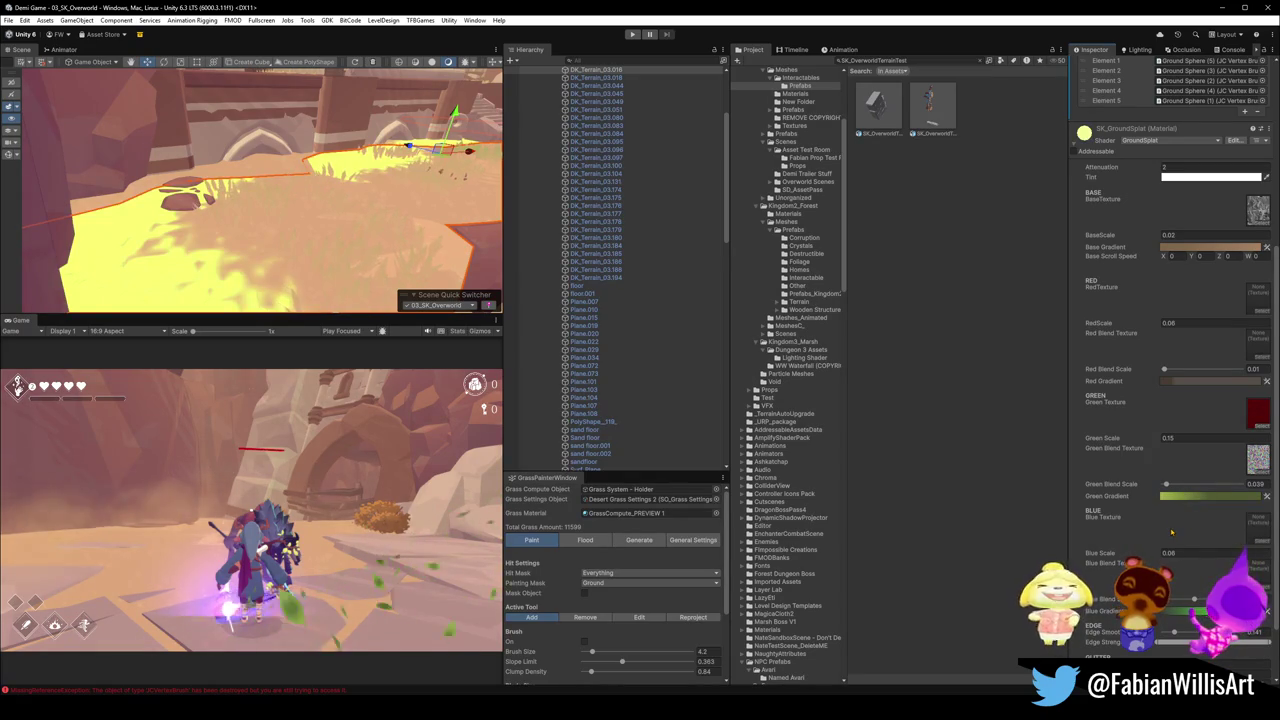
right_click(1266, 498)
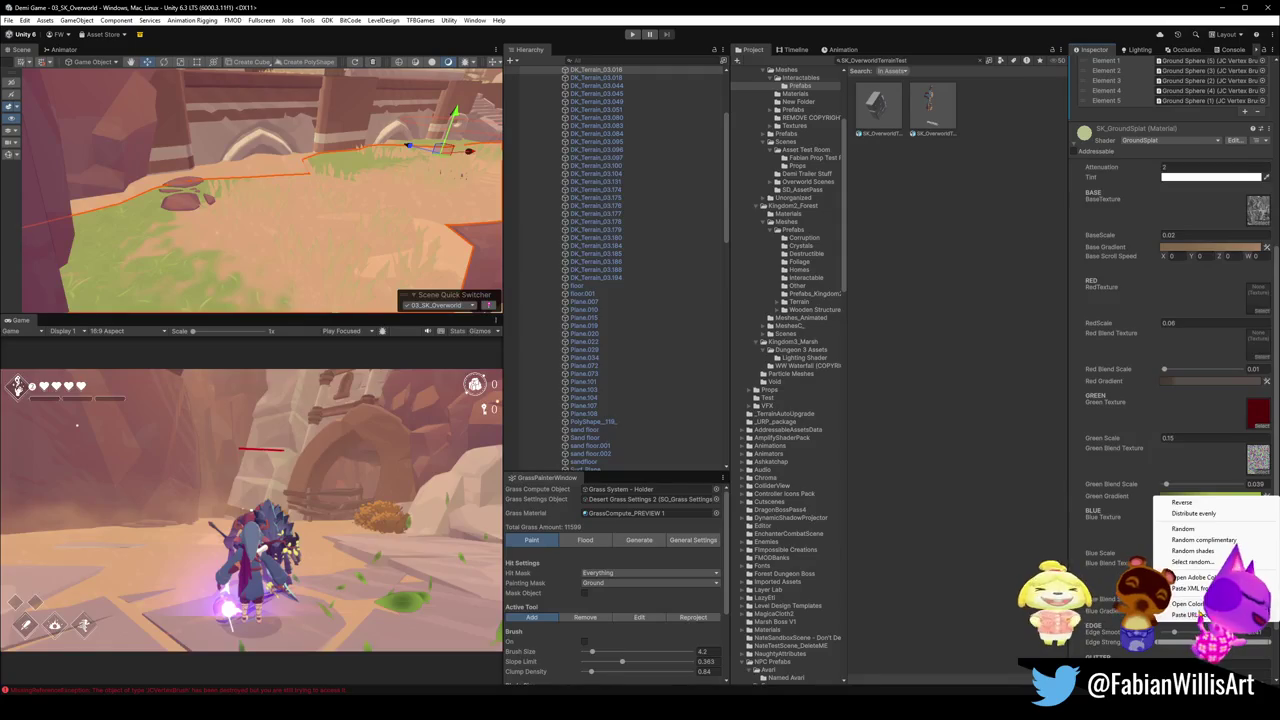
click(1202, 512)
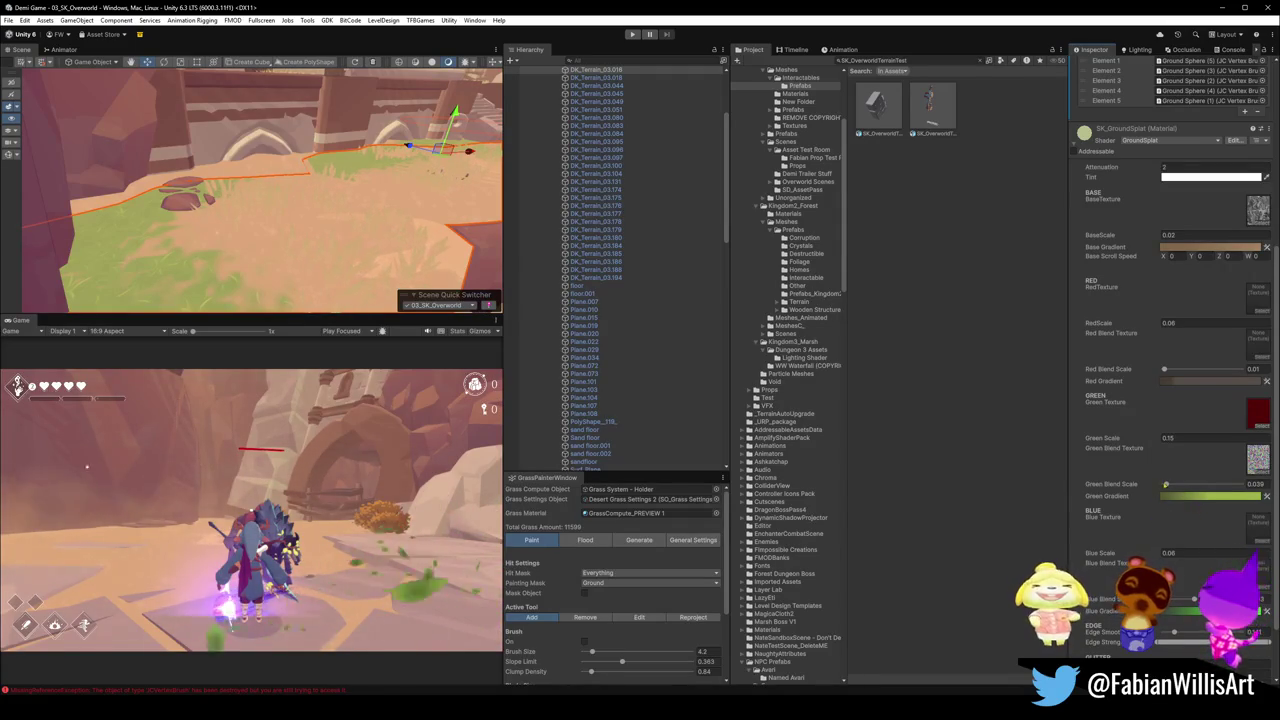
Lower the Green Scale and Attenuation values to test how the grass renders.
drag(1160, 443, 1114, 440)
text(1)
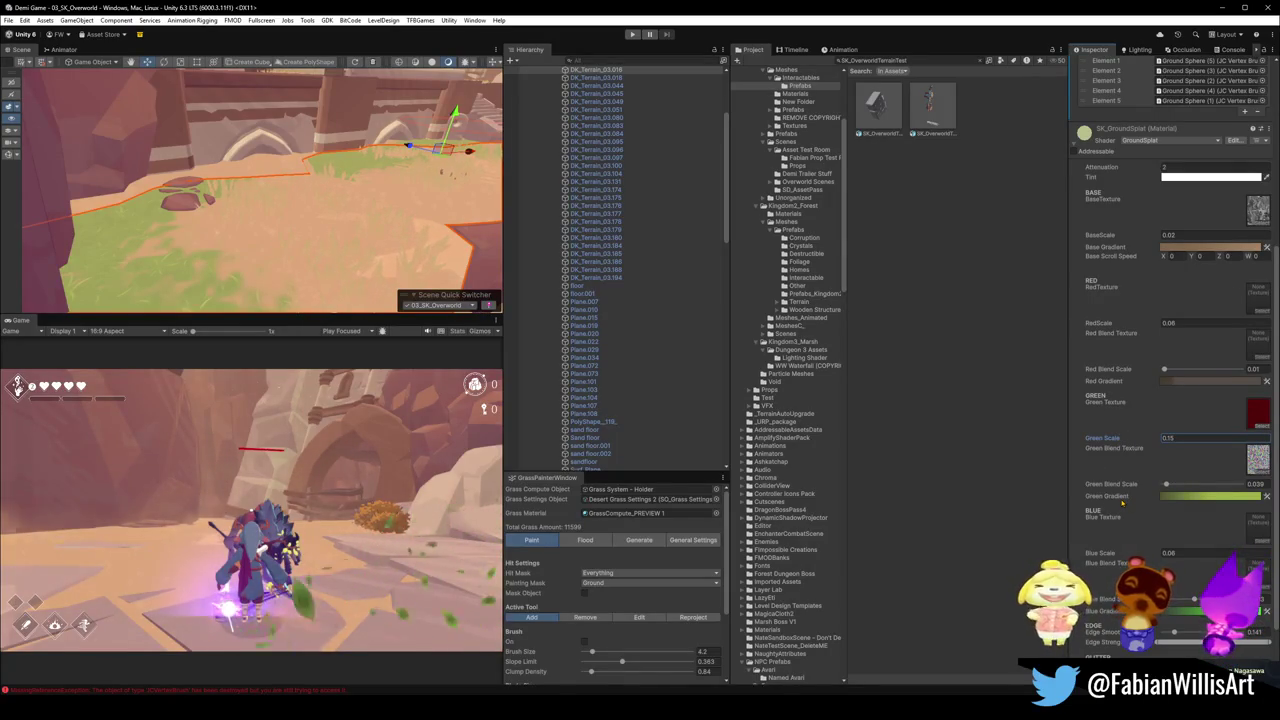
scroll(1141, 433, down, 1)
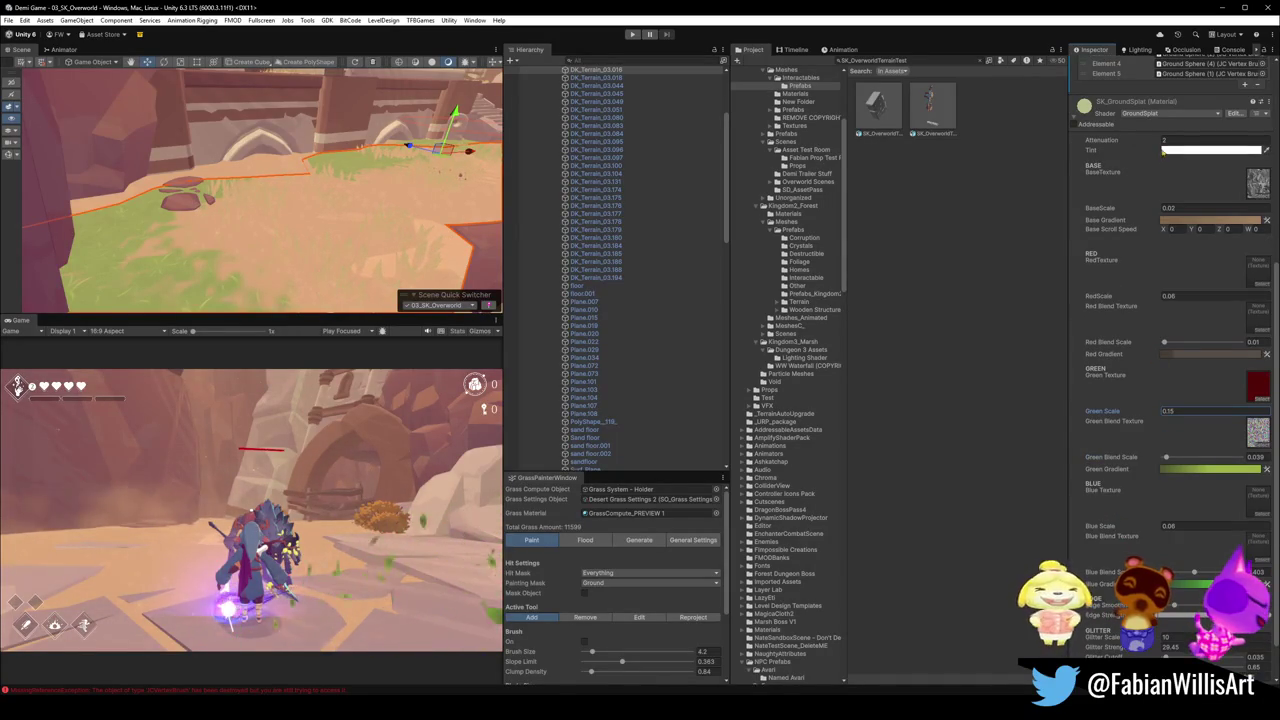
mouse_move(1162, 150)
mouse_down()
mouse_move(1146, 148)
mouse_move(1161, 172)
mouse_up()
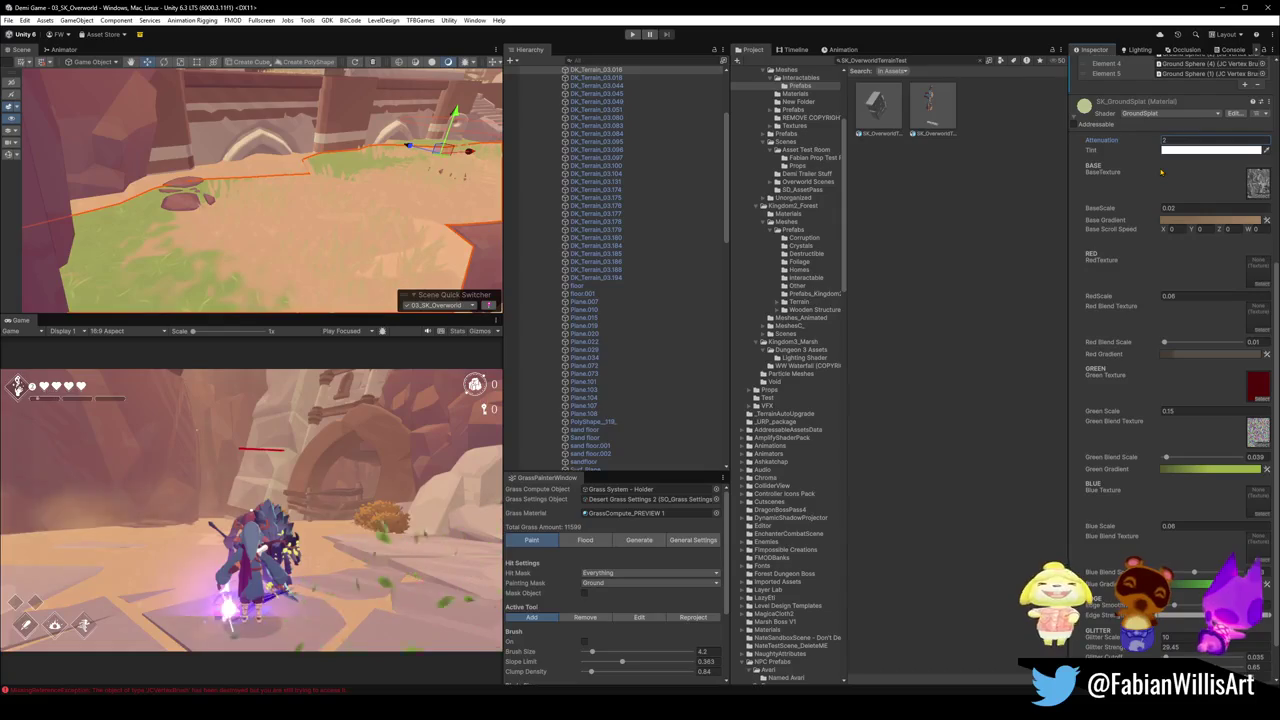
scroll(1155, 421, down, 2)
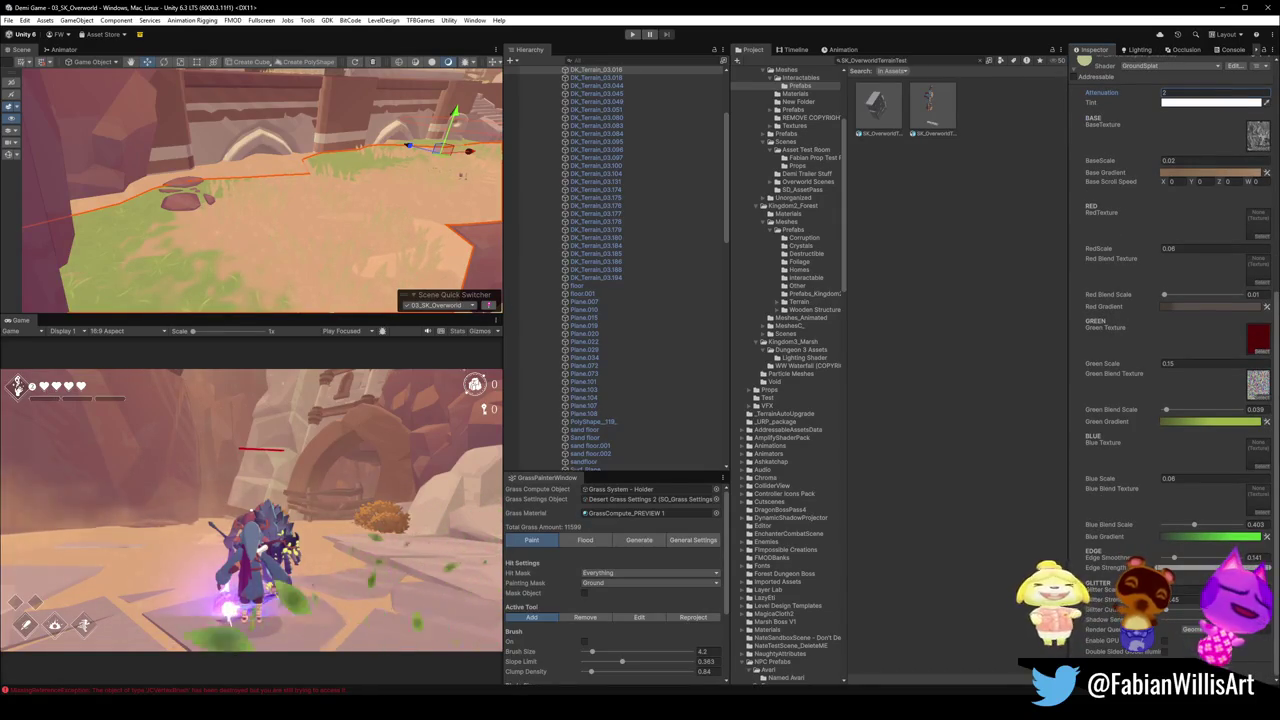
scroll(336, 238, up, 6)
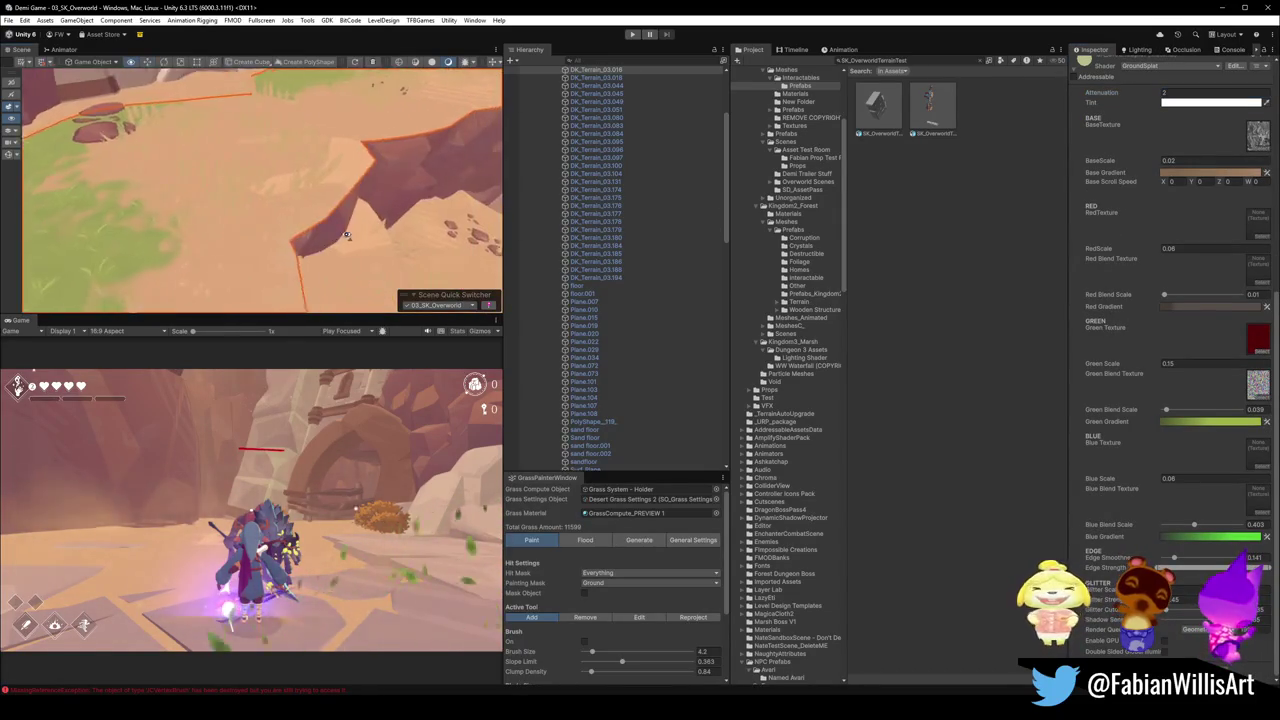
drag(336, 238, 276, 238)
Frame the terrain, then collapse the whole Hierarchy with Ctrl+A and Left Arrow and deselect.
key(f)
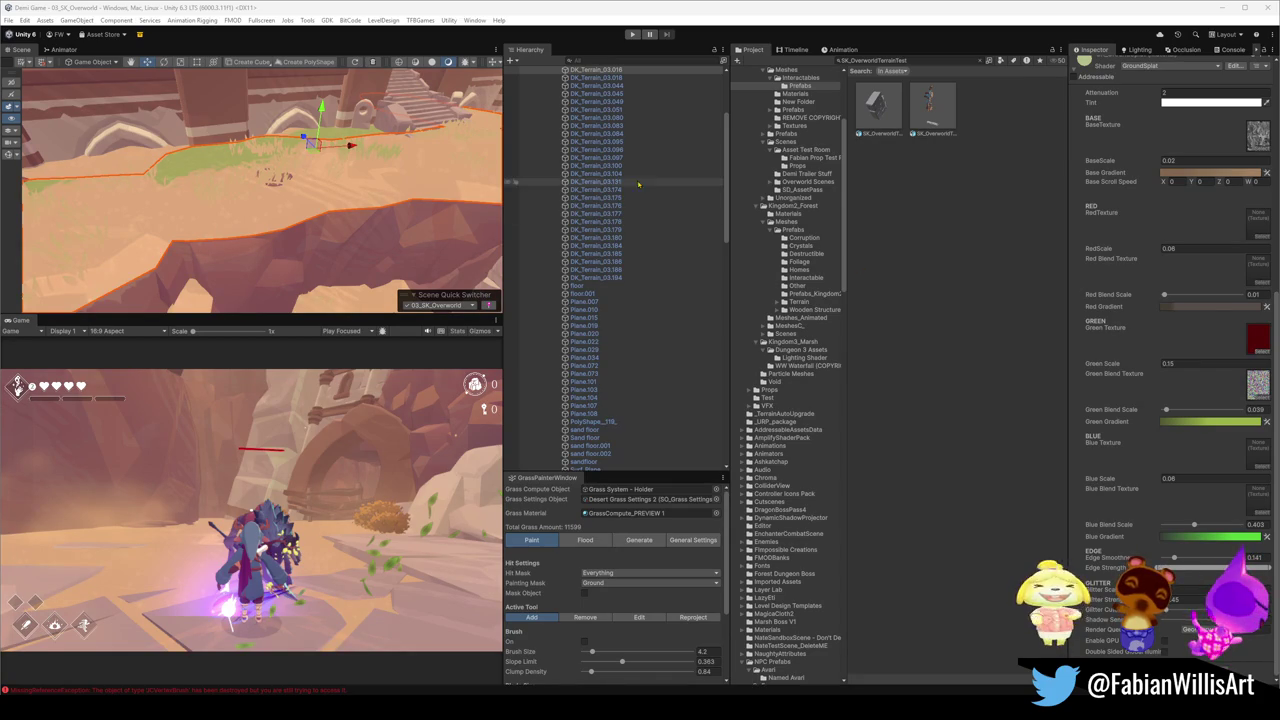
click(714, 190)
key(ctrl+a)
key(Left)
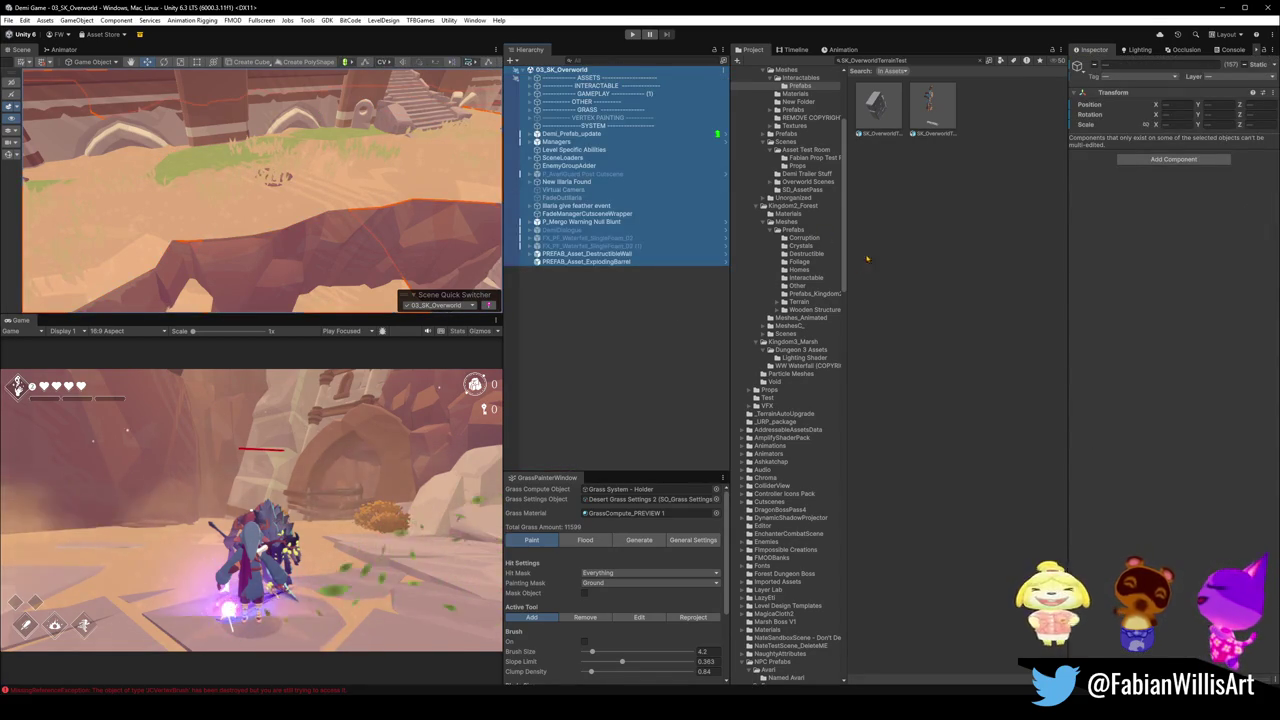
click(656, 300)
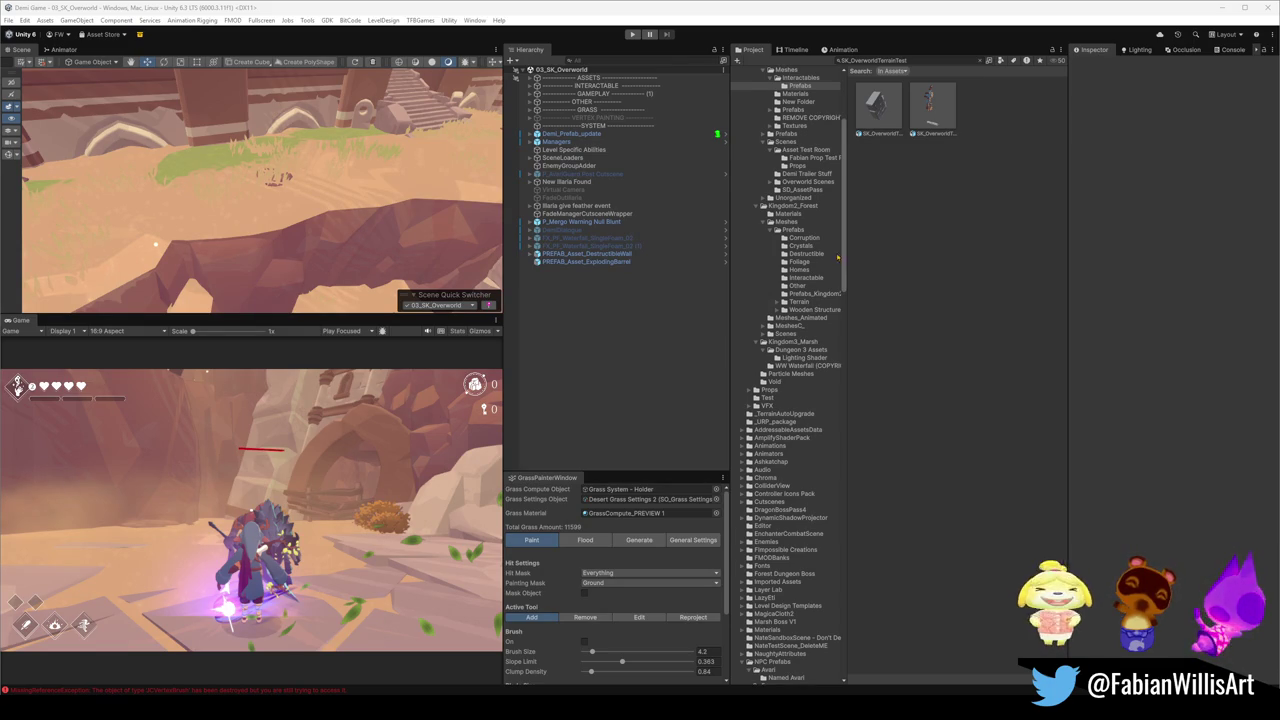
Load the 02_Hub_Exterior scene from the Scene Quick Switcher.
drag(155, 243, 77, 104)
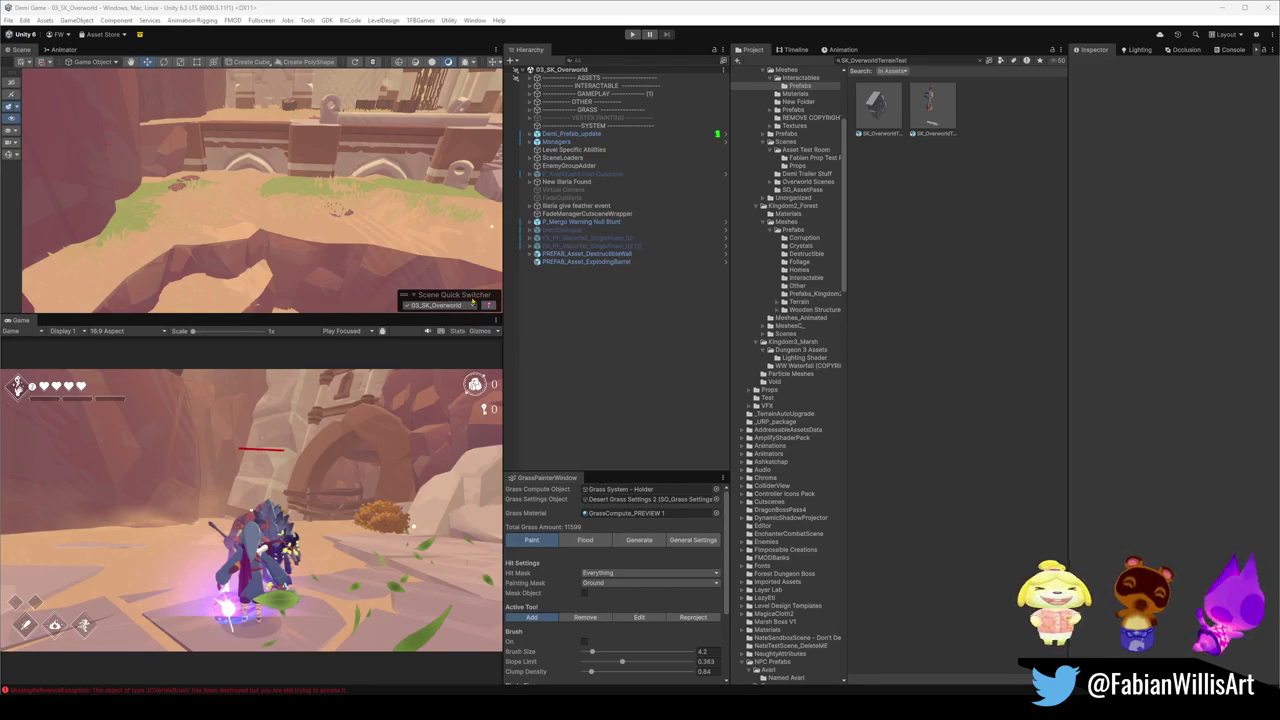
click(445, 305)
click(443, 306)
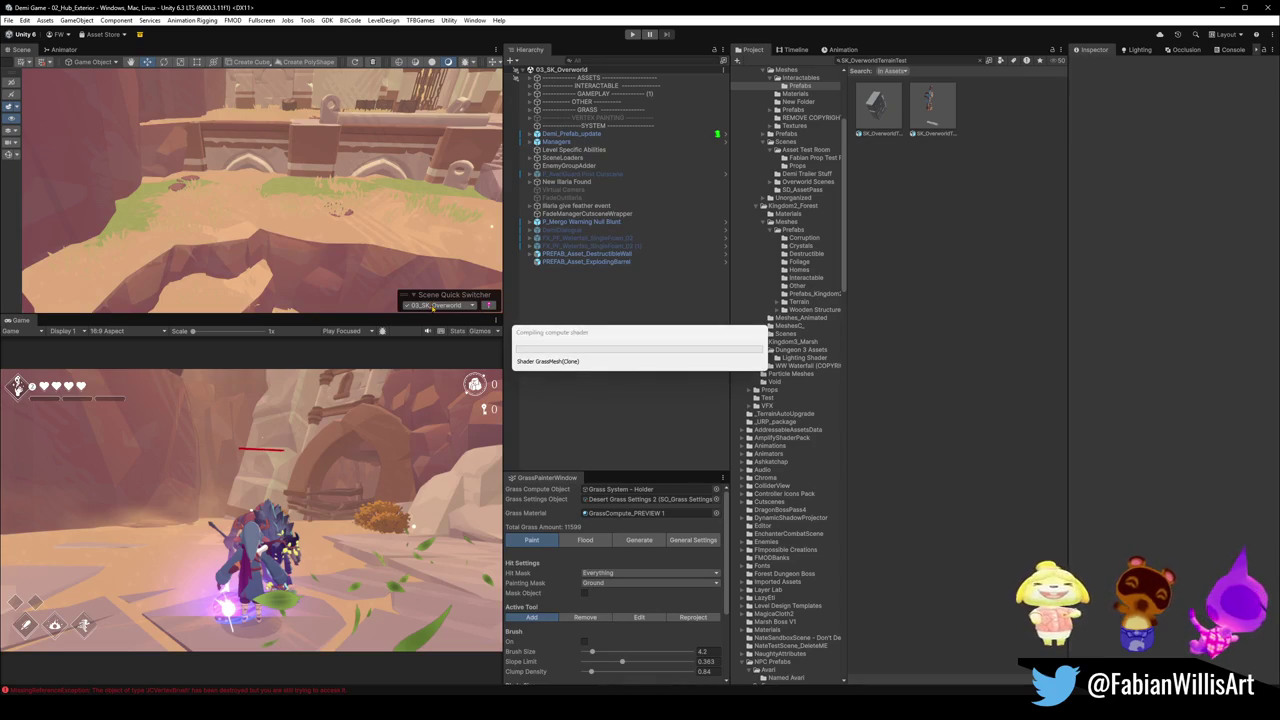
Switch back to the 03_SK_Overworld scene from the Scene Quick Switcher.
click(445, 306)
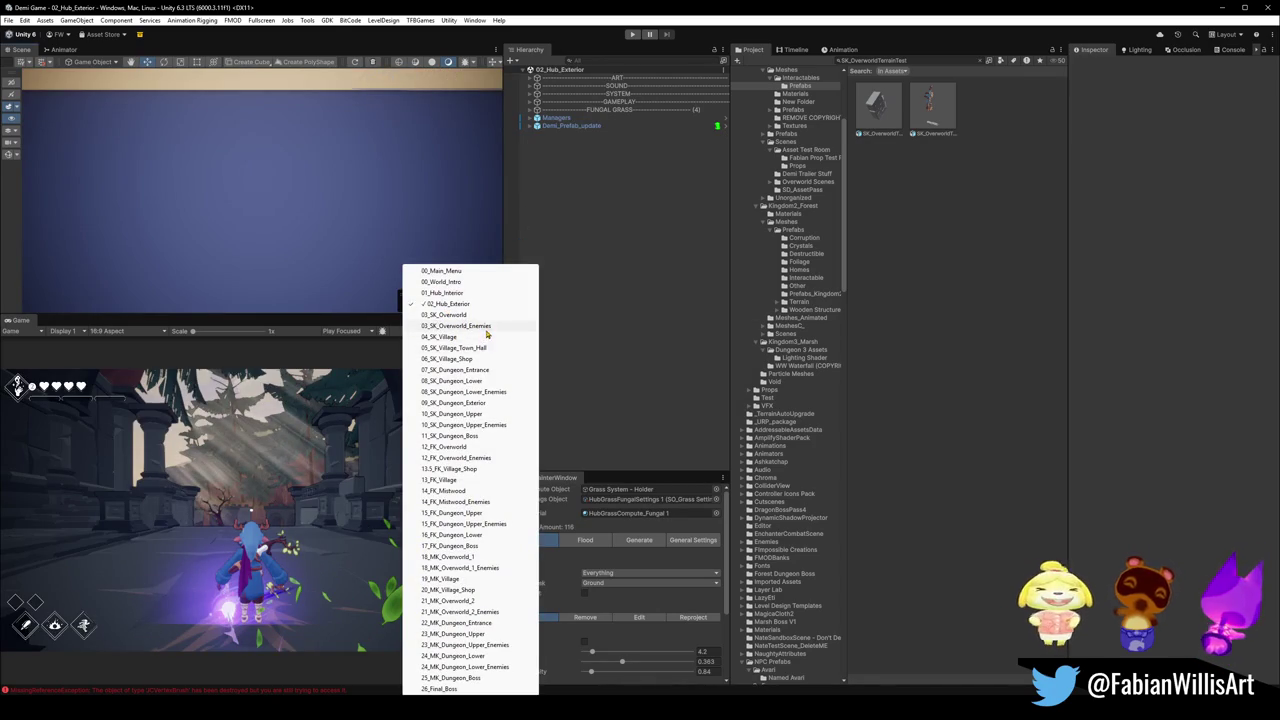
click(478, 305)
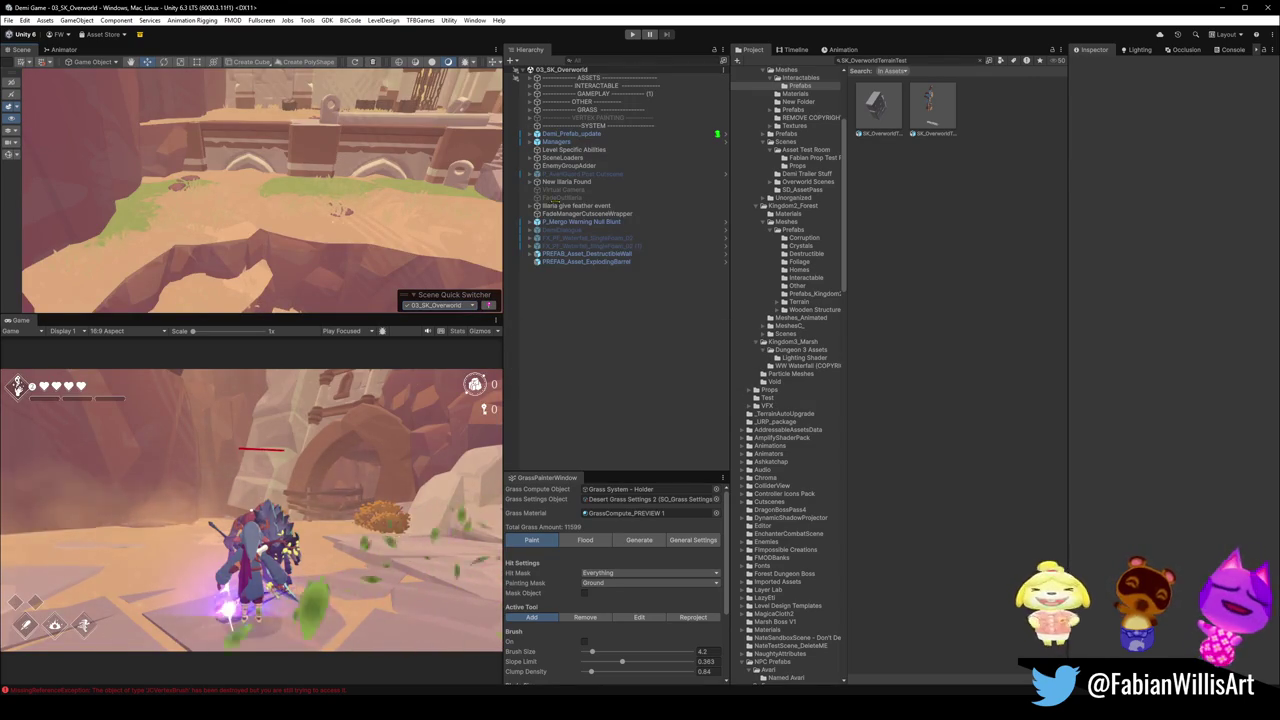
Delete the VERTEX PAINTING group, then bring the SK OVERWORLD Blender file to the front.
click(584, 120)
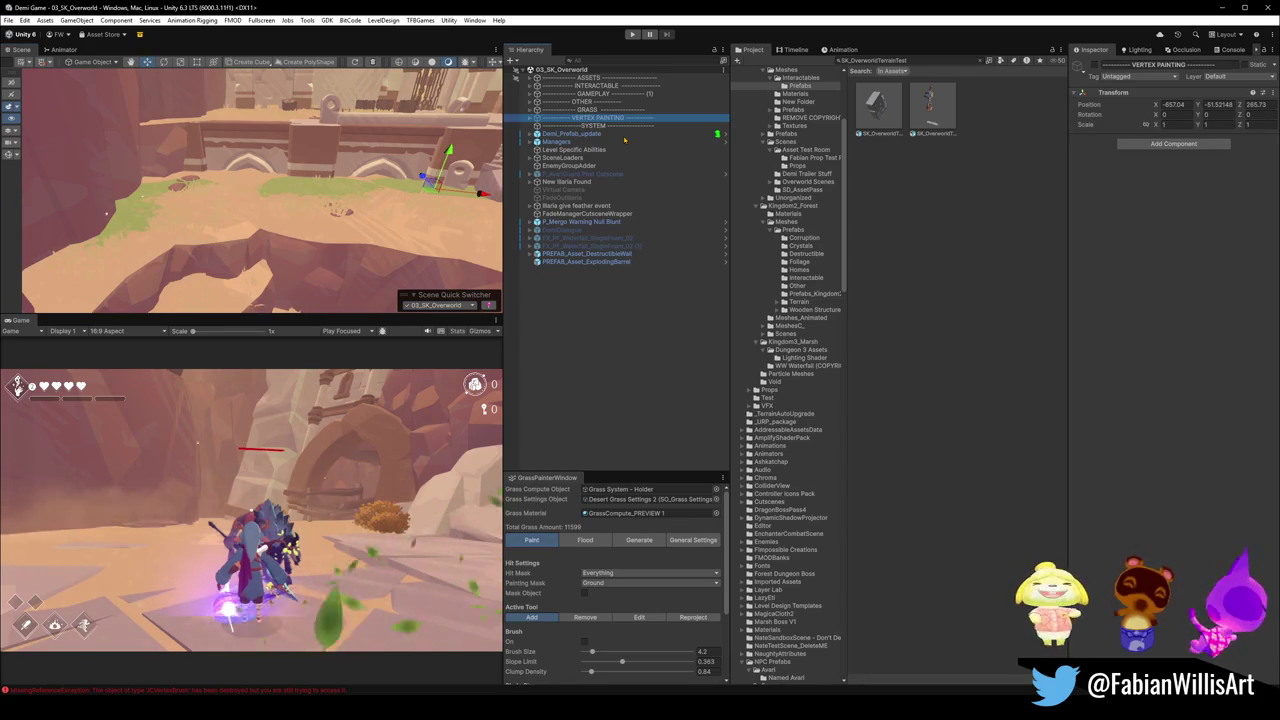
key(Delete)
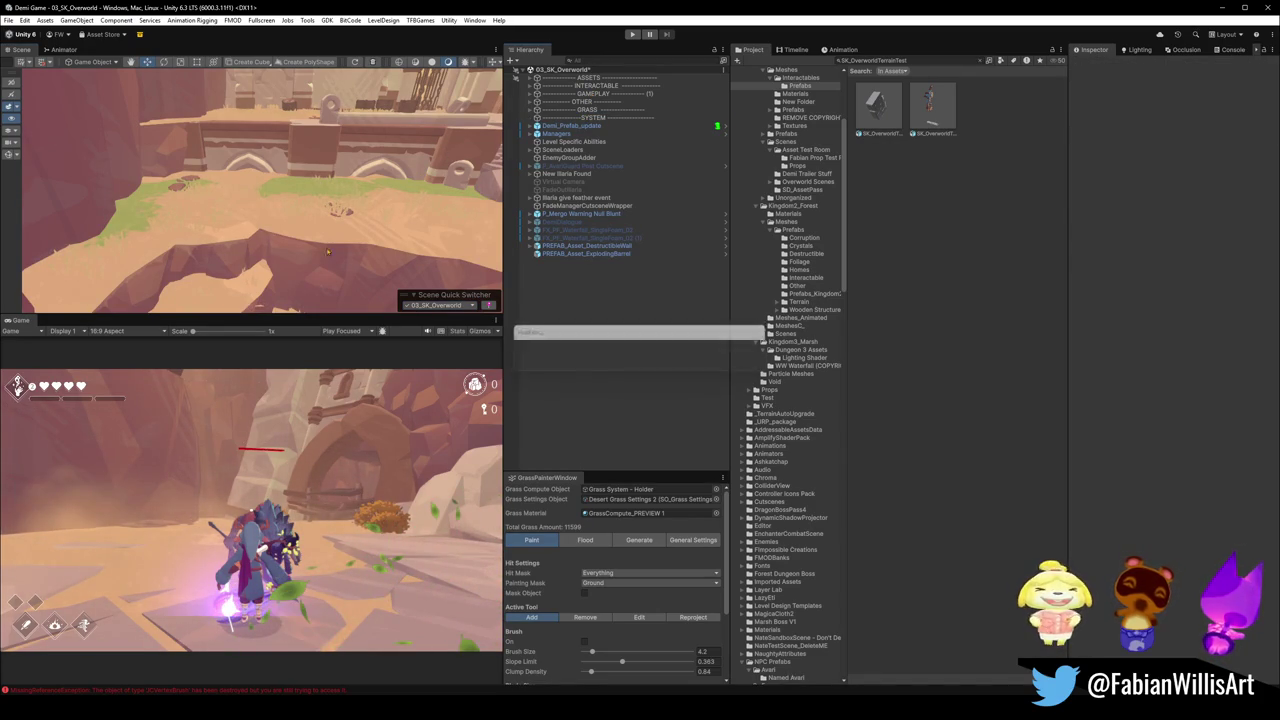
scroll(291, 210, up, 3)
drag(291, 210, 299, 242)
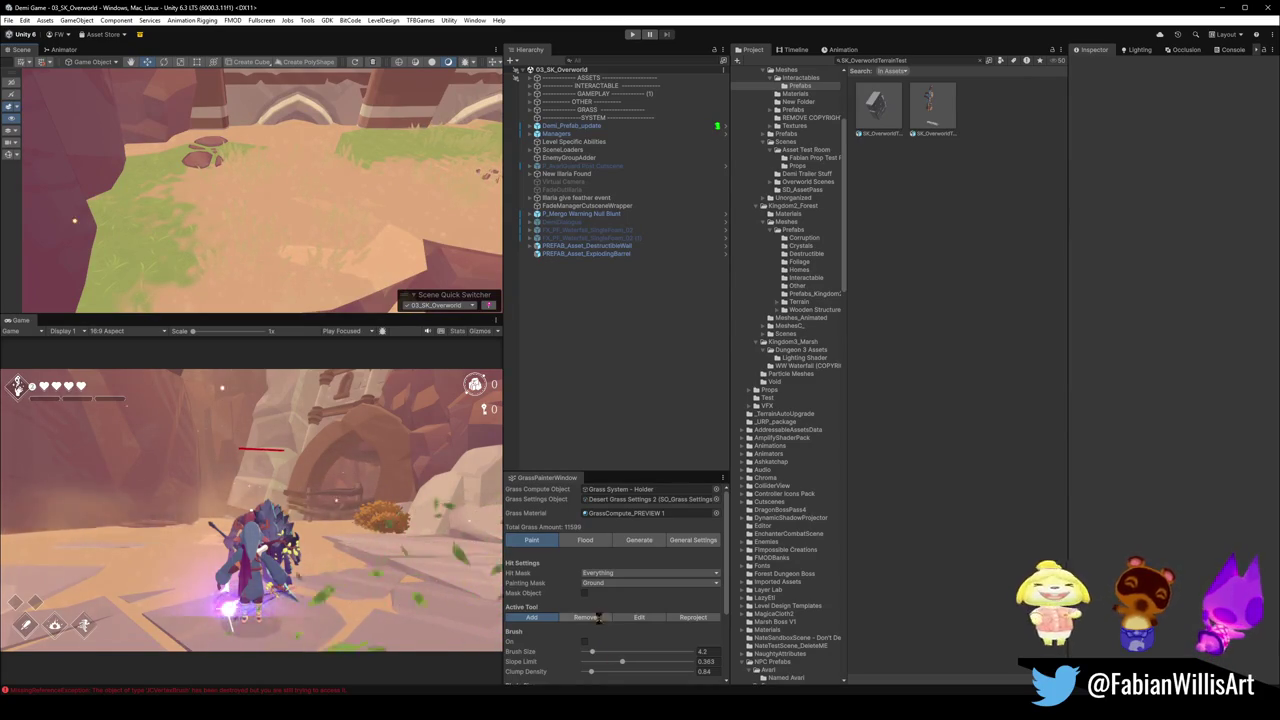
mouse_move(630, 708)
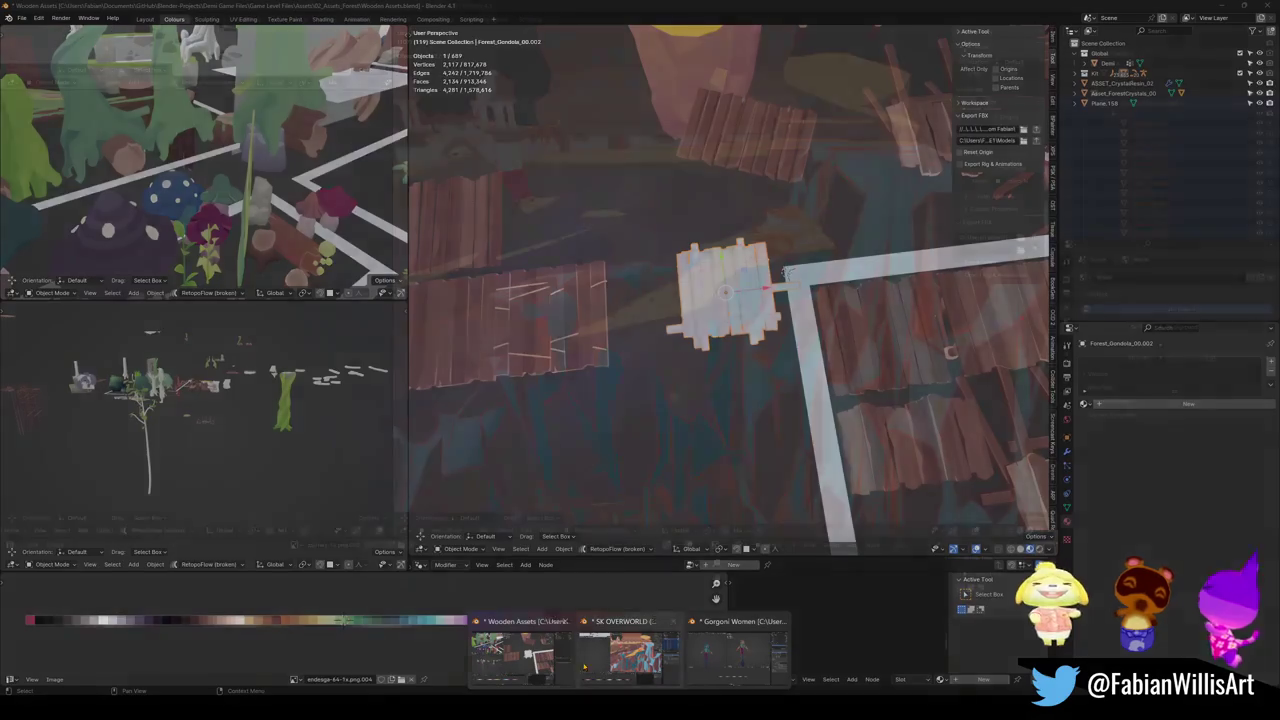
click(584, 666)
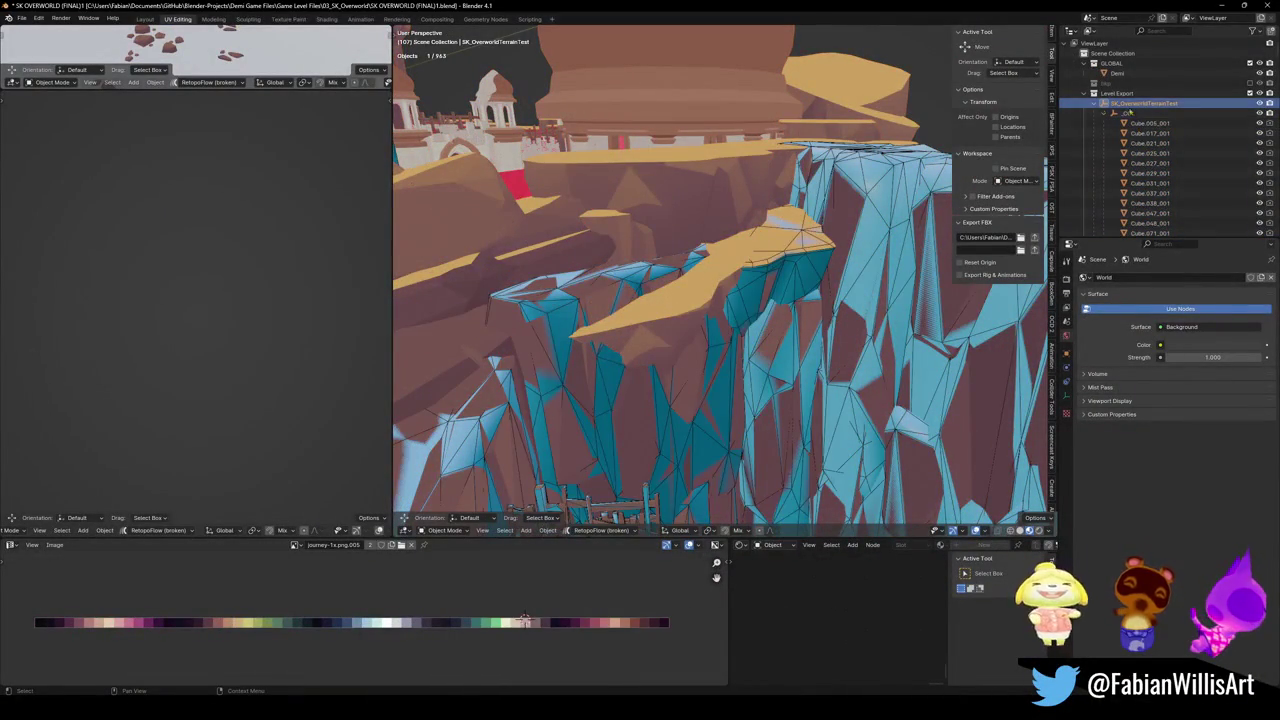
In Blender, select all terrain objects and export them as SK_OverworldTerrainTest.fbx for Unity.
click(1035, 238)
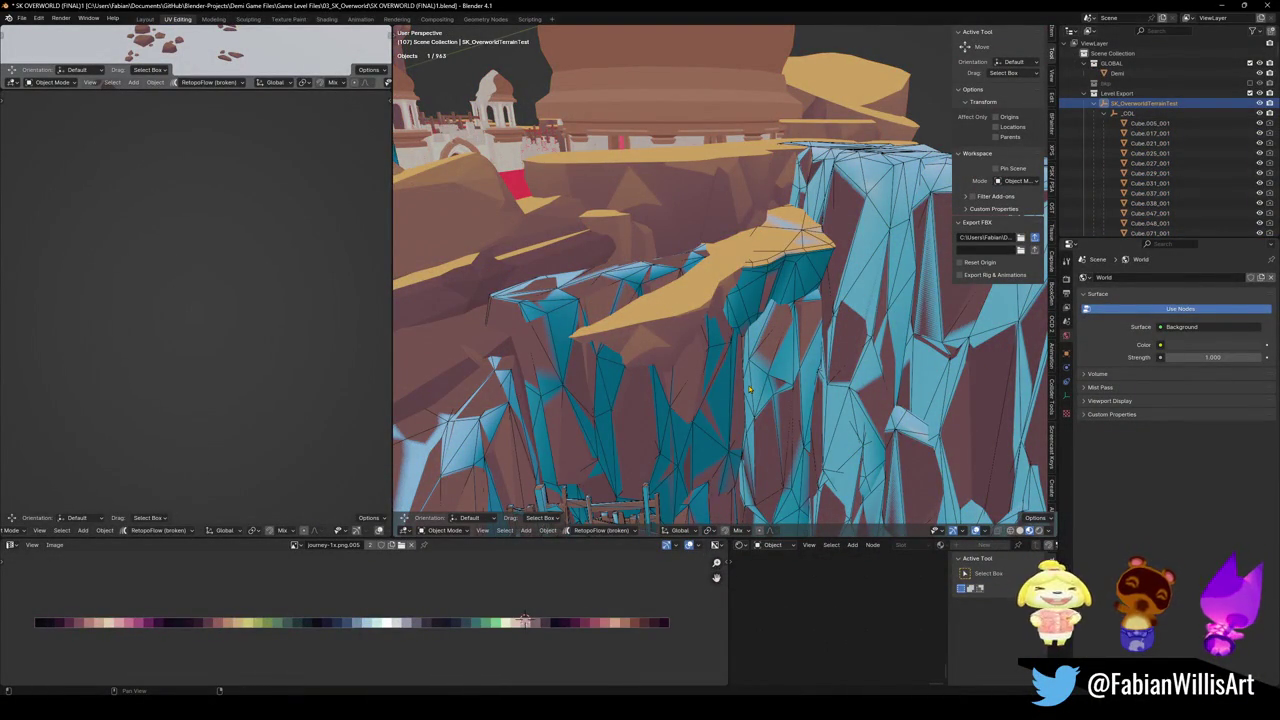
key(a)
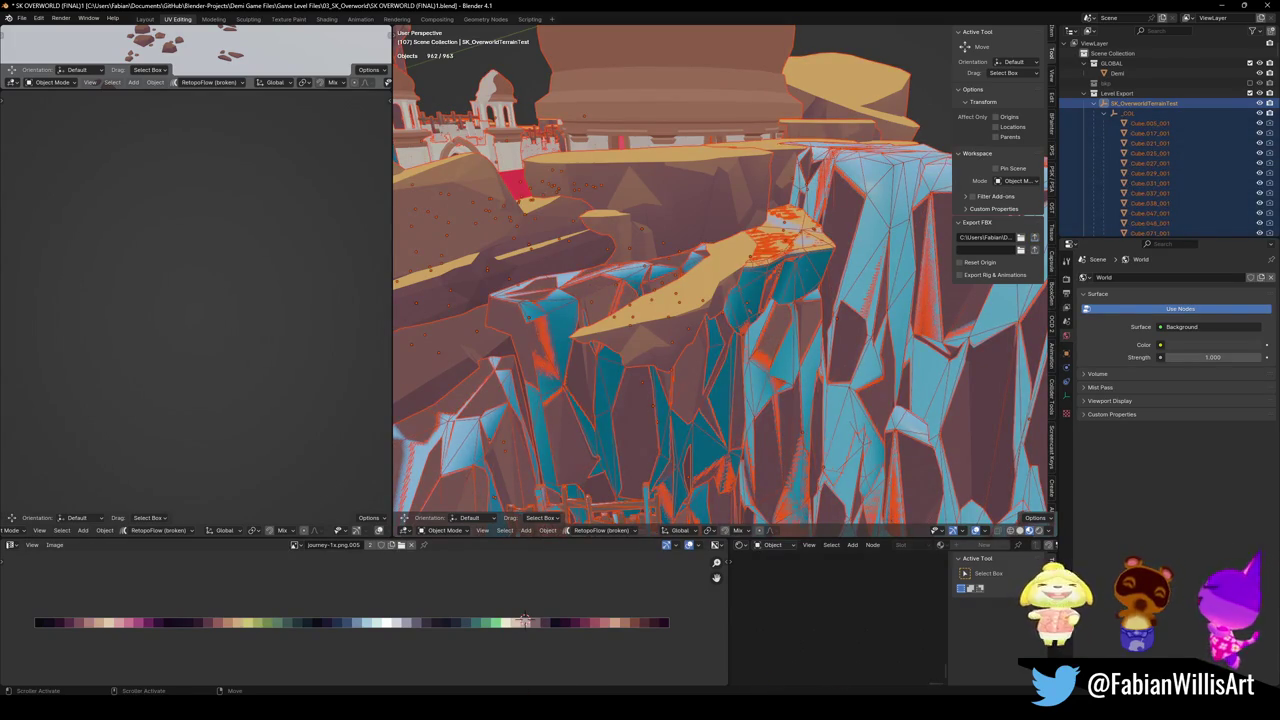
key(alt+Tab)
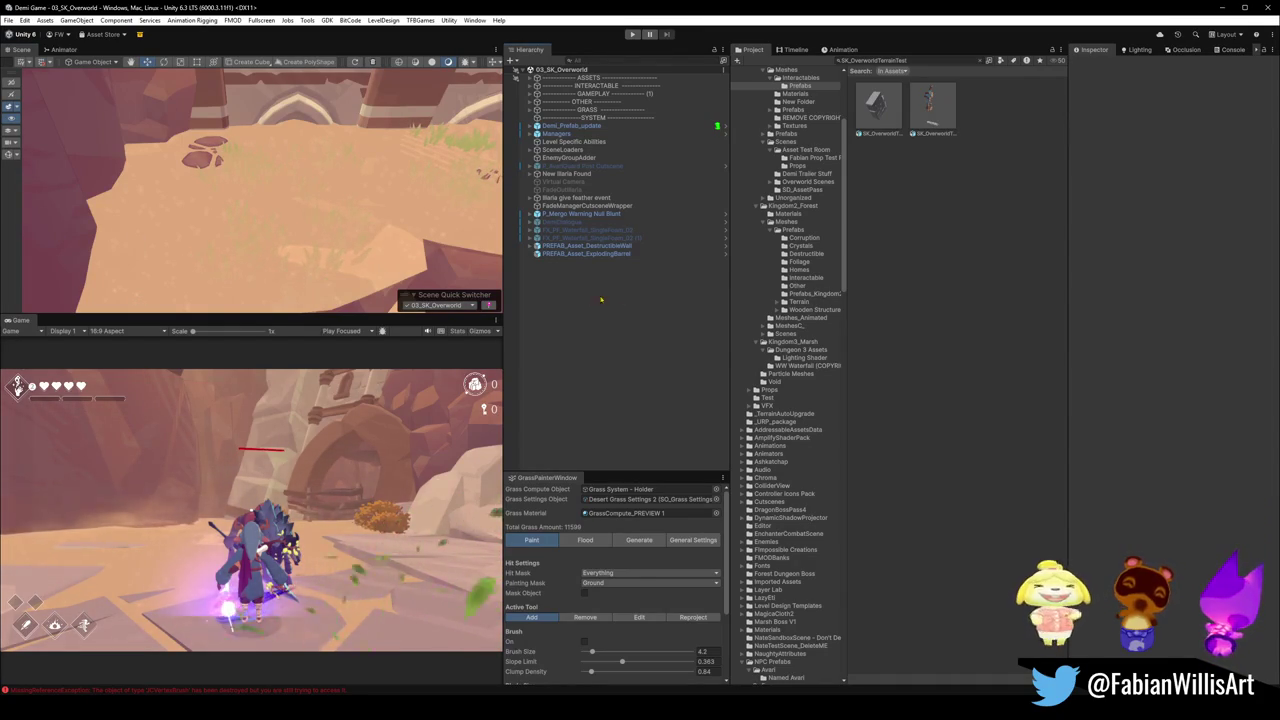
Undo the deletion of the VERTEX PAINTING group and fly the view to the wall and grass patch.
key(ctrl+z)
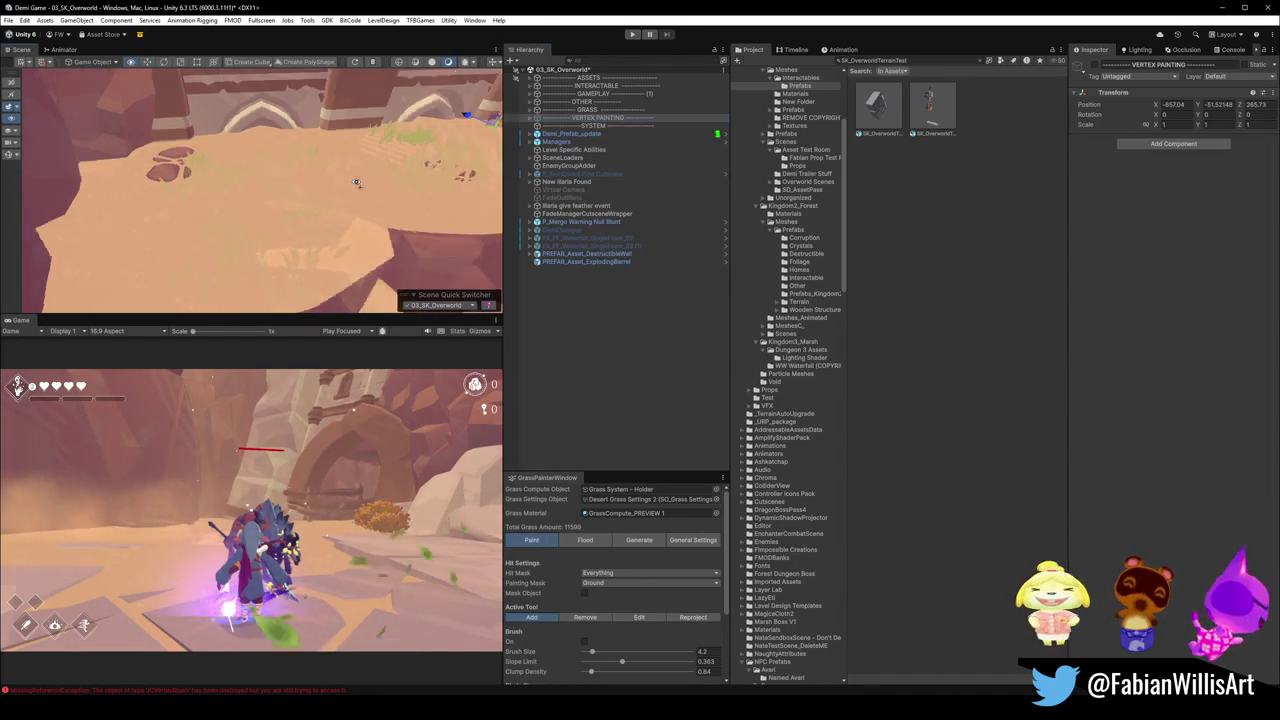
click(654, 371)
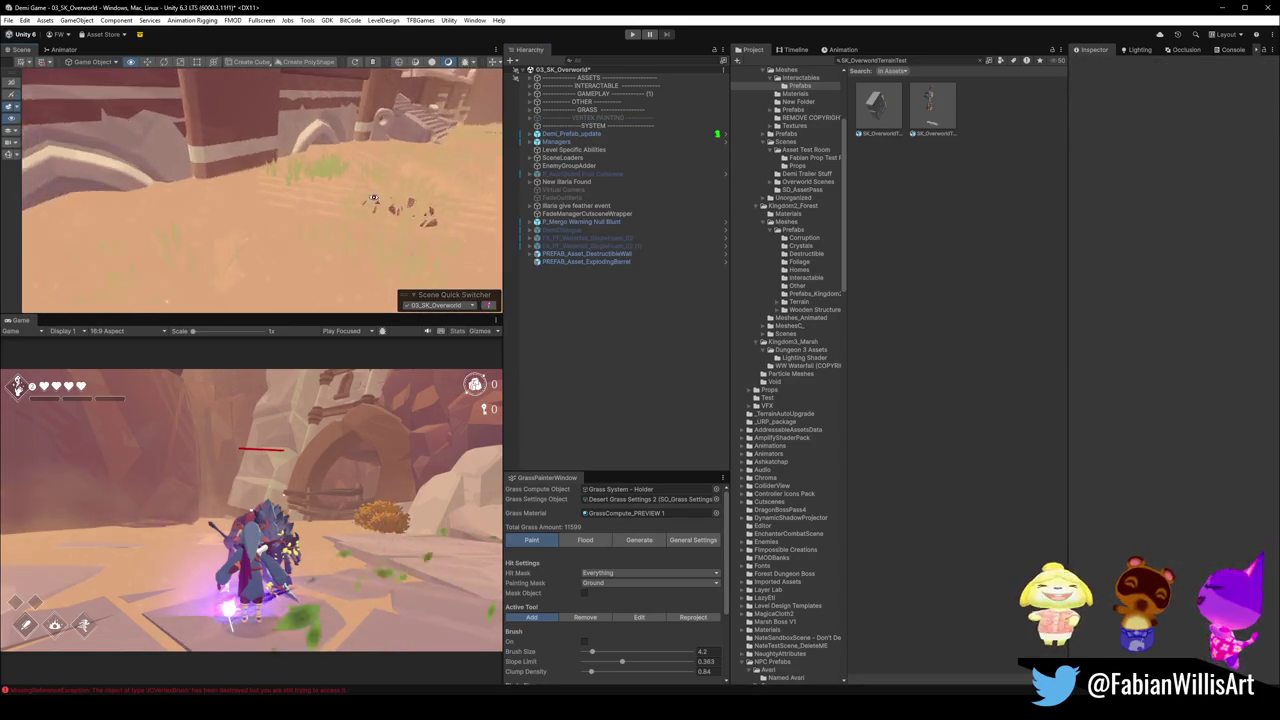
mouse_move(323, 158)
mouse_down()
mouse_move(245, 174)
mouse_move(274, 152)
mouse_up()
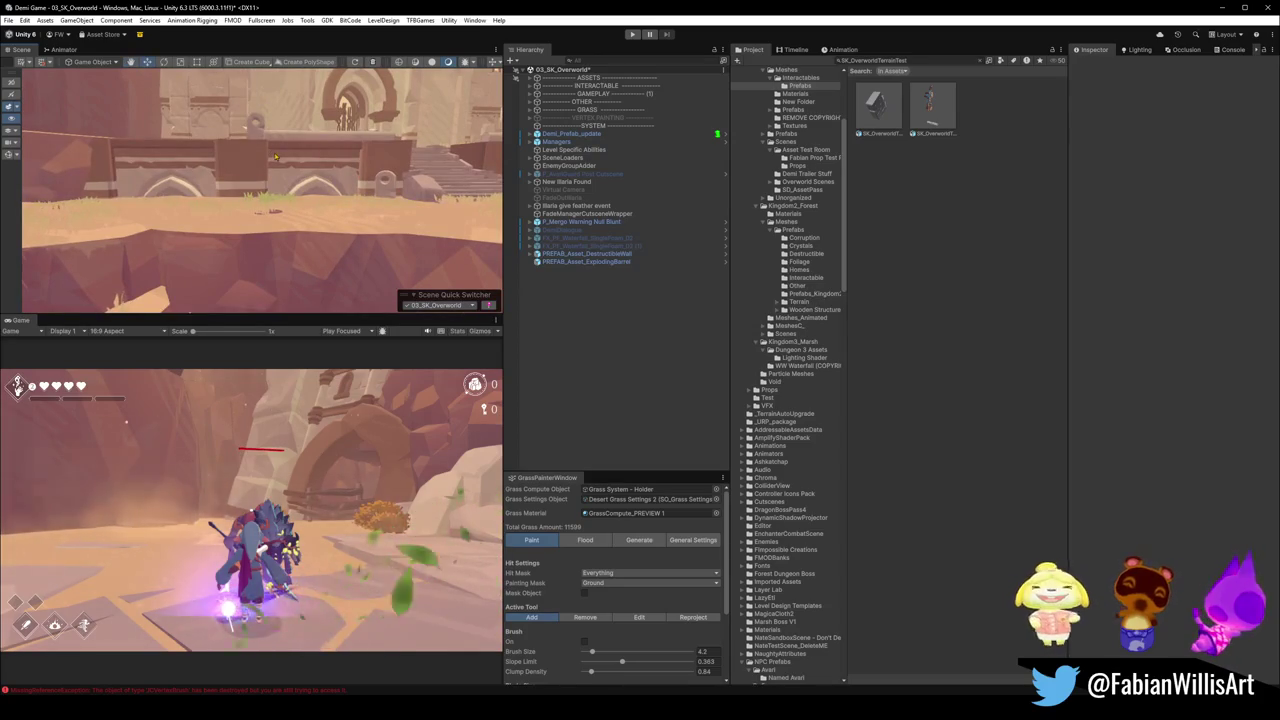
drag(370, 228, 328, 253)
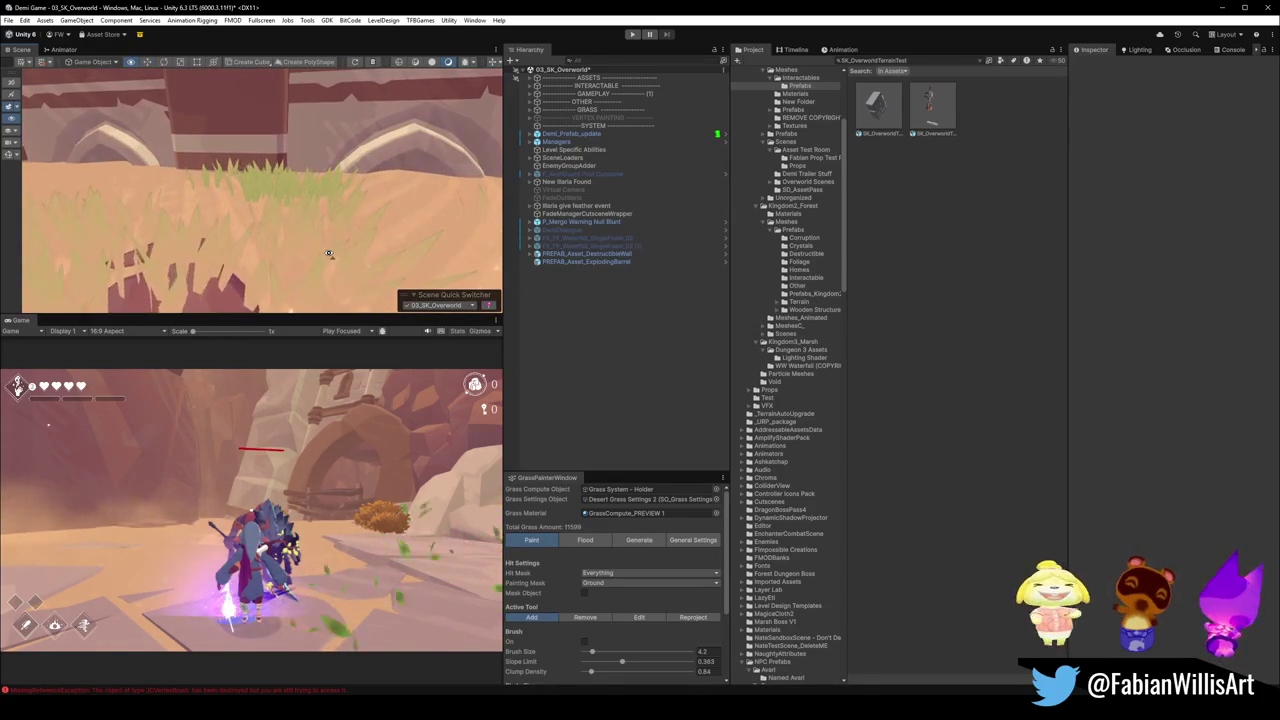
Expand VERTEX PAINTING in the Hierarchy and select its first Ground Sphere brush.
click(600, 118)
key(Right)
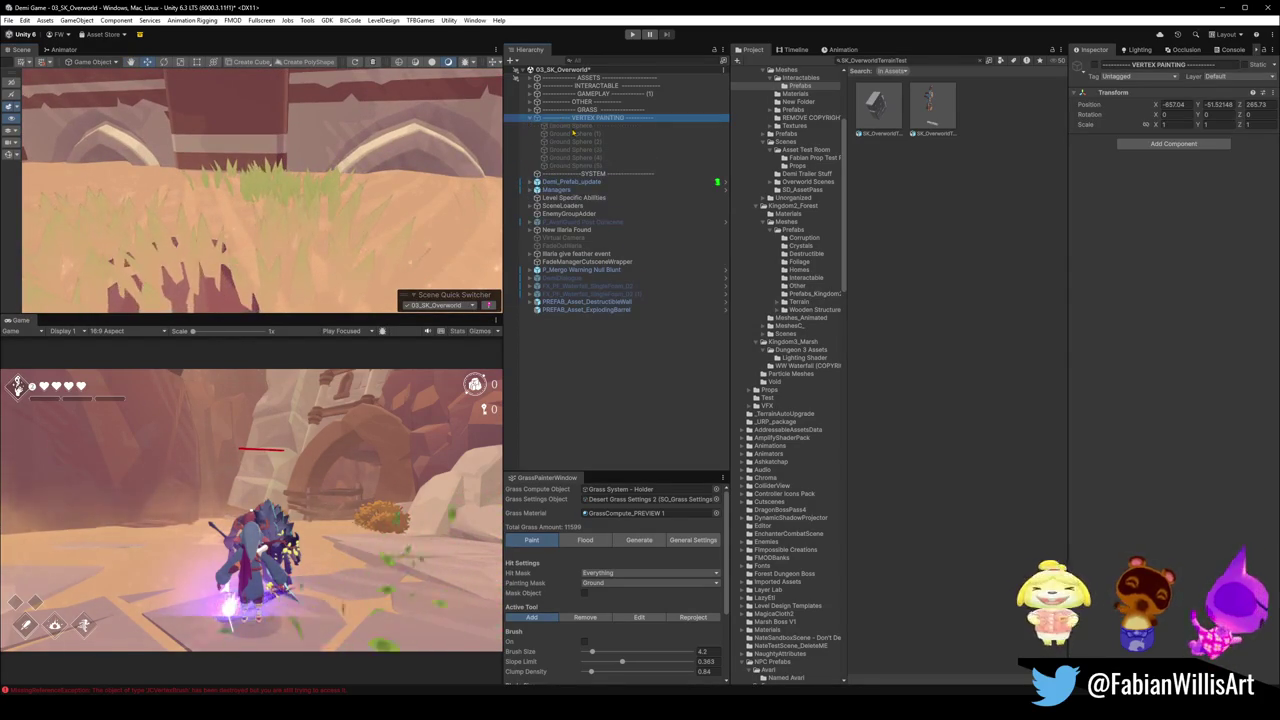
key(Down)
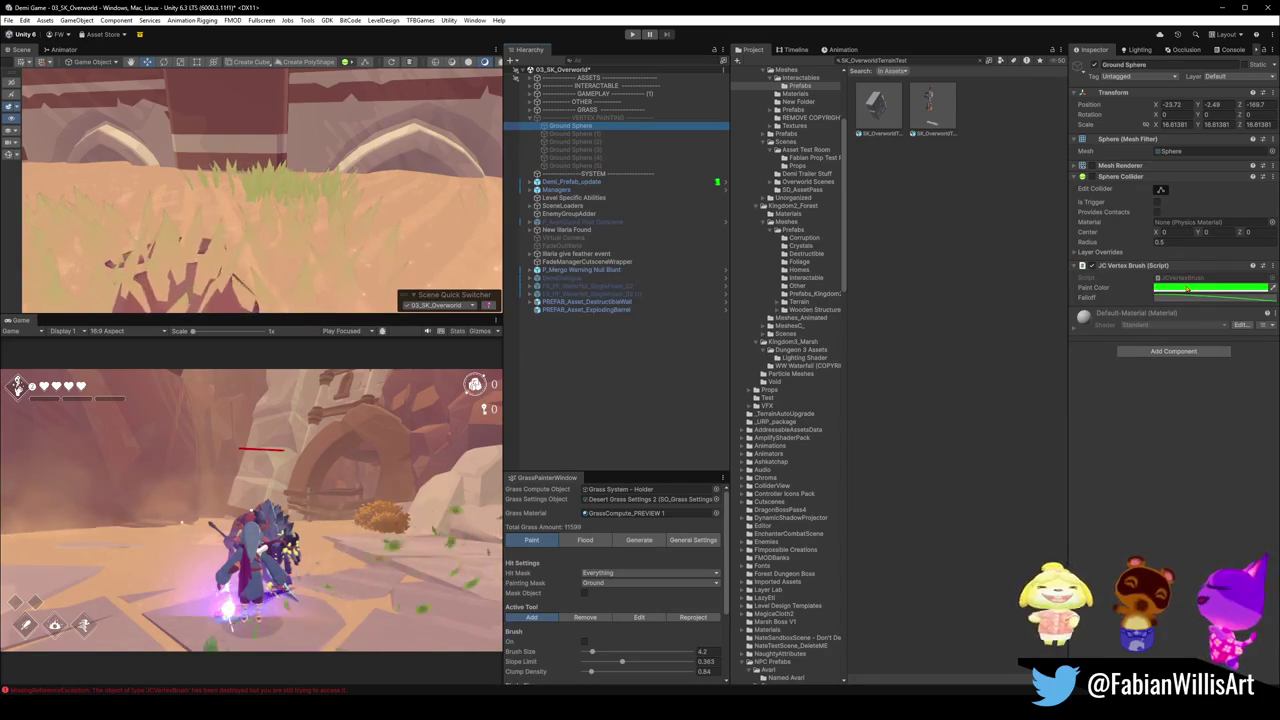
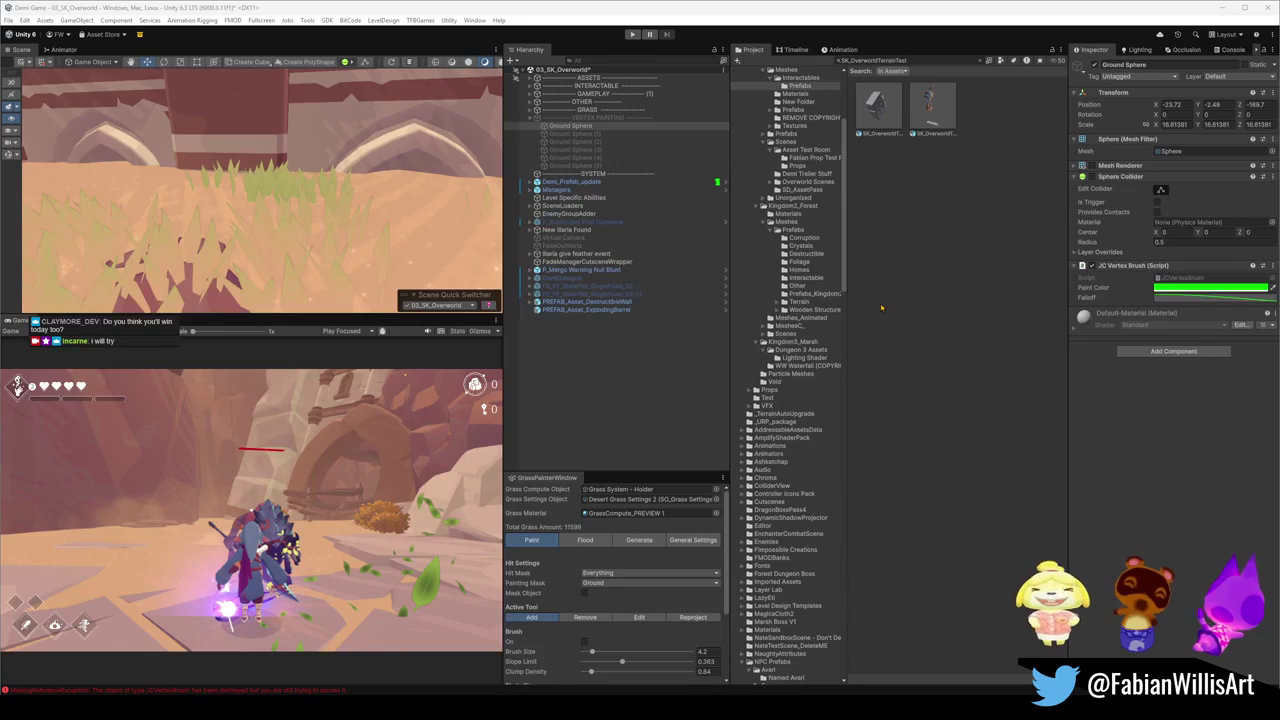
Bake the TerrainRenderer's Render Terrain Map colour texture, then clear the selection.
scroll(339, 242, down, 3)
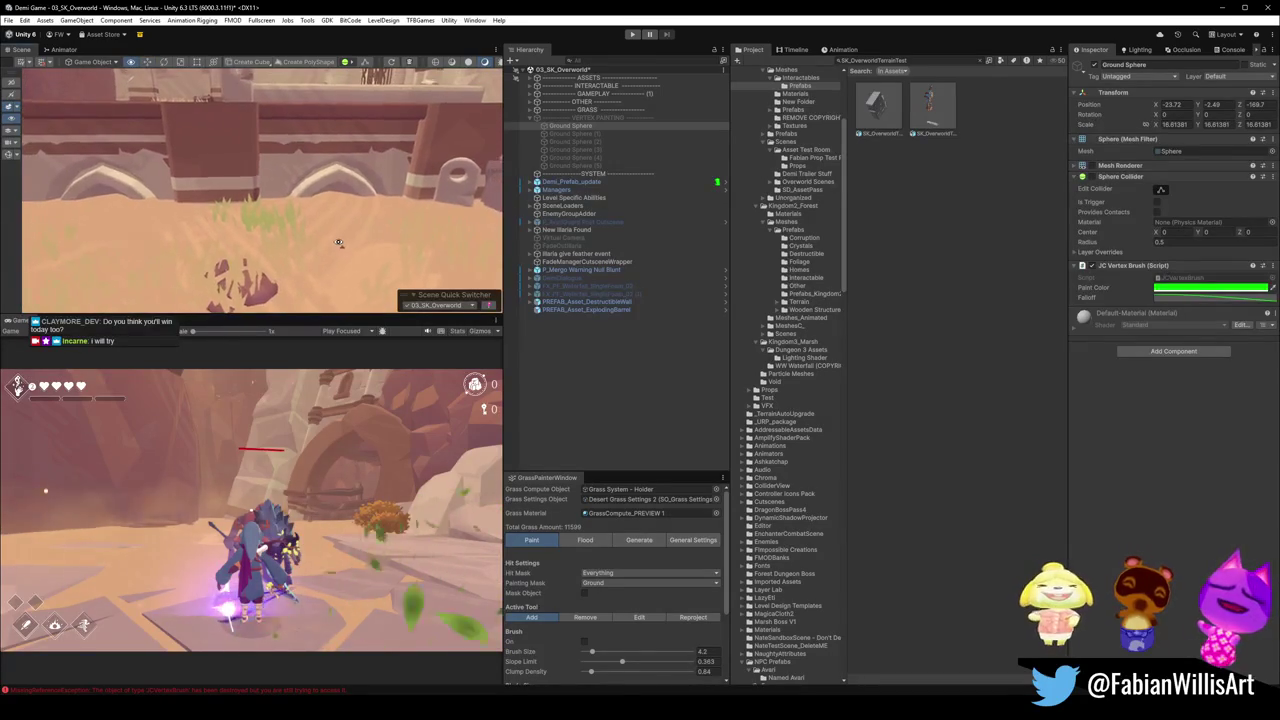
scroll(339, 242, up, 2)
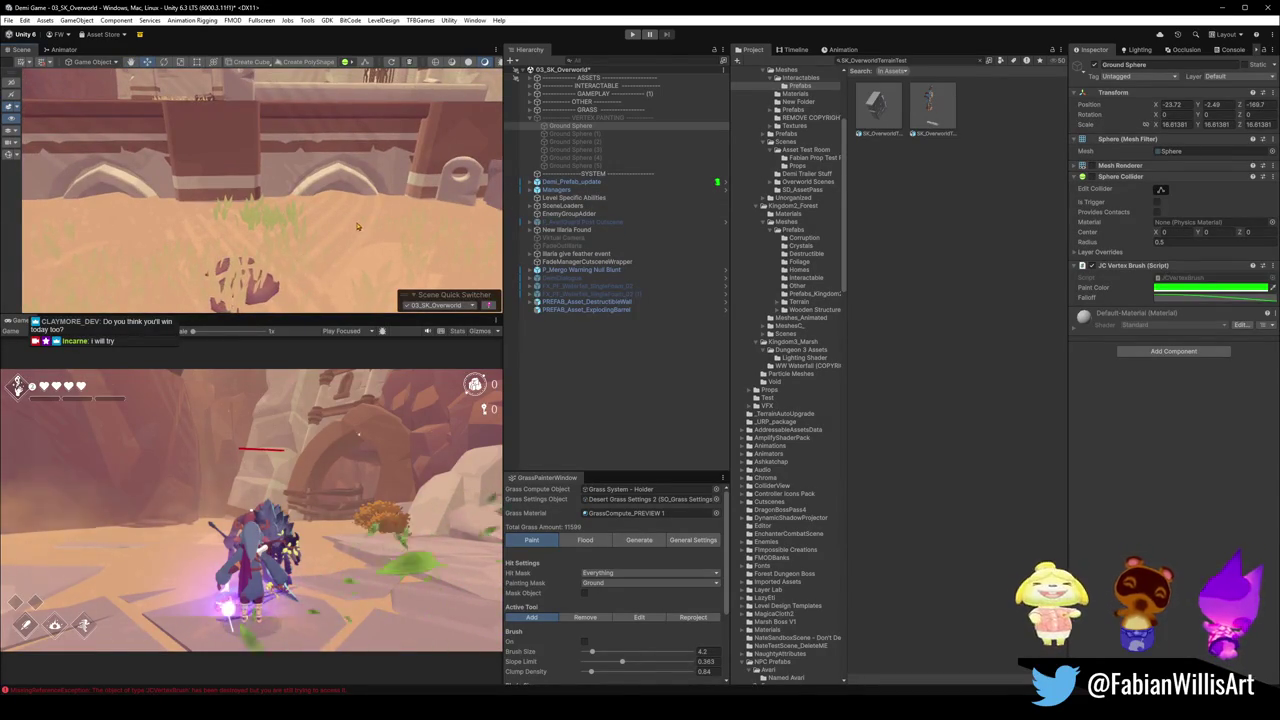
scroll(357, 226, up, 5)
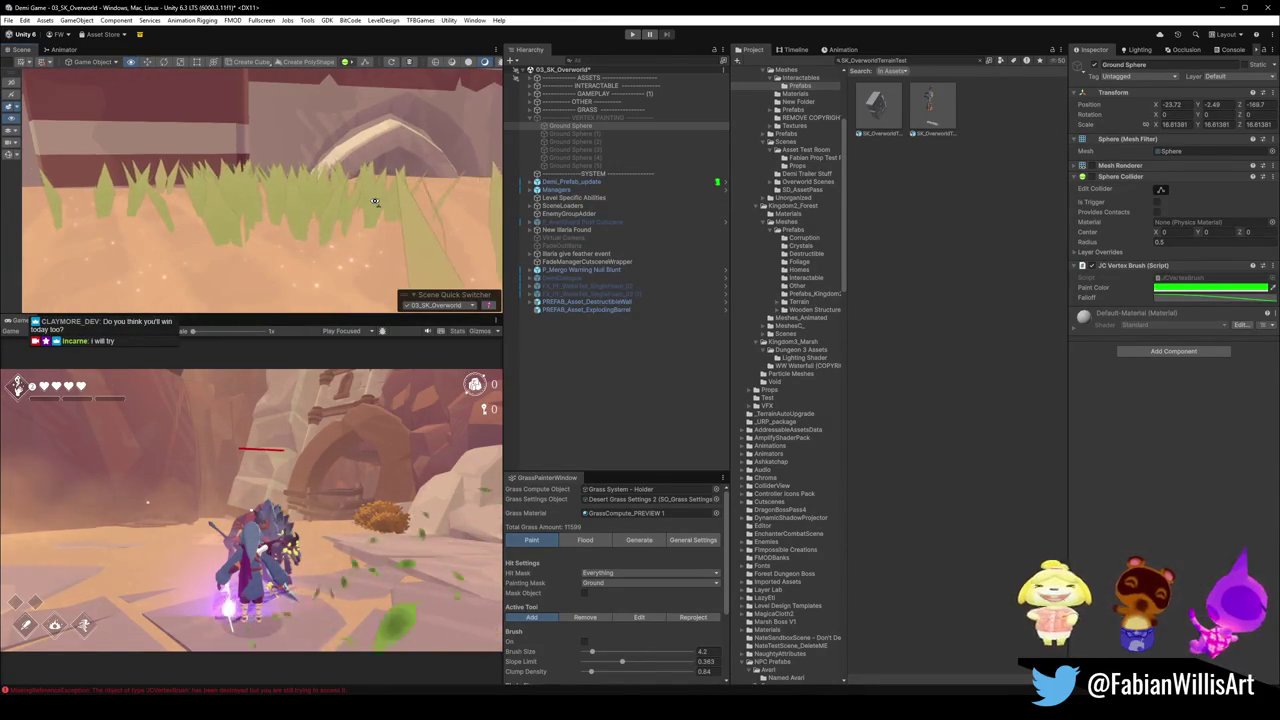
scroll(374, 201, down, 4)
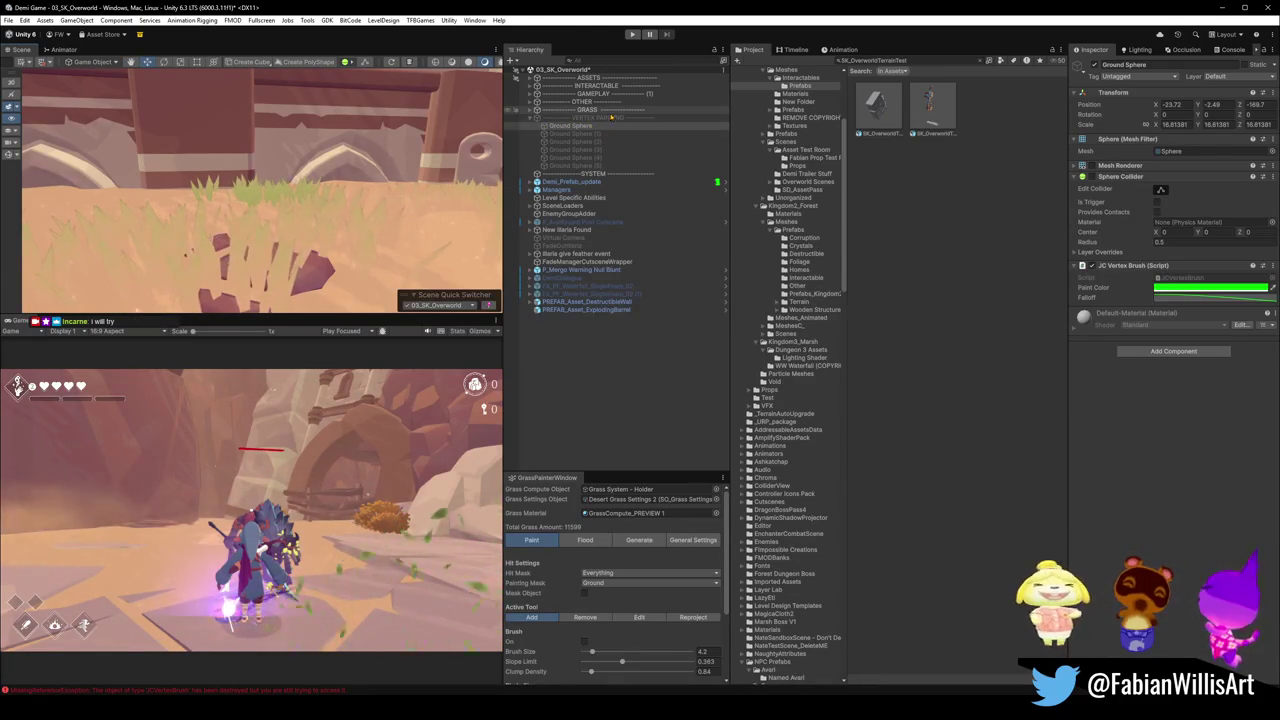
click(531, 109)
click(560, 117)
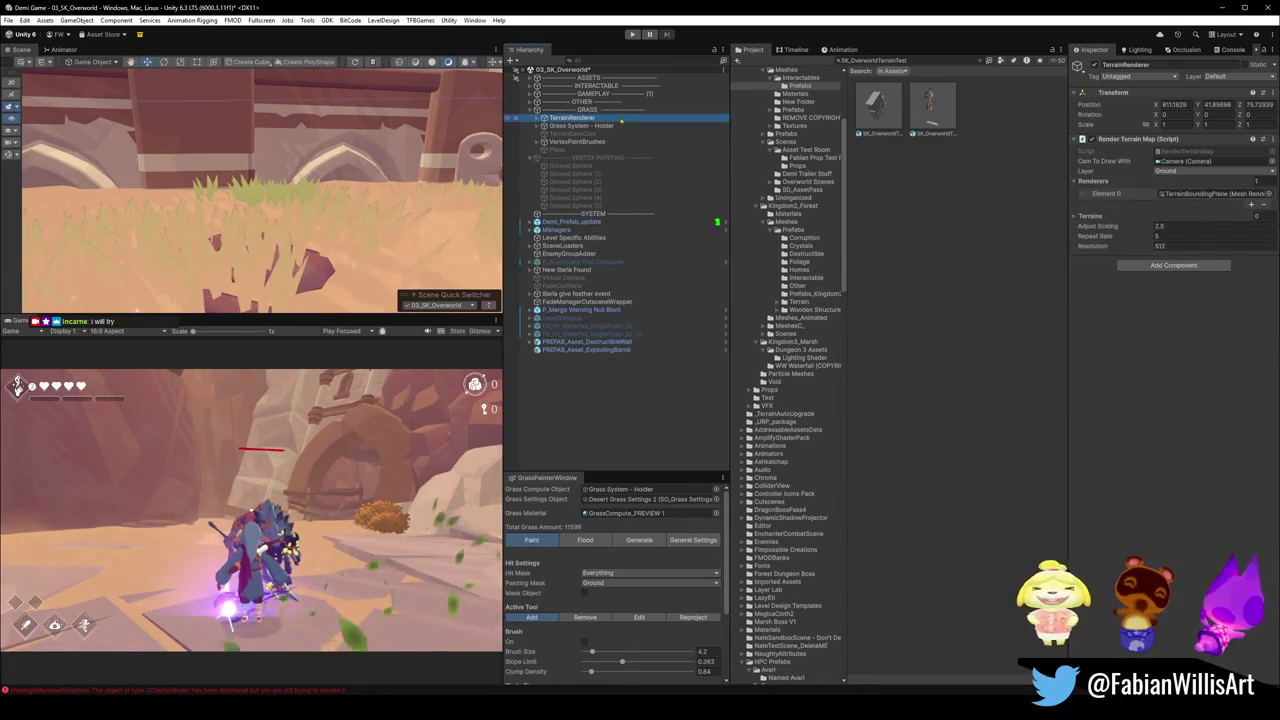
right_click(1145, 139)
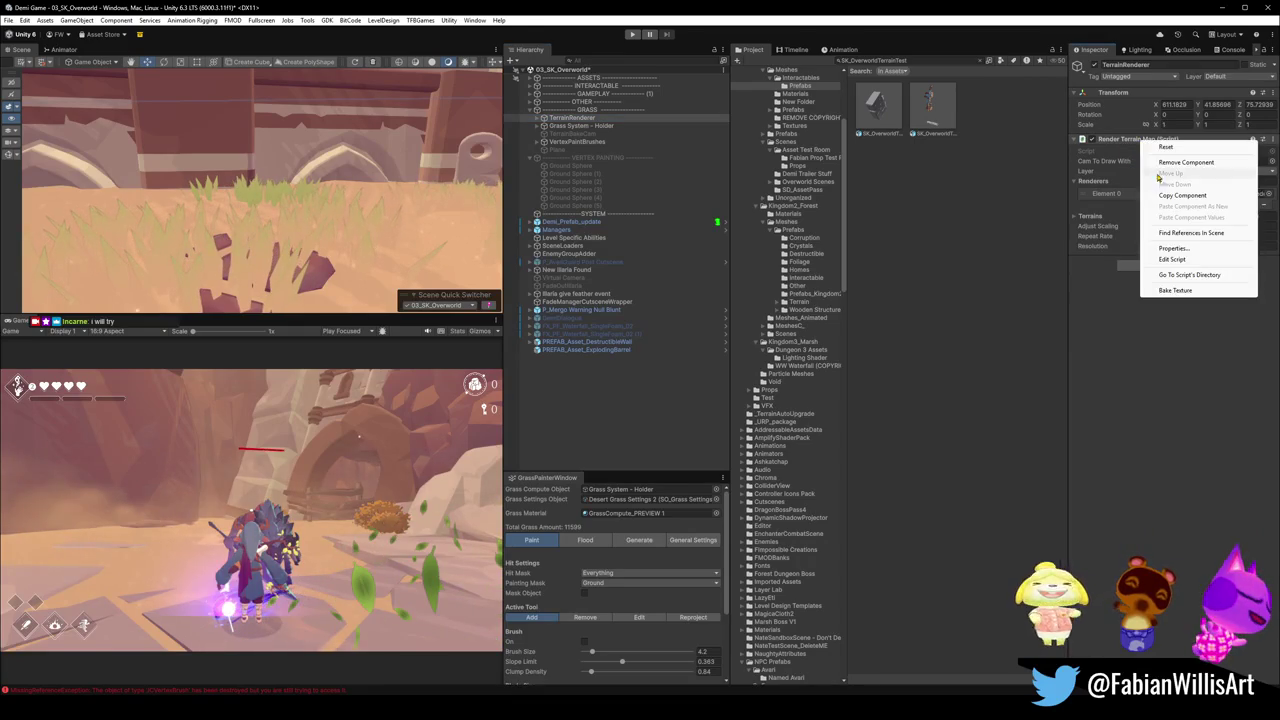
click(1183, 295)
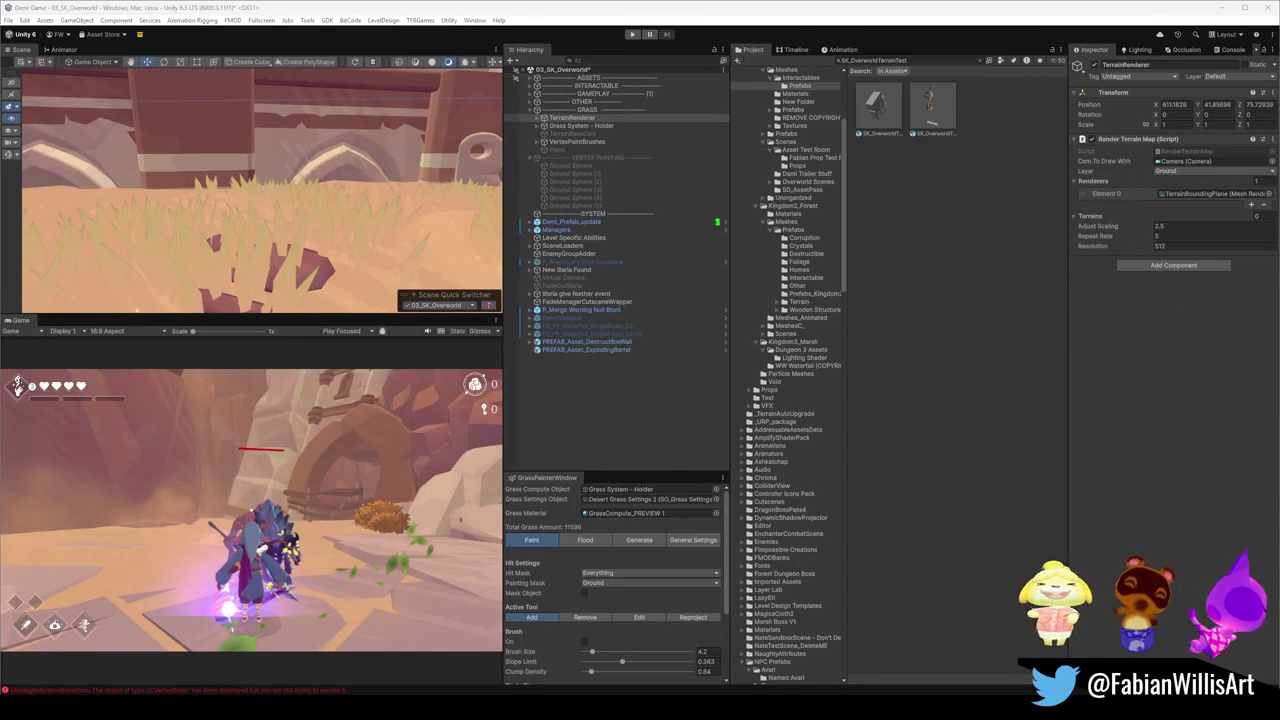
click(970, 462)
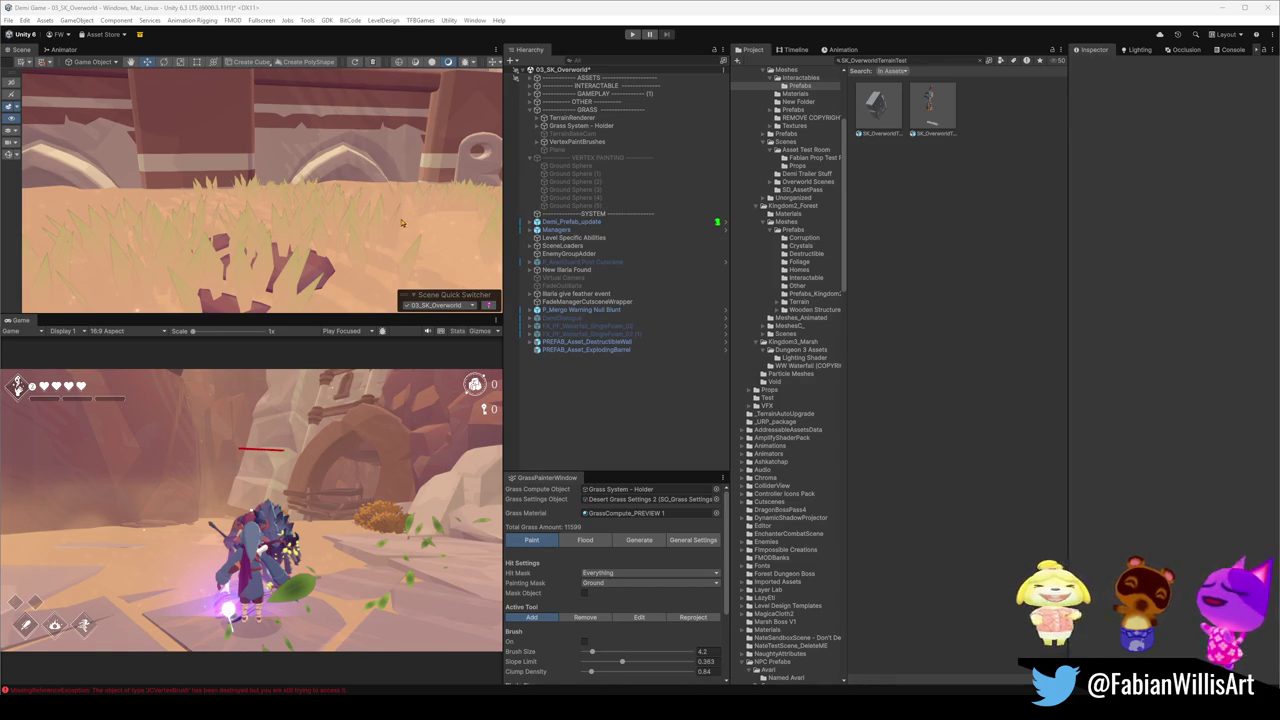
scroll(372, 204, down, 5)
scroll(375, 204, down, 5)
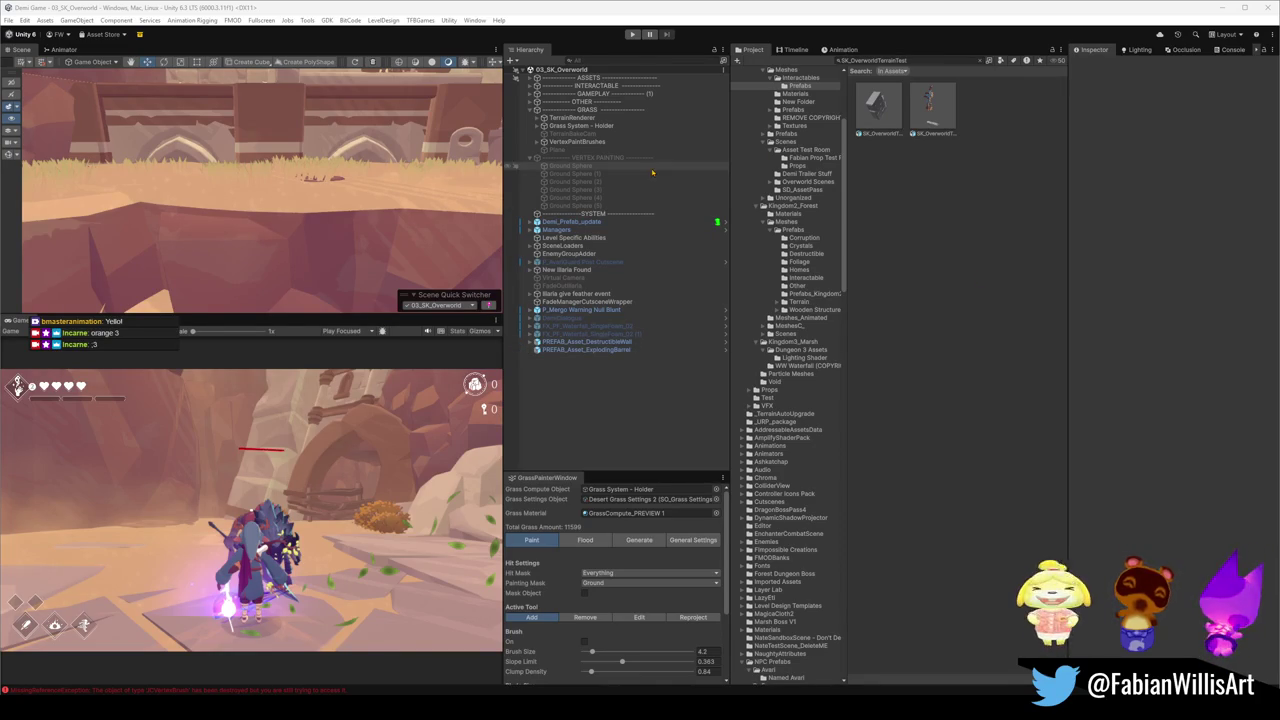
click(574, 141)
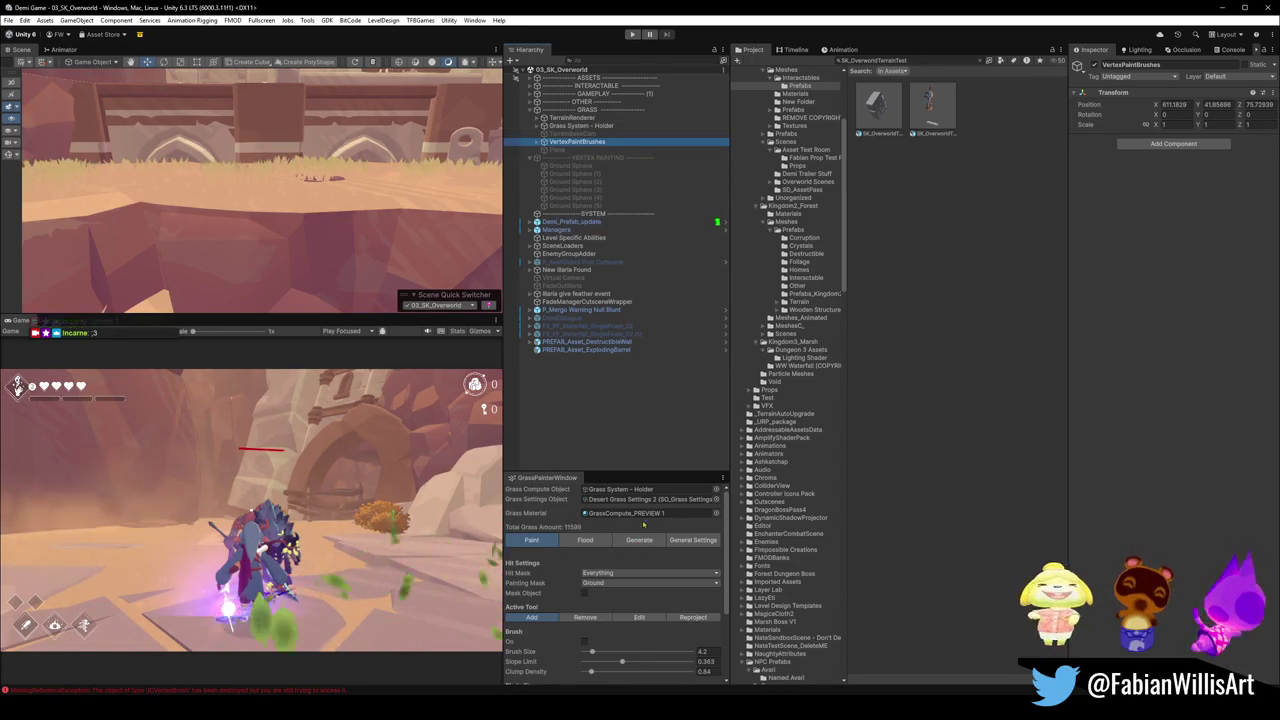
Tune GrassCompute_PREVIEW 1's Blend Height, settling on 1.62, while viewing the canyon.
click(646, 516)
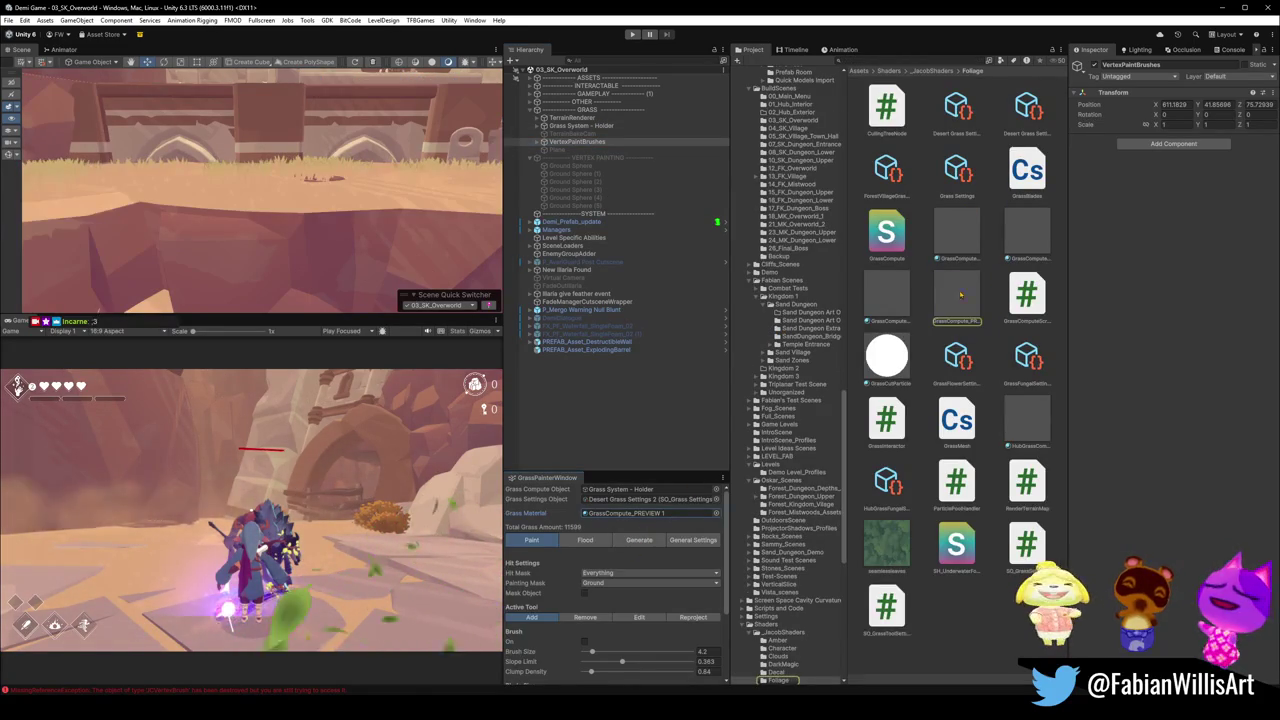
click(951, 303)
mouse_move(1244, 116)
mouse_down()
mouse_move(1270, 110)
mouse_move(1217, 117)
mouse_up()
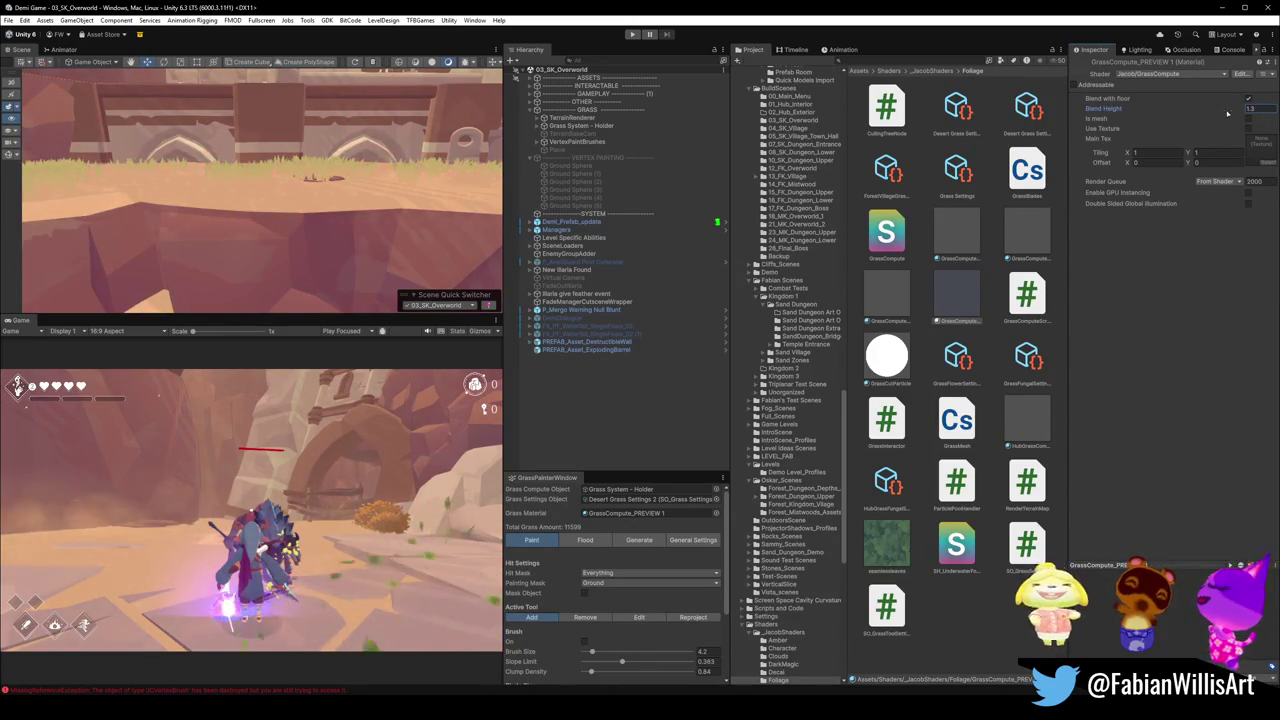
mouse_move(304, 218)
mouse_down()
mouse_move(443, 221)
mouse_move(406, 198)
mouse_move(157, 168)
mouse_up()
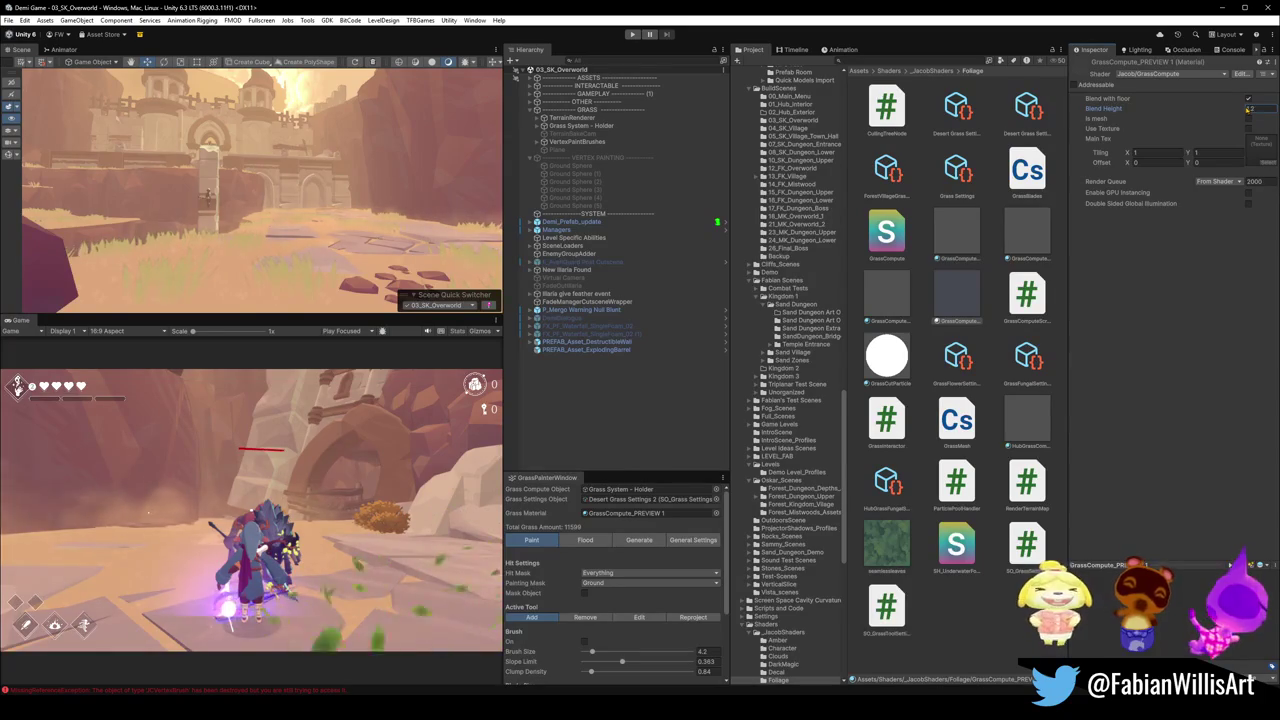
drag(1252, 107, 1207, 107)
drag(350, 220, 430, 294)
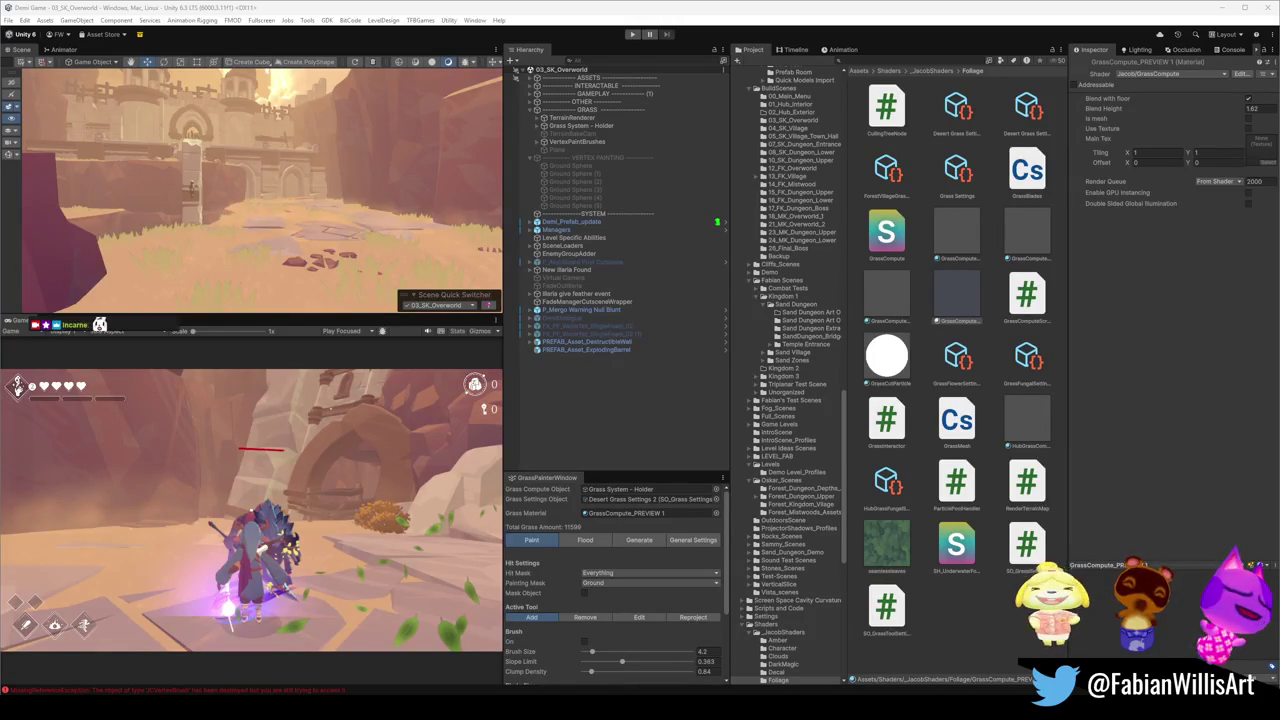
mouse_move(400, 230)
mouse_down()
mouse_move(362, 225)
mouse_move(322, 184)
mouse_up()
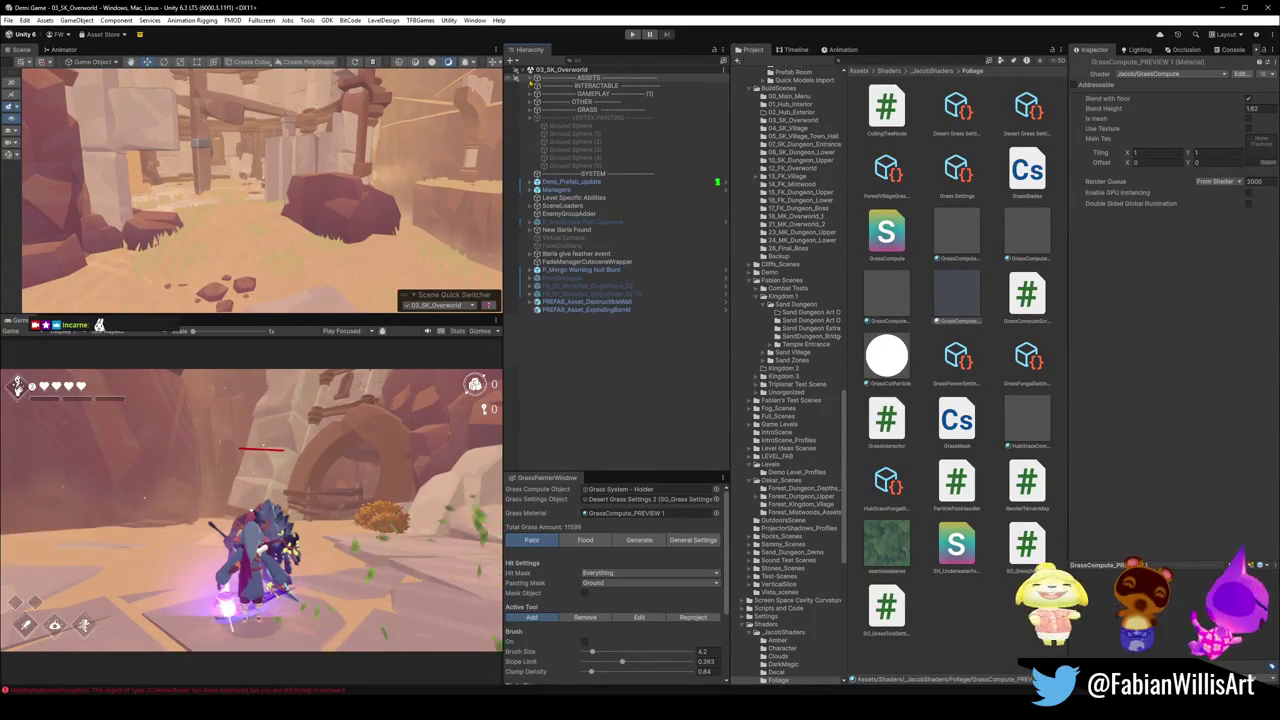
mouse_move(360, 200)
mouse_down()
mouse_move(379, 185)
mouse_move(412, 276)
mouse_move(362, 195)
mouse_move(396, 188)
mouse_up()
mouse_move(364, 236)
mouse_down()
mouse_move(389, 231)
mouse_move(268, 230)
mouse_up()
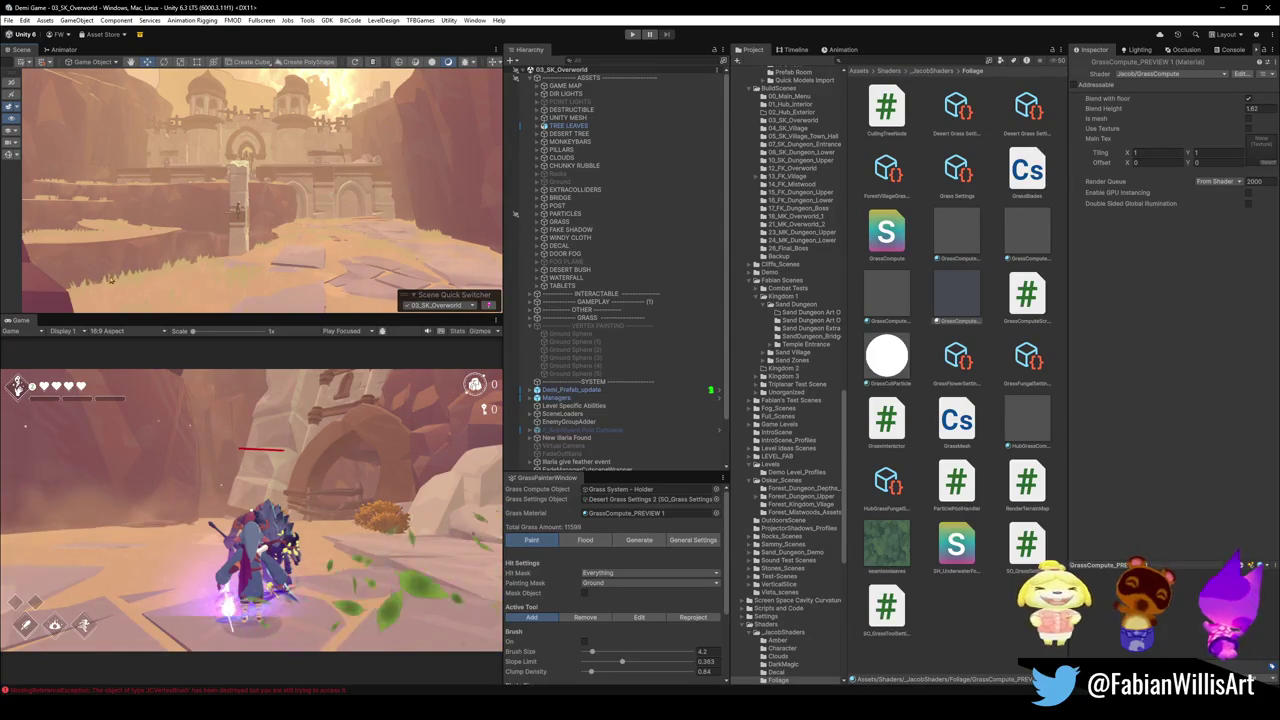
mouse_move(344, 232)
mouse_down()
mouse_move(224, 227)
mouse_move(310, 230)
mouse_move(323, 271)
mouse_move(251, 214)
mouse_move(344, 184)
mouse_move(330, 160)
mouse_move(296, 204)
mouse_up()
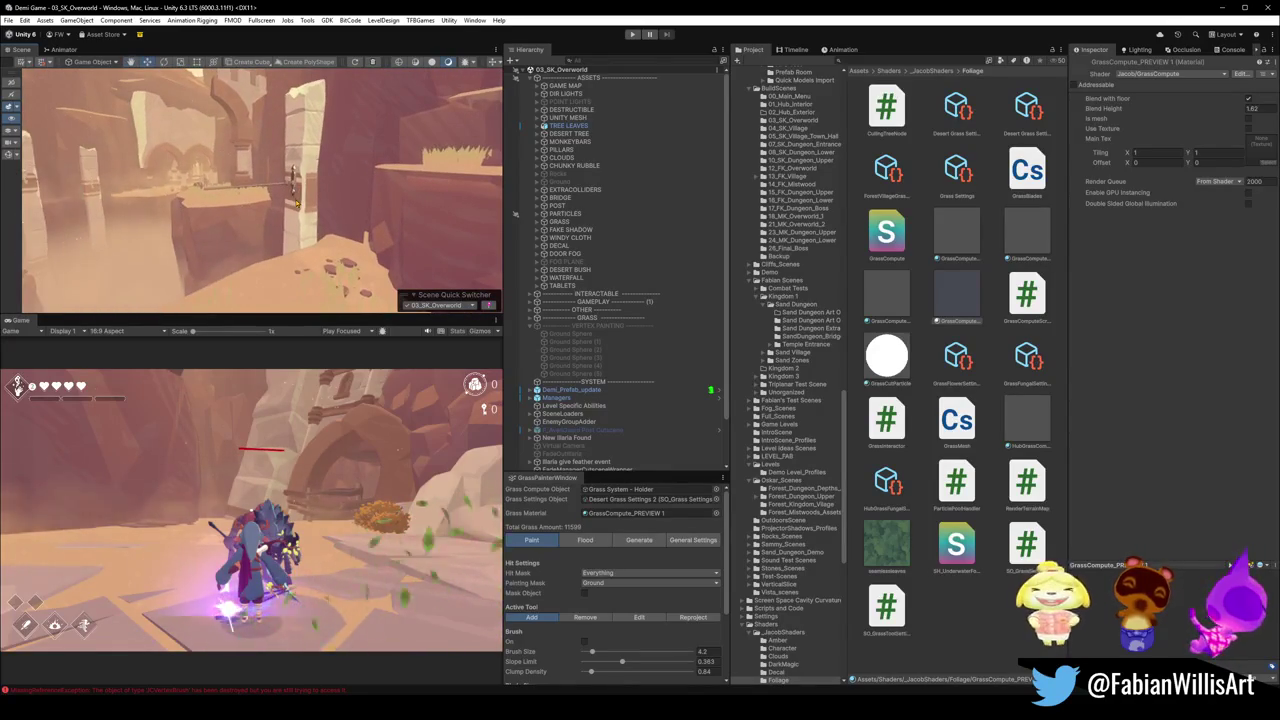
mouse_move(218, 251)
mouse_down()
mouse_move(137, 233)
mouse_move(498, 219)
mouse_move(345, 211)
mouse_up()
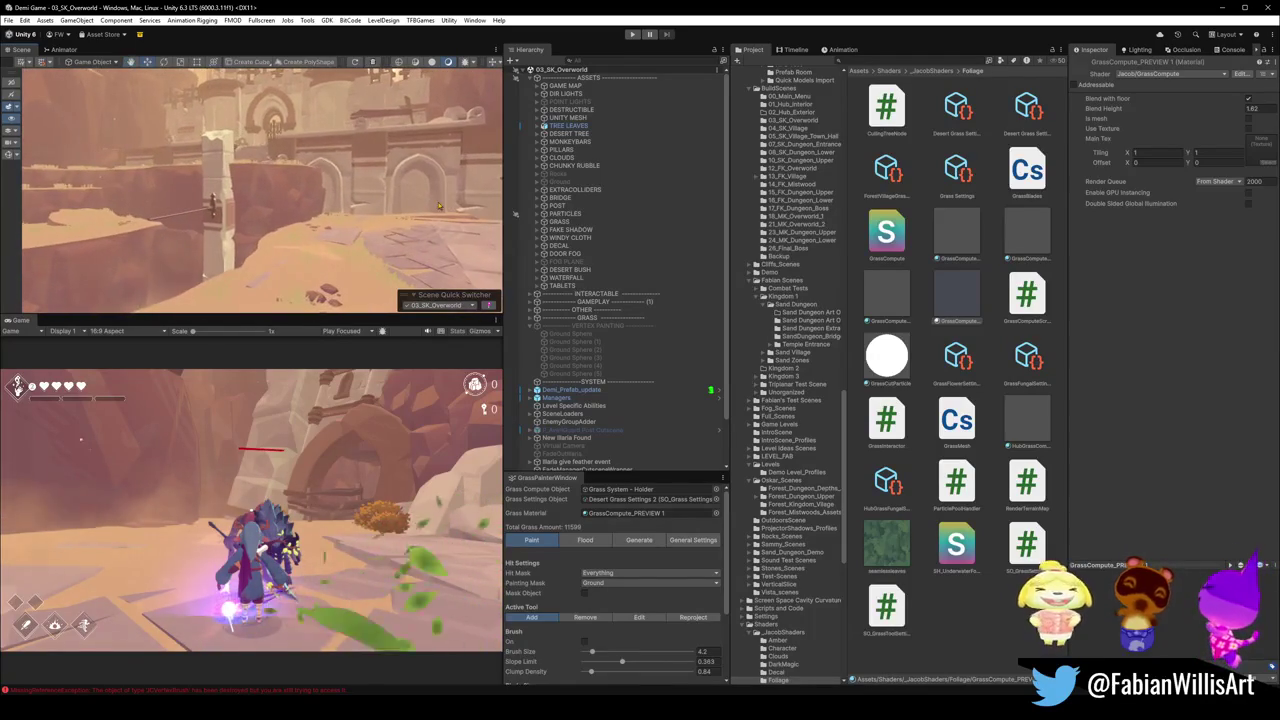
click(440, 305)
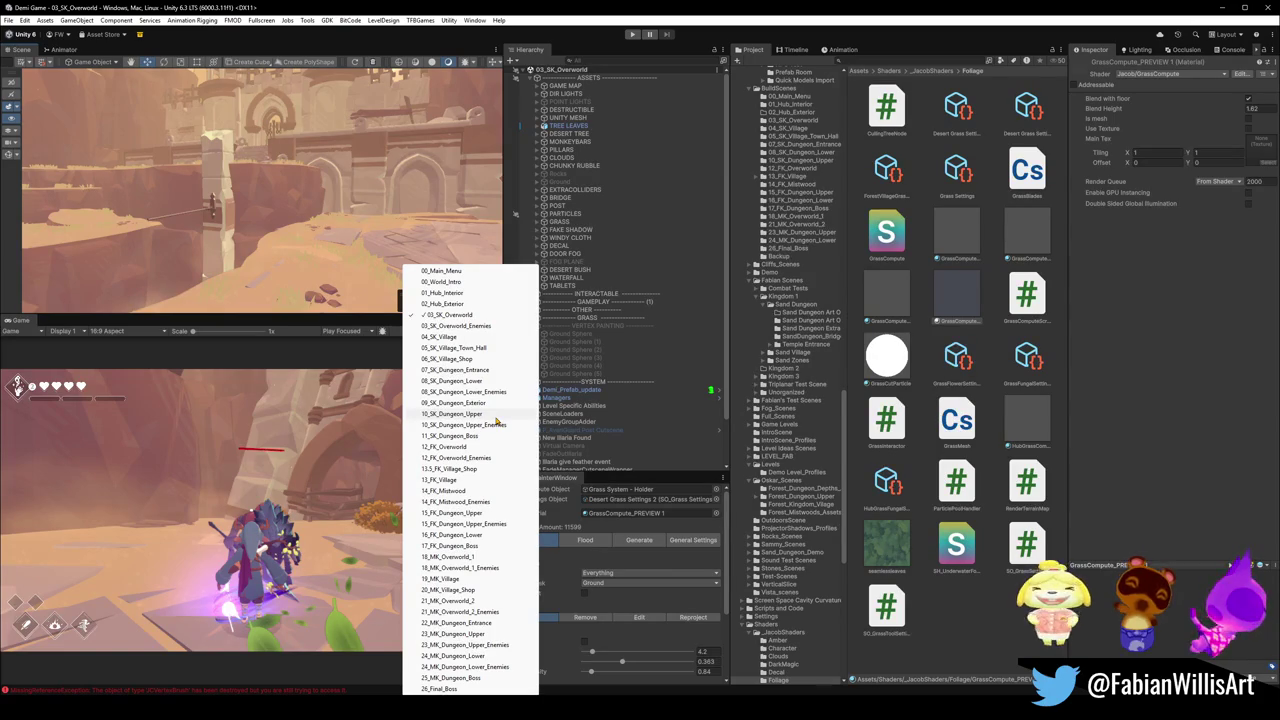
Pick the 10_SK_Dungeon_Upper scene from the scene switcher.
click(488, 414)
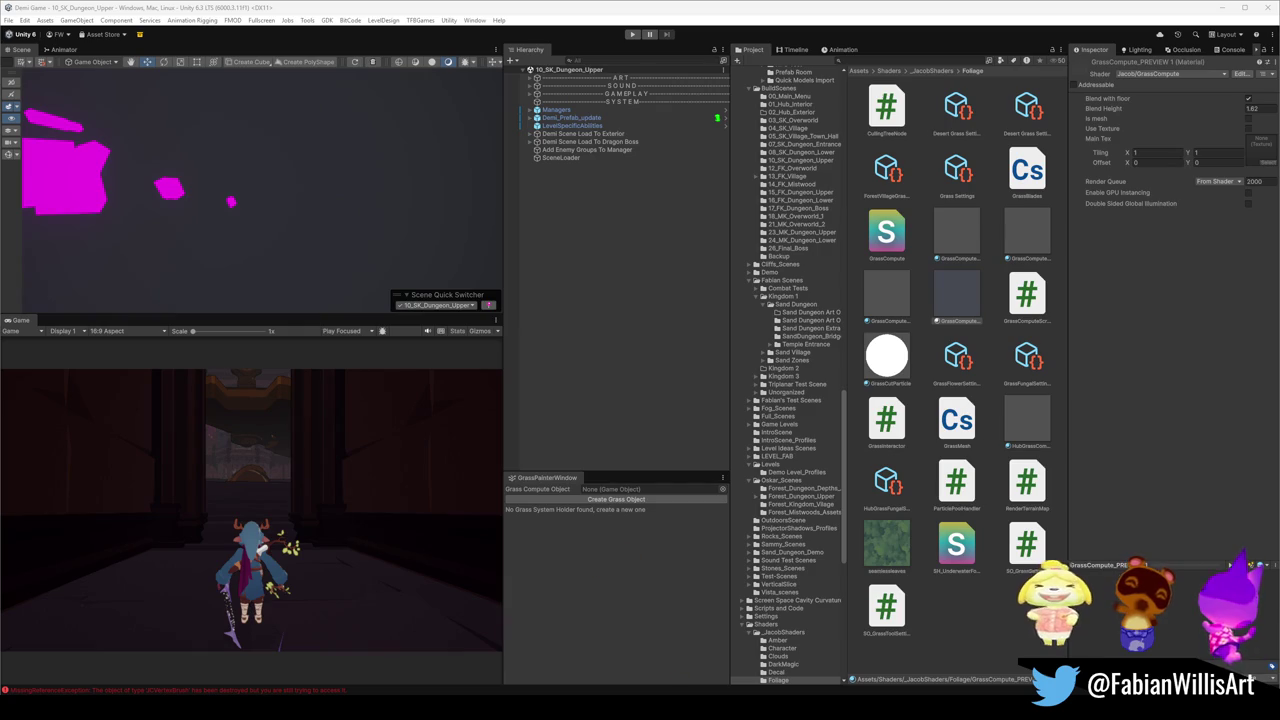
click(670, 655)
mouse_move(405, 8)
mouse_down()
mouse_move(405, 37)
mouse_move(429, 71)
mouse_move(1279, 359)
mouse_move(1279, 340)
mouse_up()
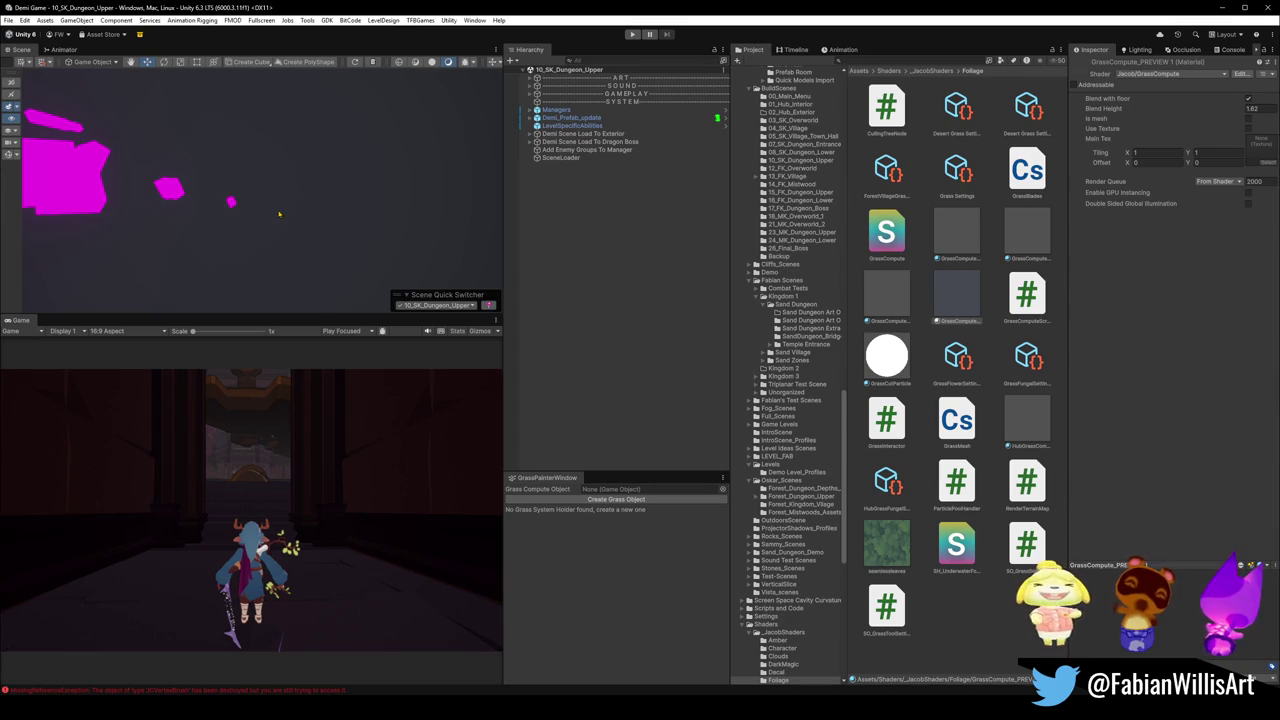
mouse_move(381, 230)
mouse_down()
mouse_move(160, 220)
mouse_move(309, 229)
mouse_up()
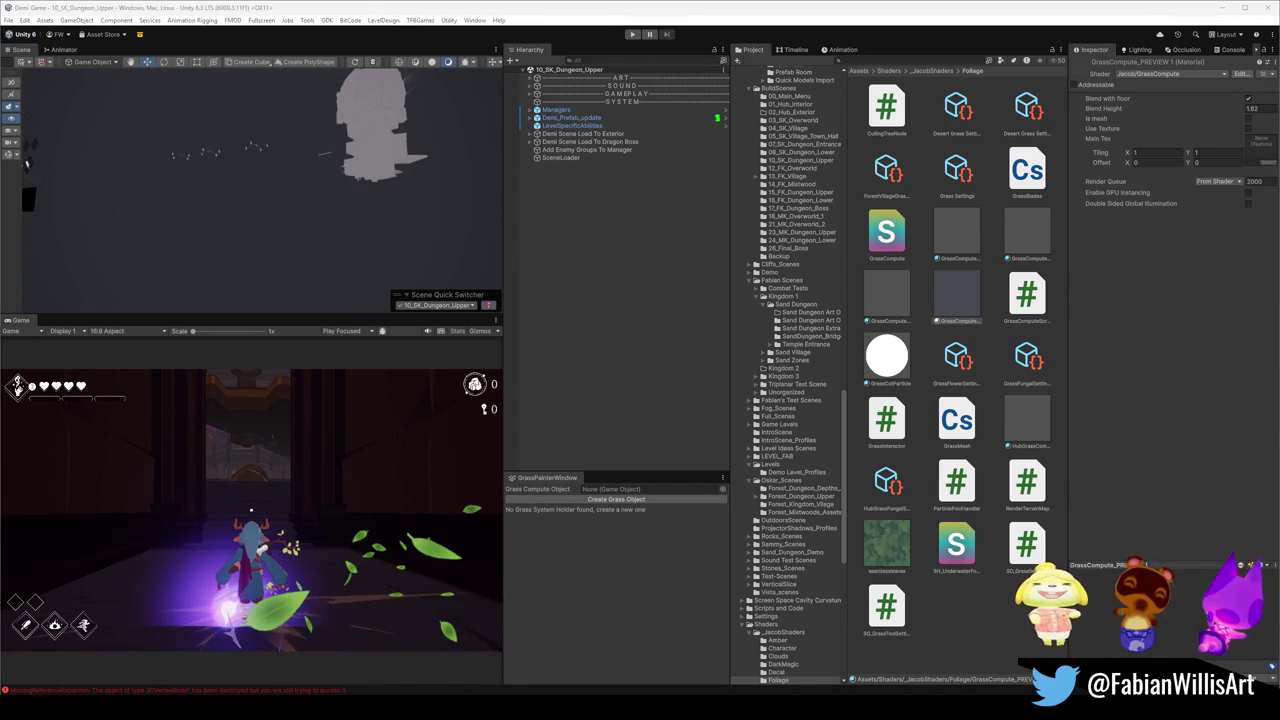